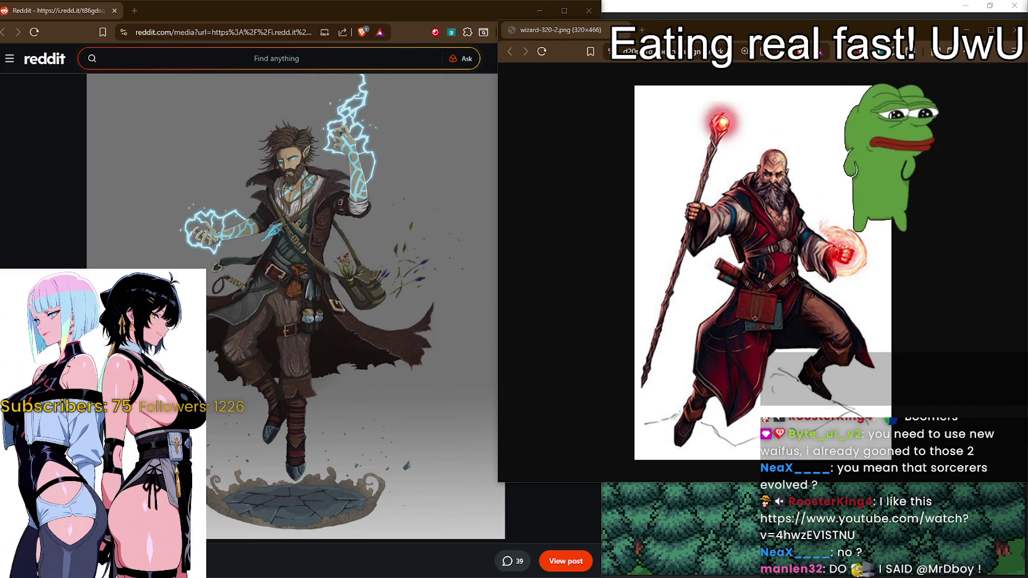
Drag the Reddit browser window to the right to uncover the game window behind it
mouse_move(386, 21)
mouse_down()
mouse_move(585, 46)
mouse_move(658, 40)
mouse_up()
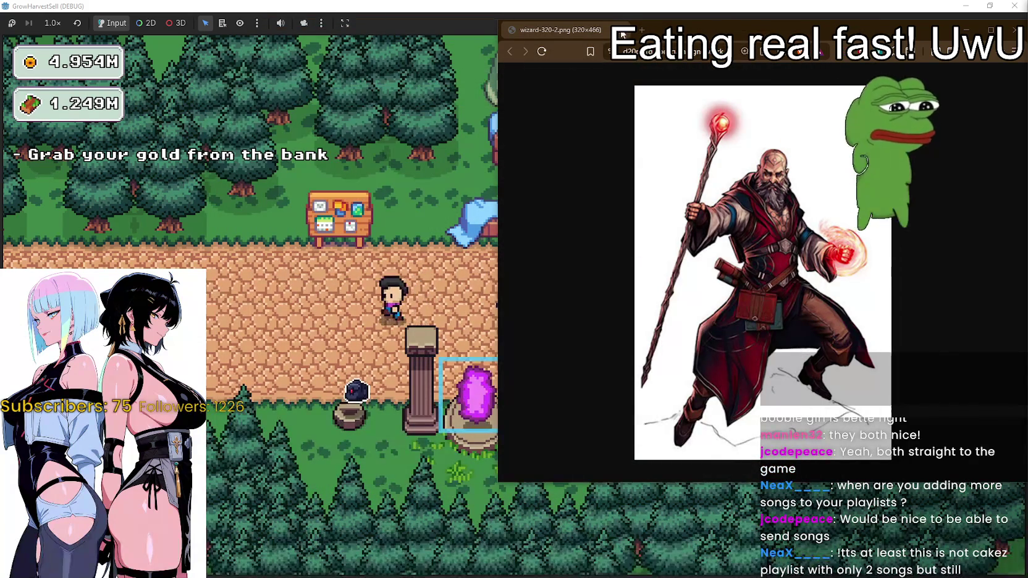
Close the wizard-320-2.png window, reload the MR FARMBOY Steam page, then return to the game
click(623, 31)
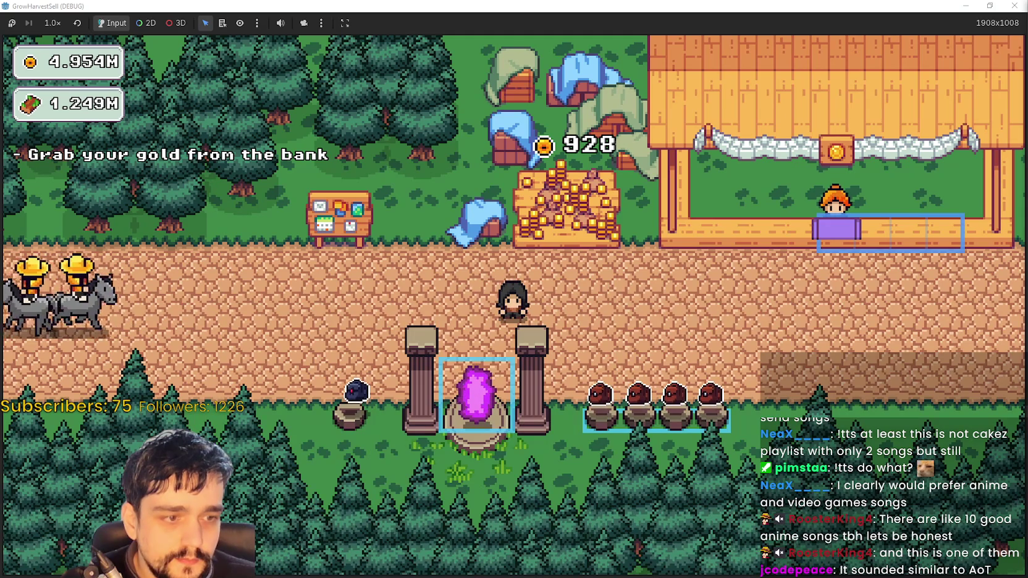
key(alt+Tab)
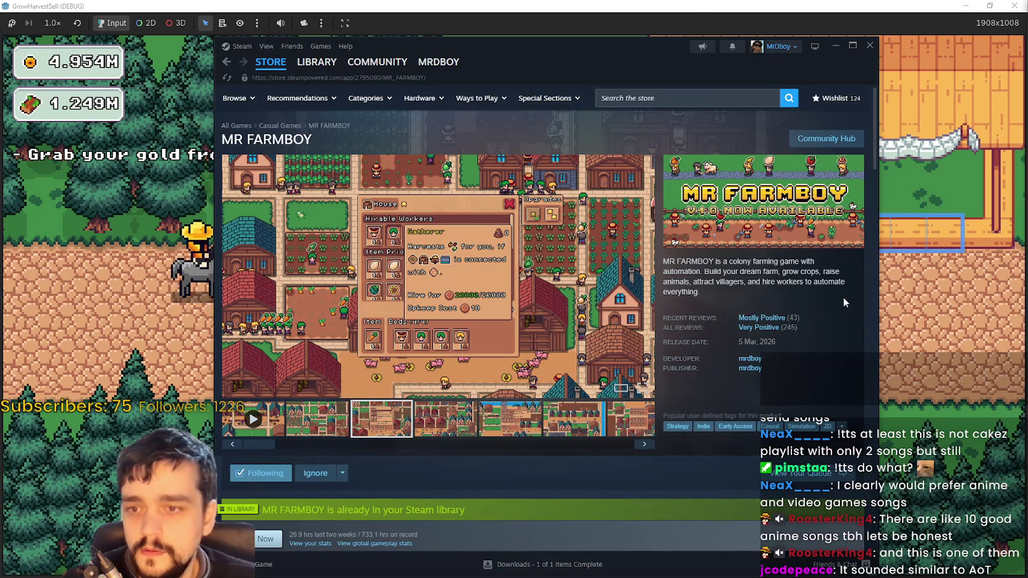
right_click(843, 297)
click(861, 344)
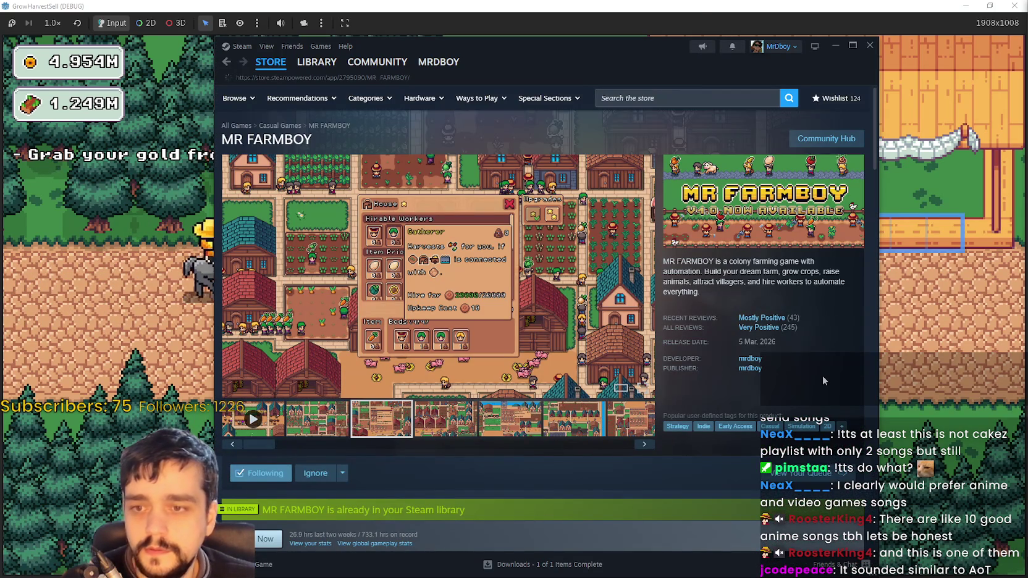
key(alt+Tab)
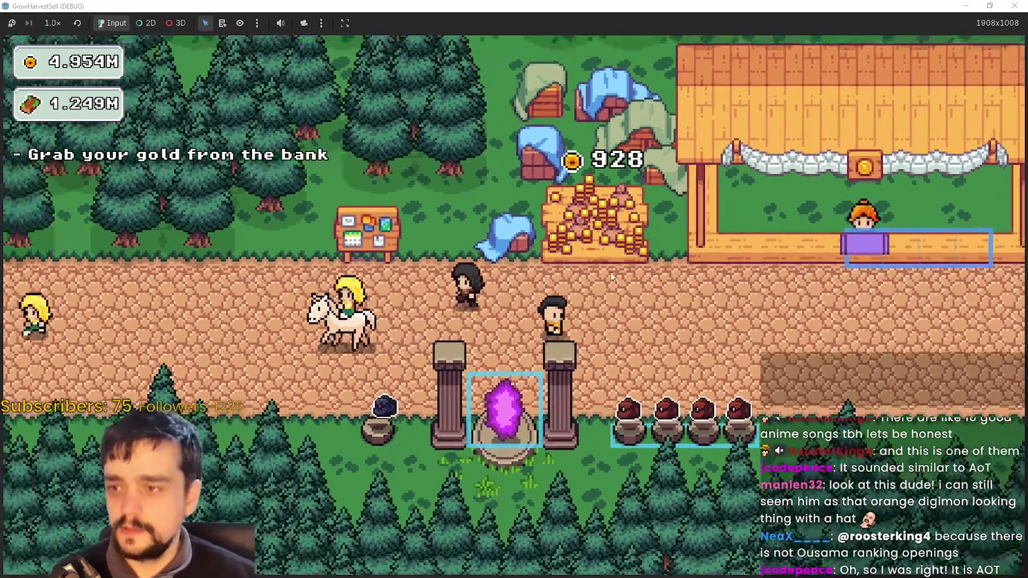
Preview Stage 2's plants and Magical Roots at the portal, cancel, then open the Prestige tree
key(s)
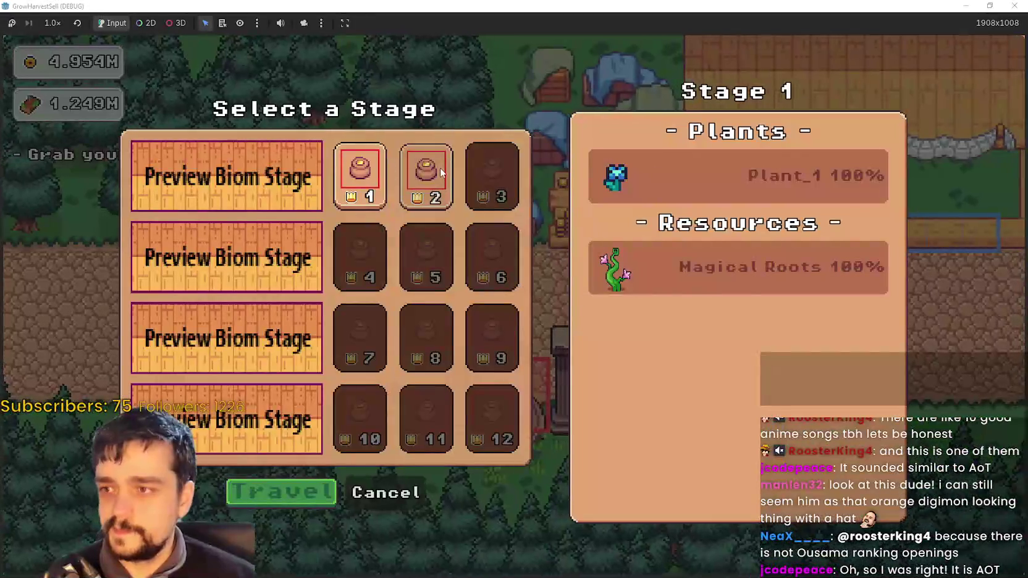
click(440, 174)
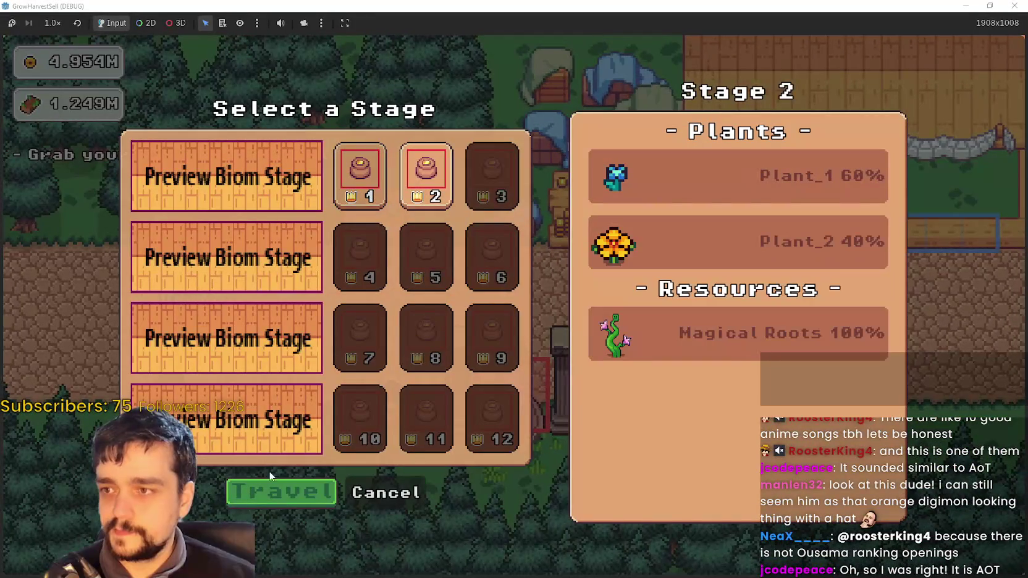
click(385, 492)
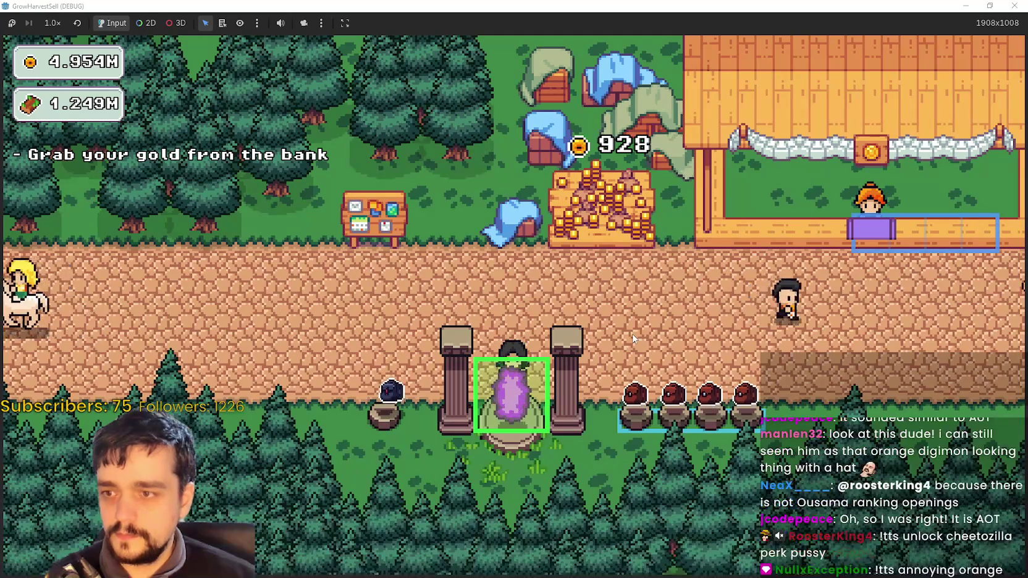
key(s)
click(426, 176)
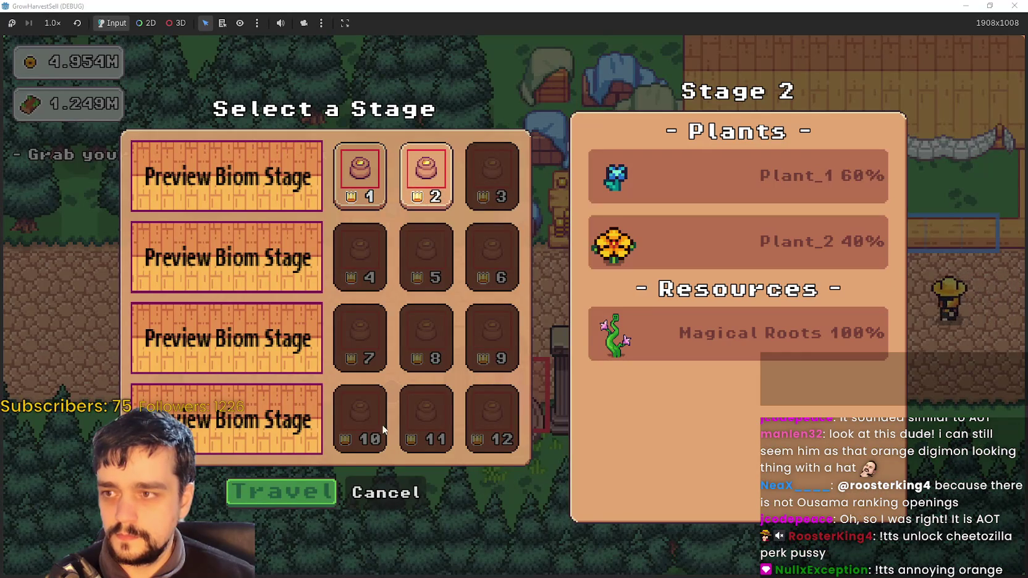
click(383, 492)
key(w)
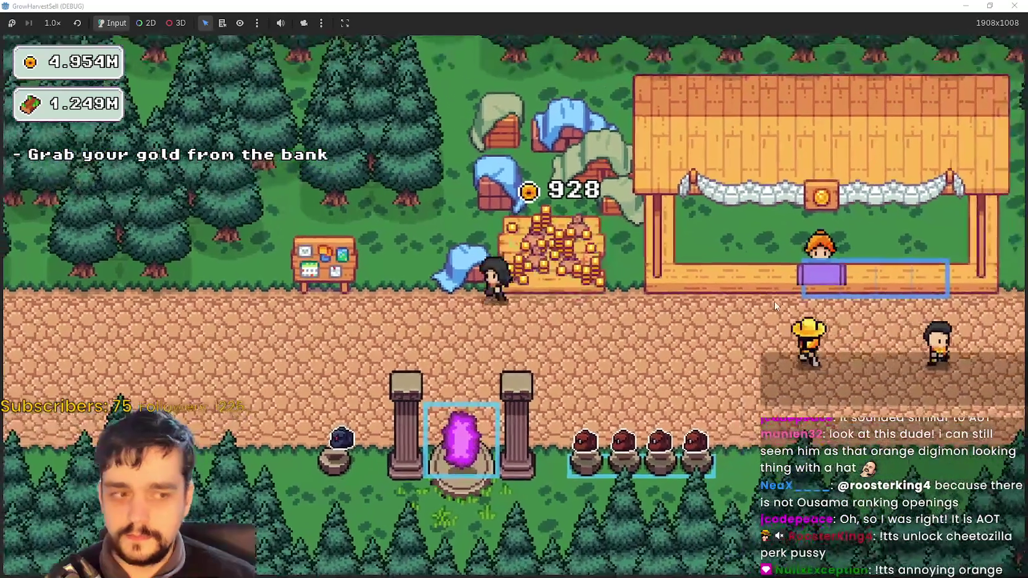
key(a)
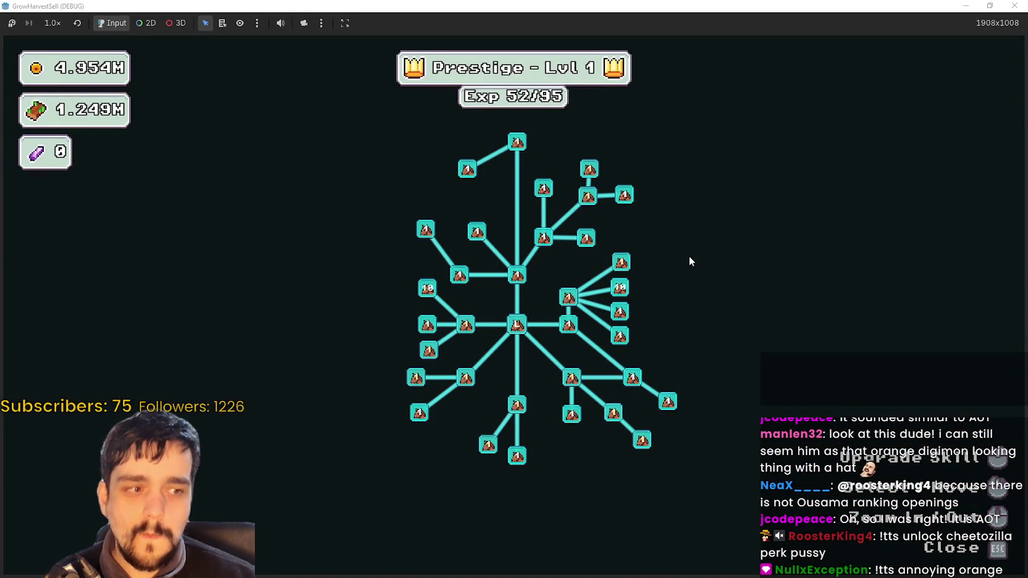
Max out Domain Charge, Plant Domain Damage, Deep Barrier and Resource Domain Damage skills
scroll(688, 261, up, 2)
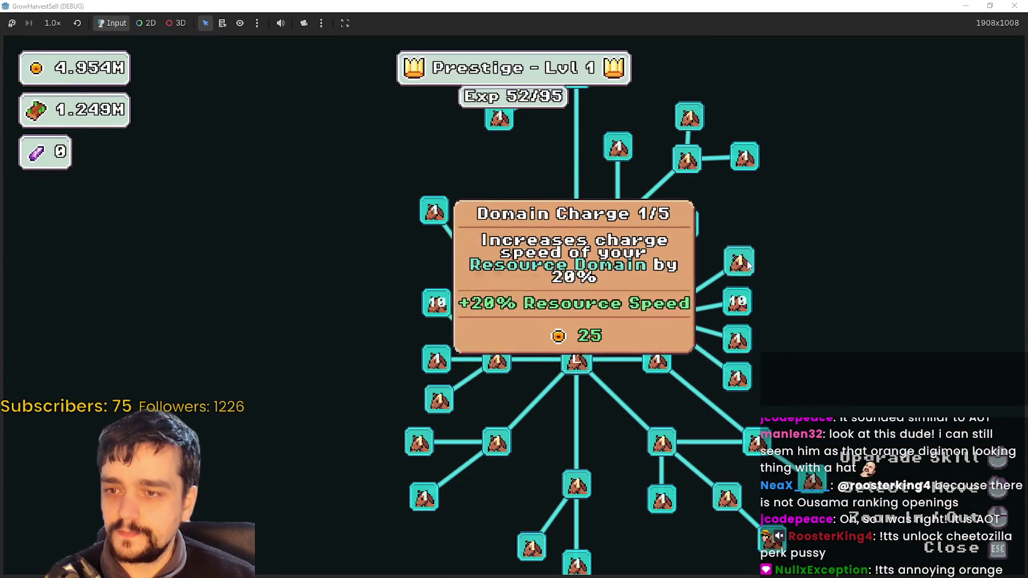
double_click(746, 263)
double_click(747, 265)
key(w)
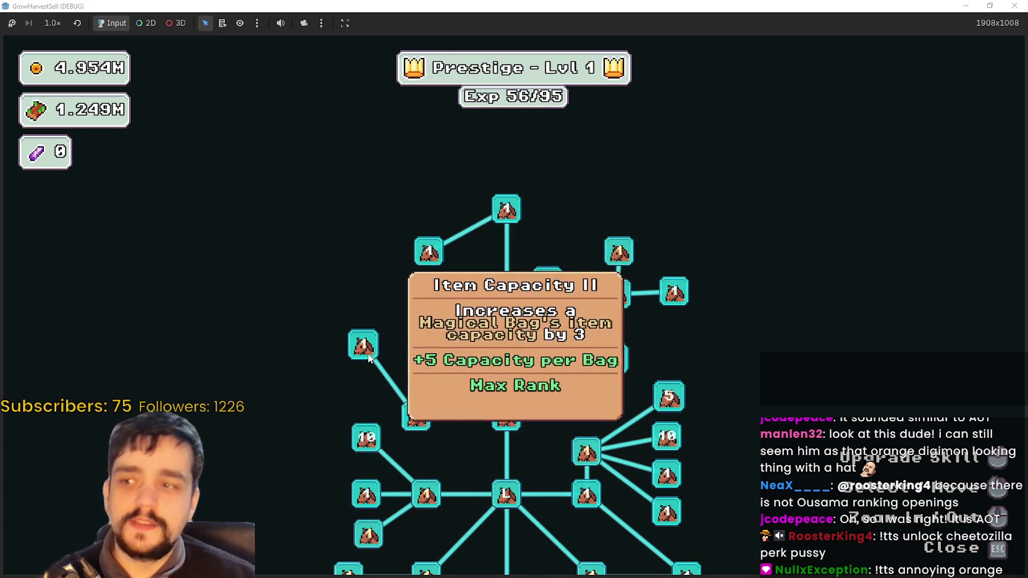
key(s)
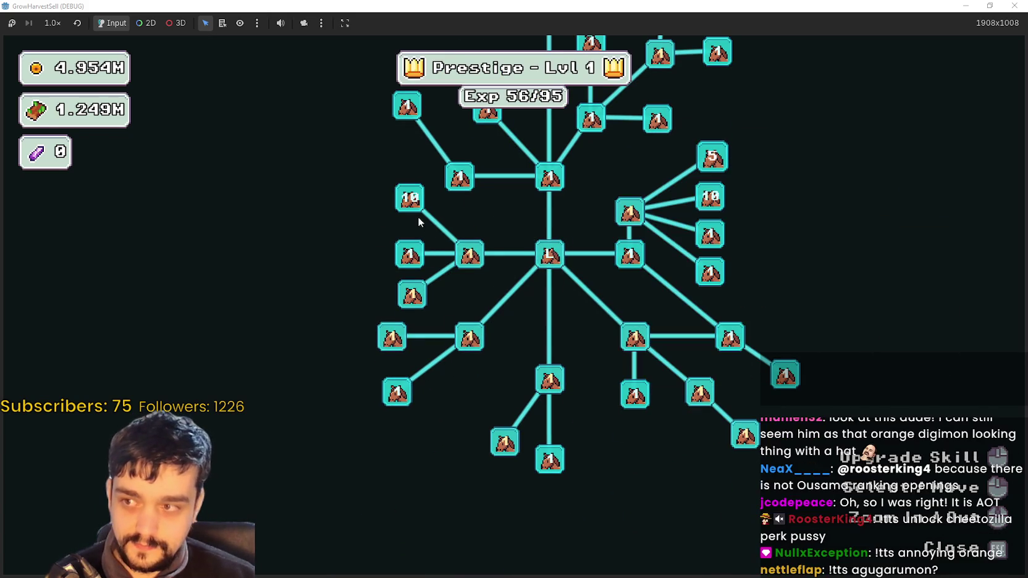
double_click(473, 256)
click(476, 259)
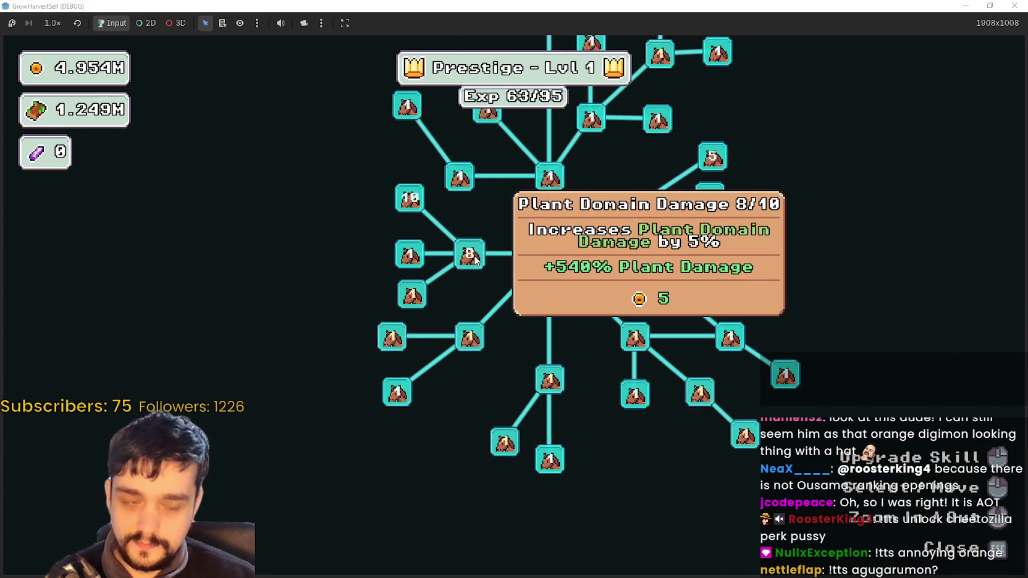
double_click(475, 258)
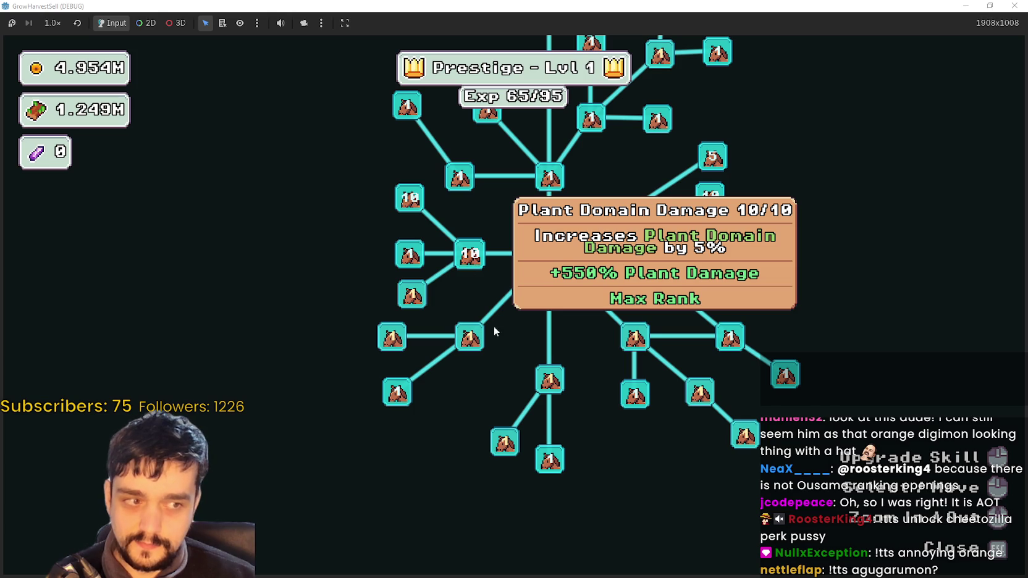
click(635, 337)
click(635, 337)
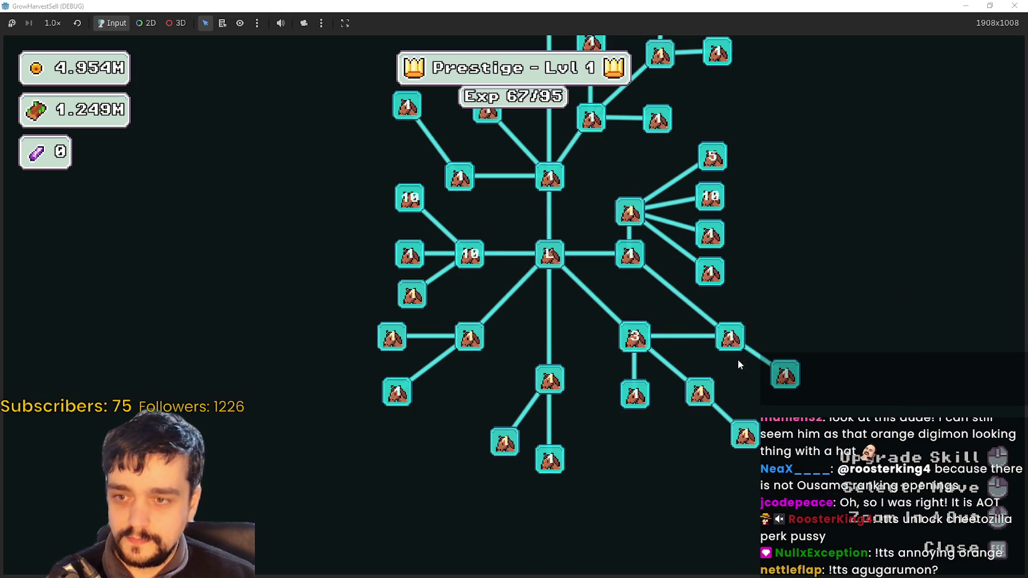
click(678, 267)
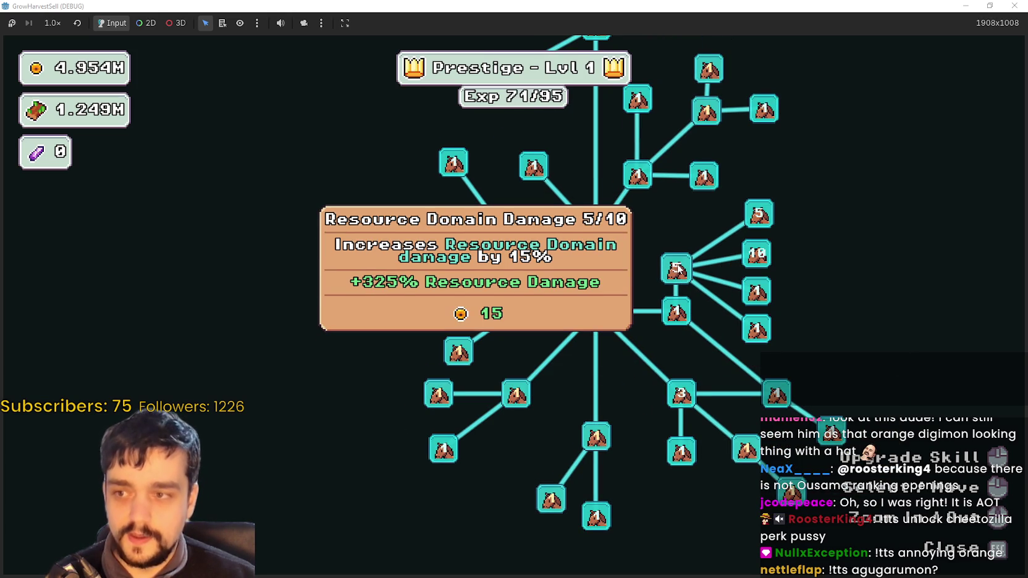
click(677, 267)
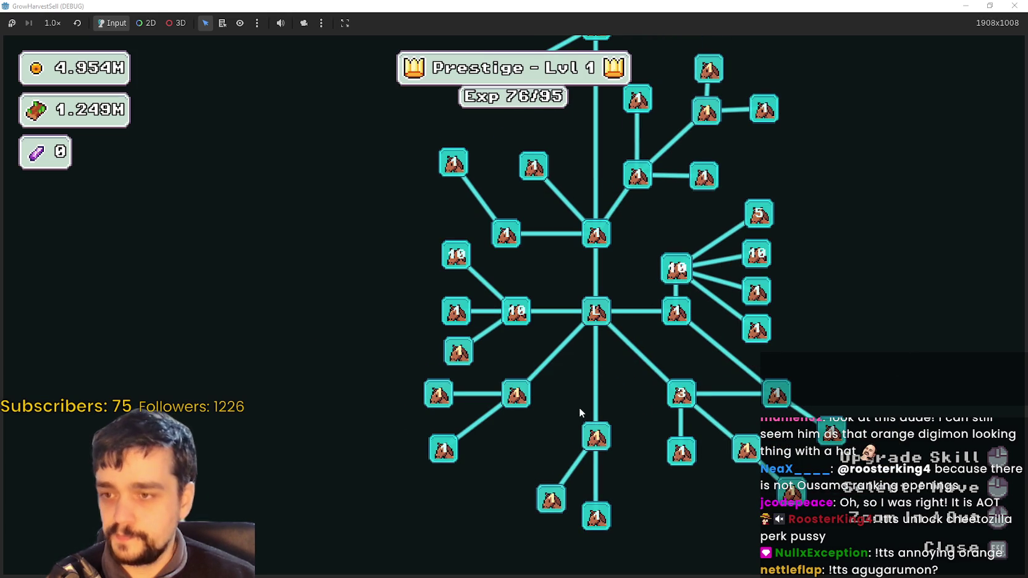
Upgrade the Magical Roots Gatherer and Magical Roots Master skills to max rank
drag(866, 334, 786, 291)
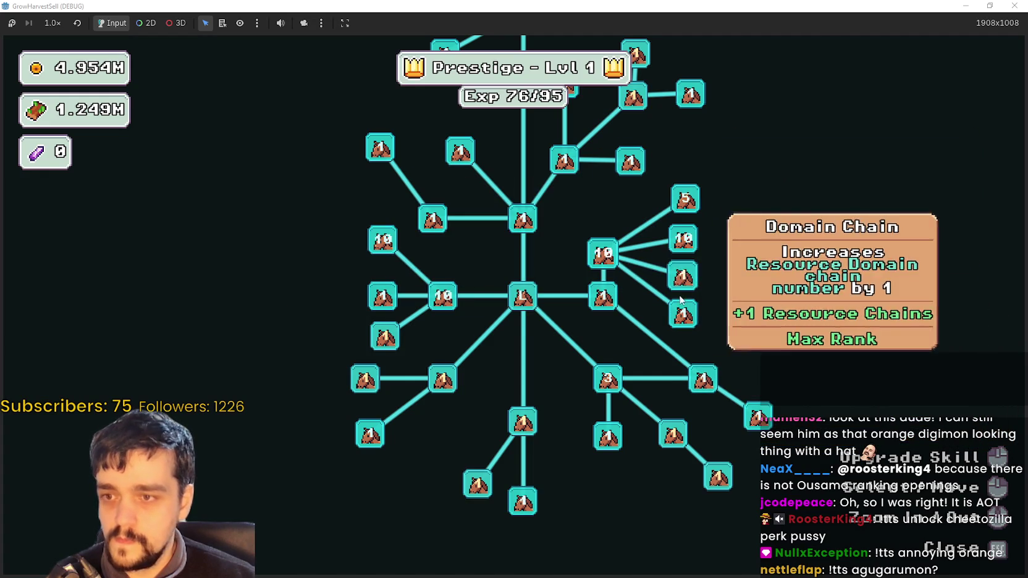
click(526, 428)
click(514, 420)
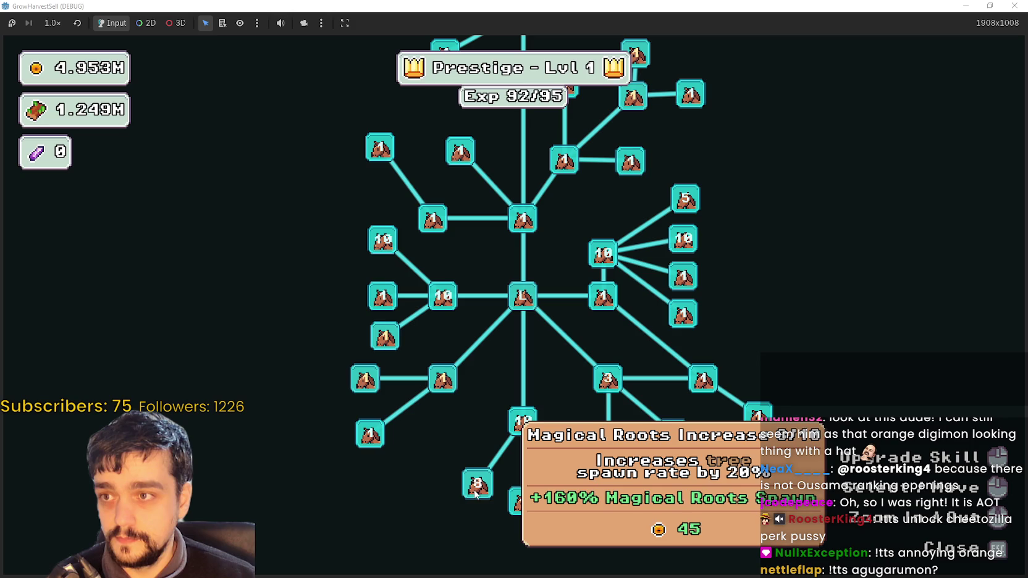
click(475, 492)
click(476, 492)
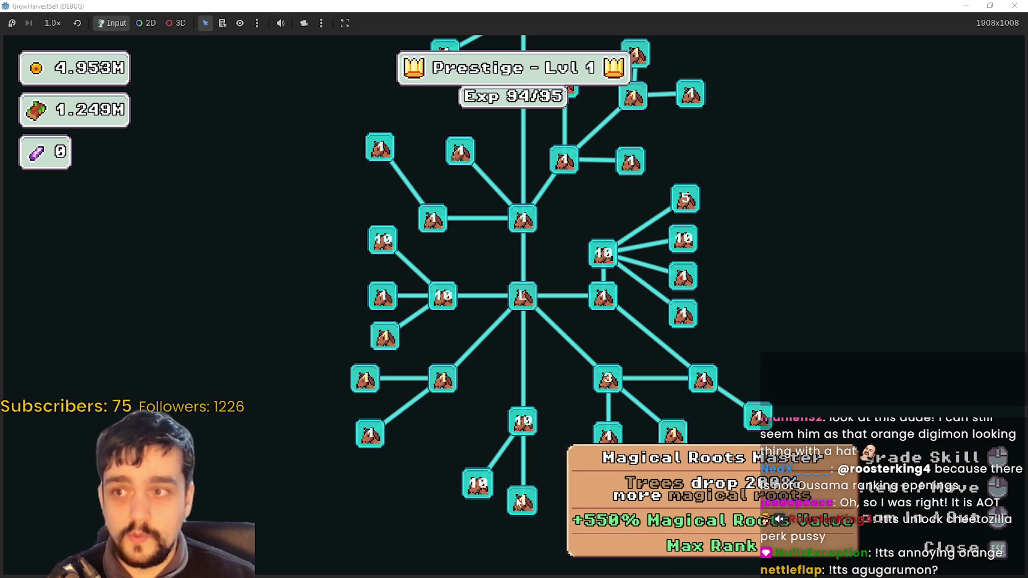
Max out Plants Value and Forest 1 - 3 Spawn Rate, reaching Prestige level 2, then close the tree
click(436, 376)
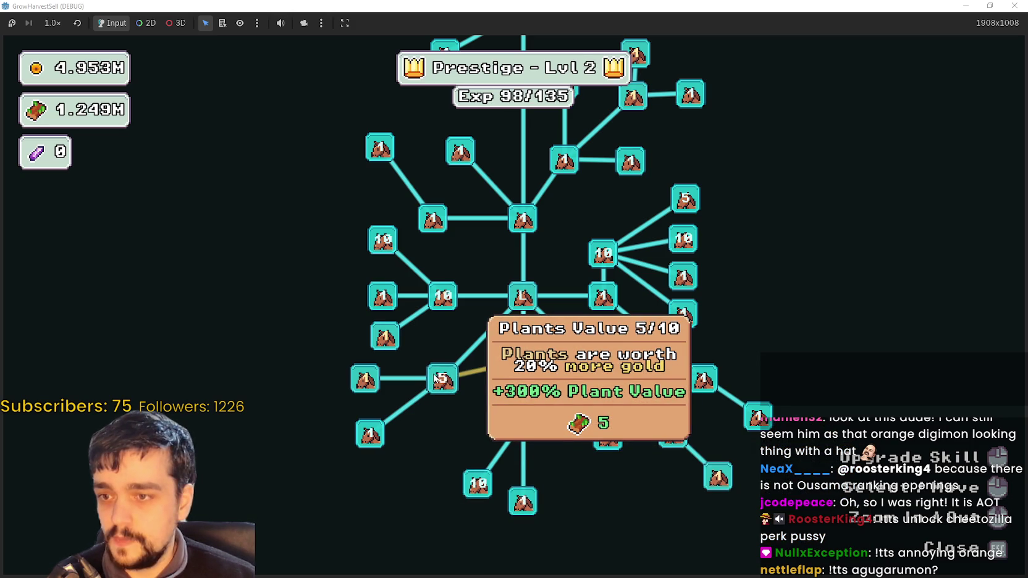
click(523, 347)
click(468, 424)
click(442, 378)
click(365, 380)
click(358, 382)
click(359, 381)
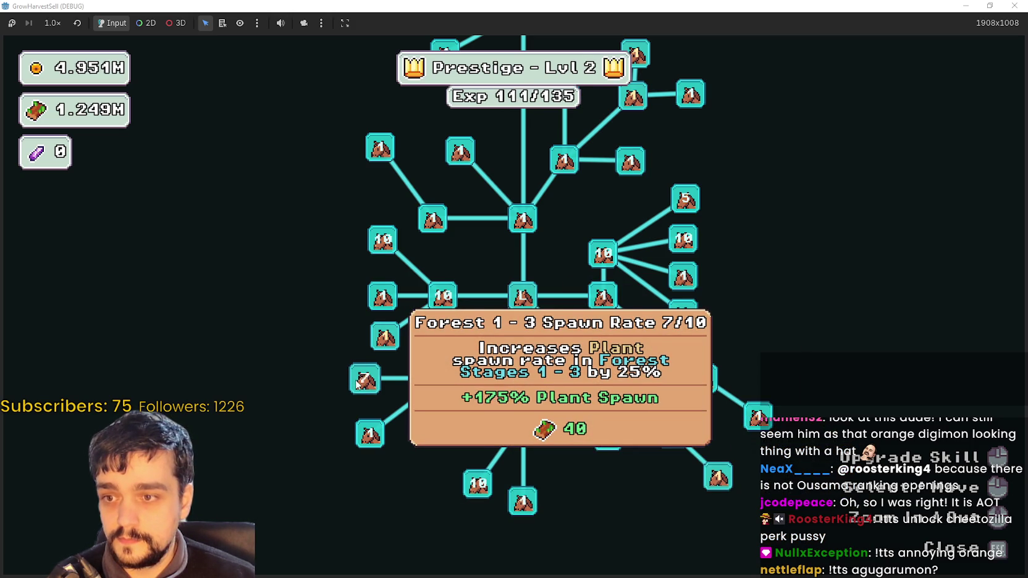
click(357, 384)
key(Escape)
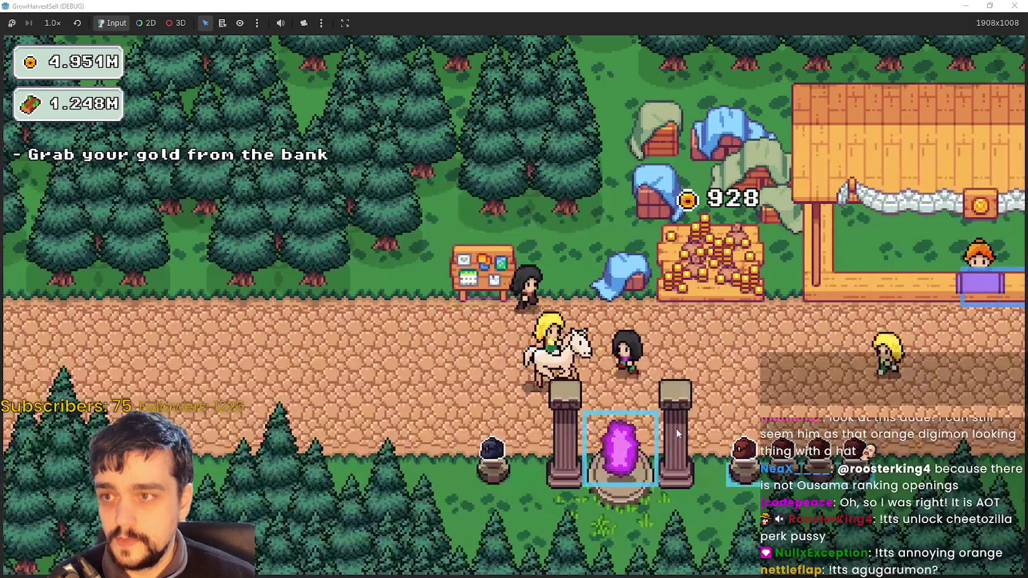
Open stage selection and preview Stage 3: three plants, Magical Roots 60% and Magical Mushrooms 40%
key(e)
click(498, 191)
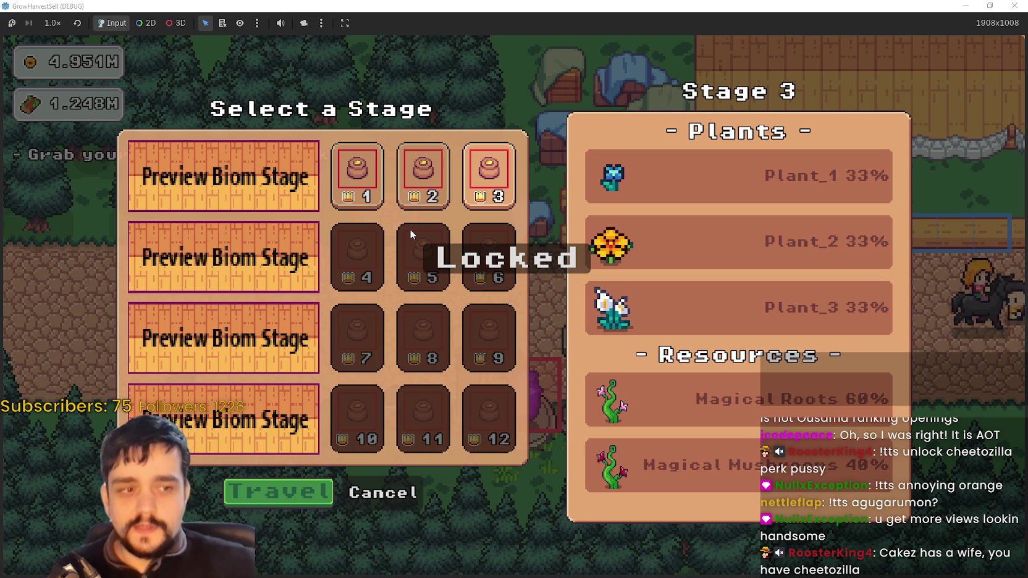
Travel to forest Stage 3
click(290, 485)
Walk the farmer around and up-left through the Stage 3 flower field, then stop the debug run
key(d)
key(w)
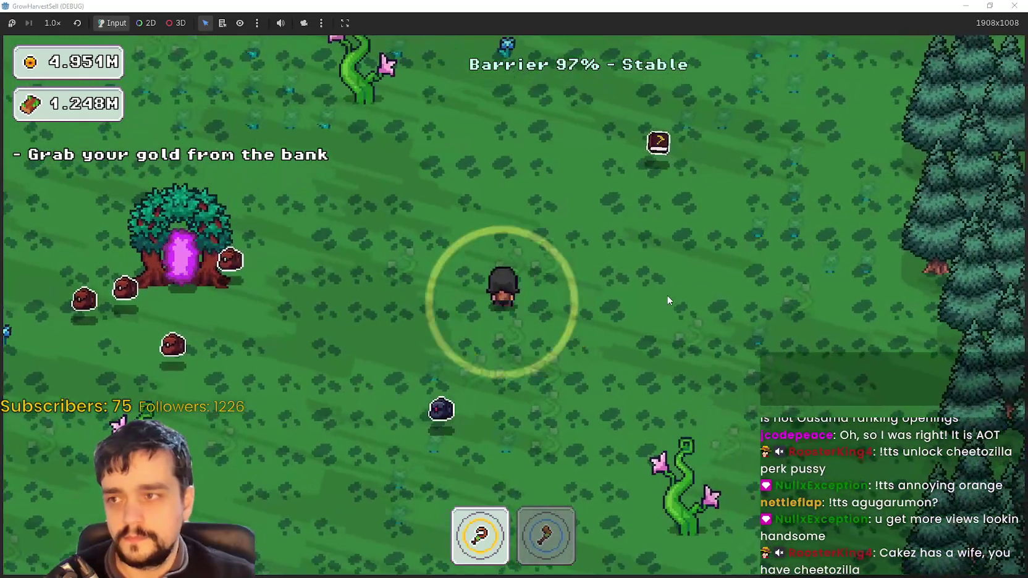
key(a)
key(w)
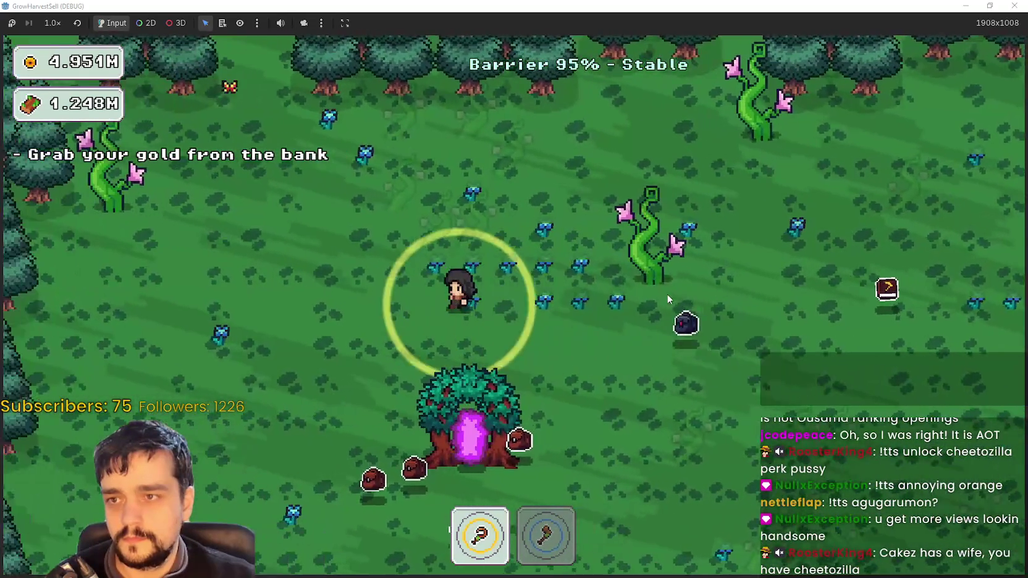
key(a)
key(s)
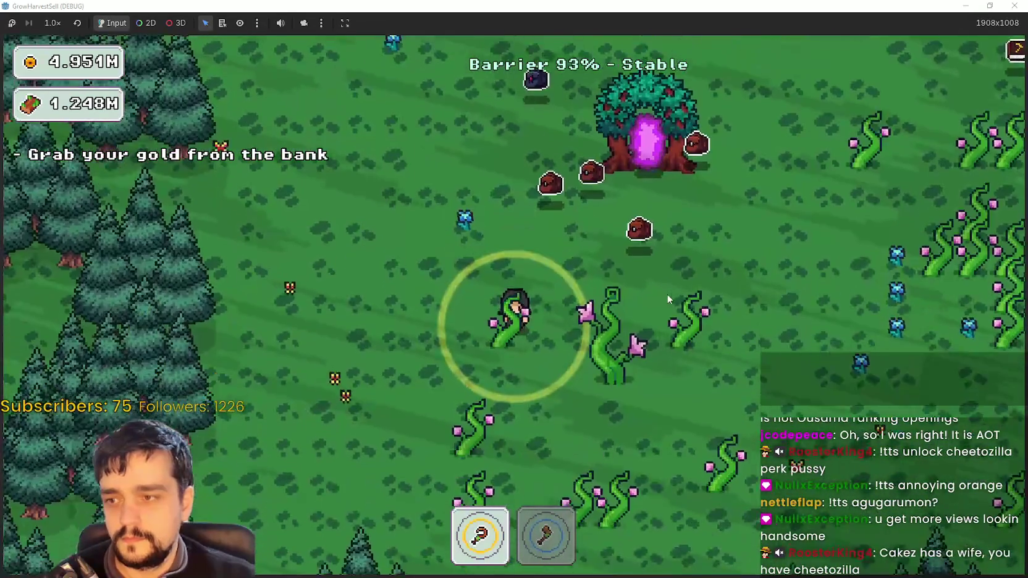
key(s)
key(d)
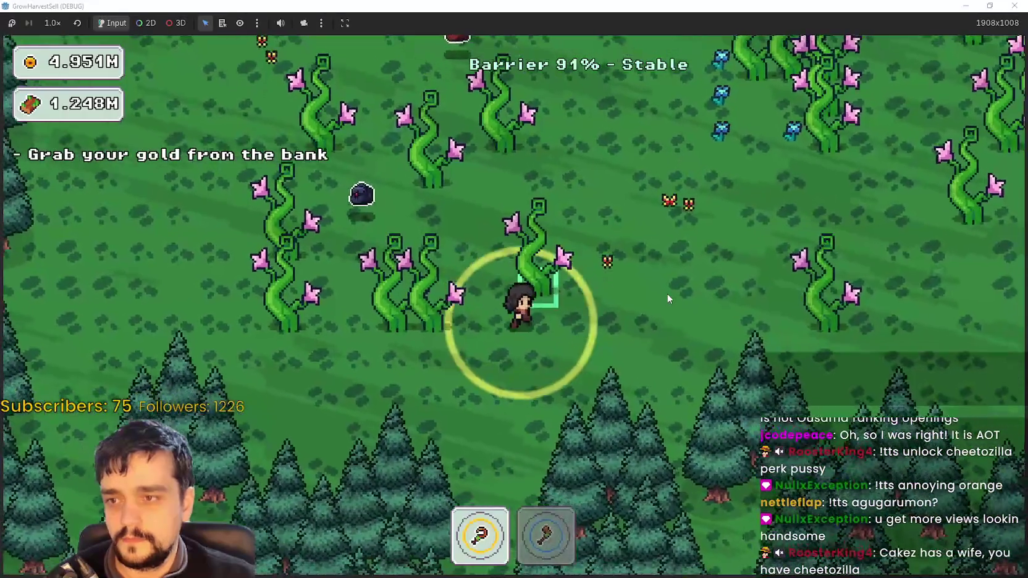
key(w)
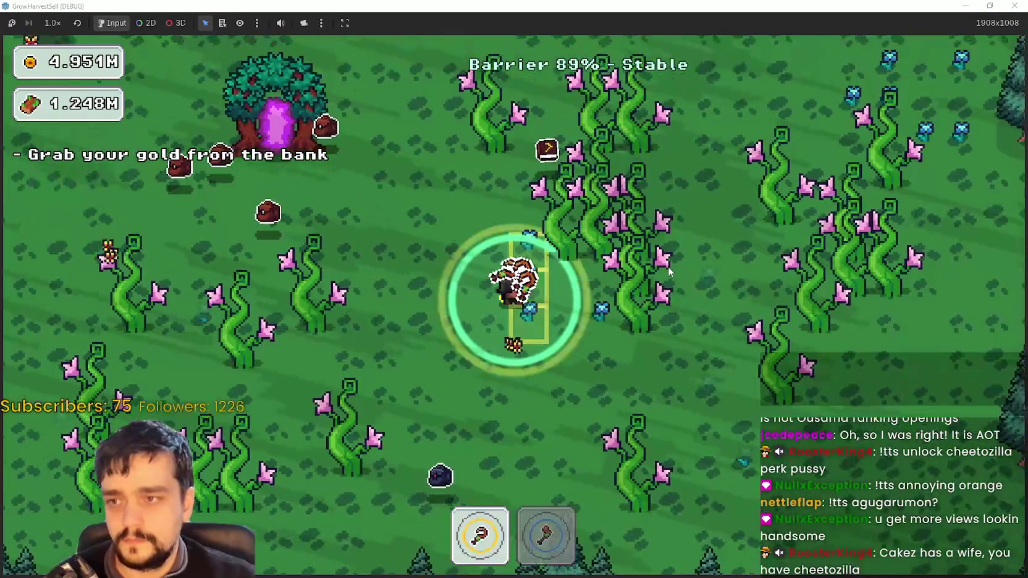
key(a)
key(super+Down)
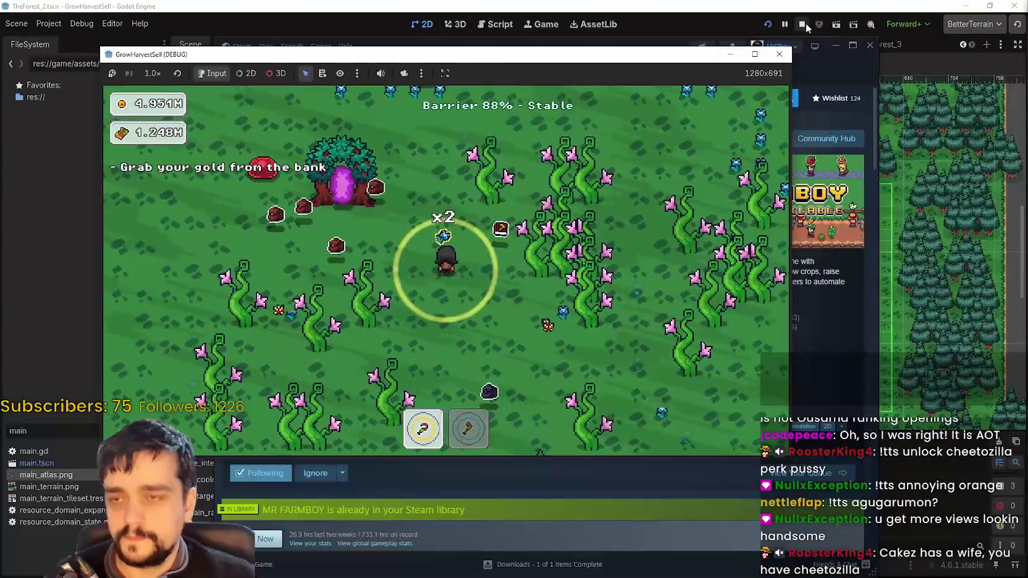
click(804, 24)
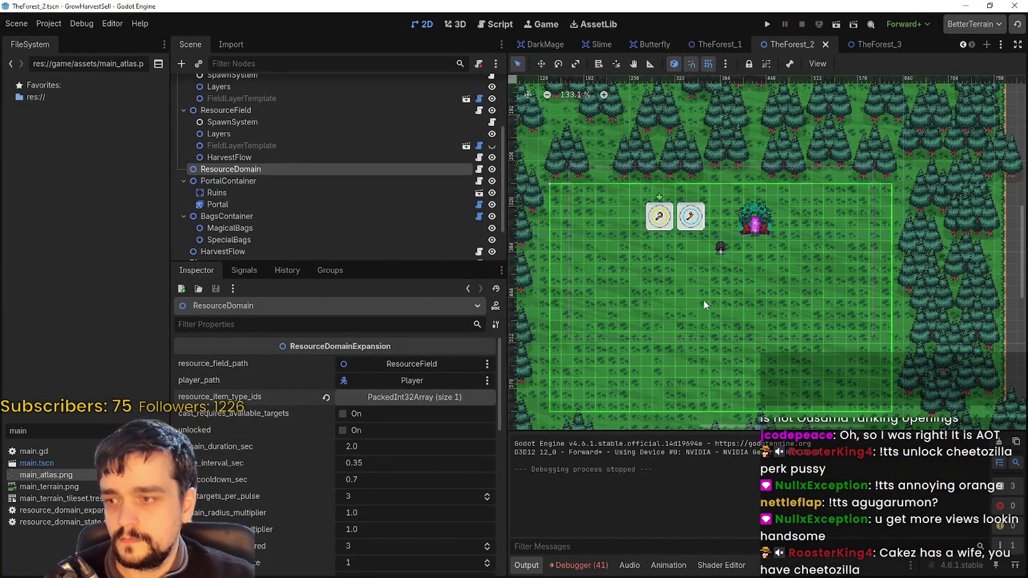
Switch to the TheForest_3 scene, enlarge the Scene dock to view its nodes, then close that scene tab
scroll(677, 318, down, 4)
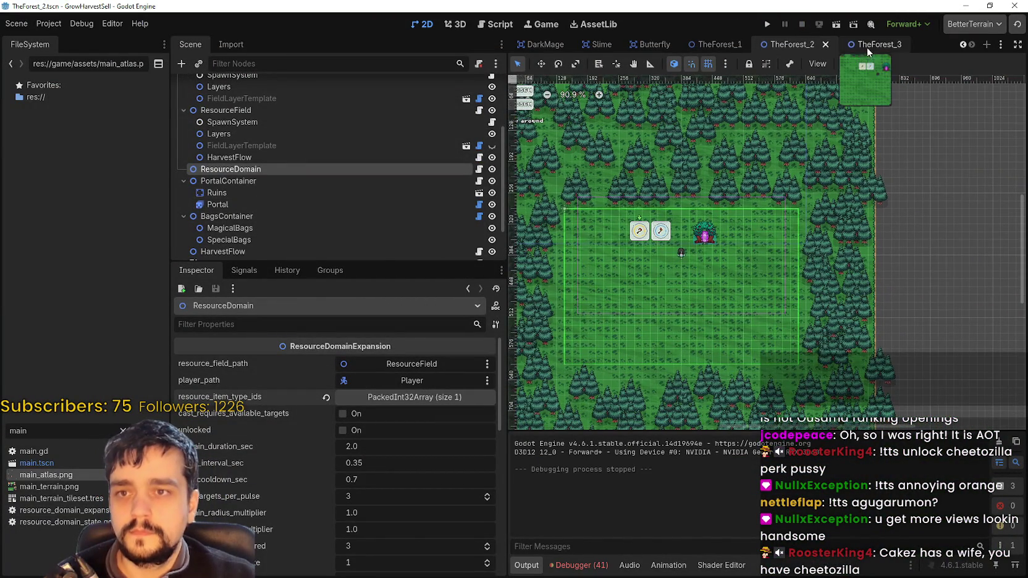
click(867, 46)
scroll(269, 128, down, 2)
scroll(270, 129, down, 2)
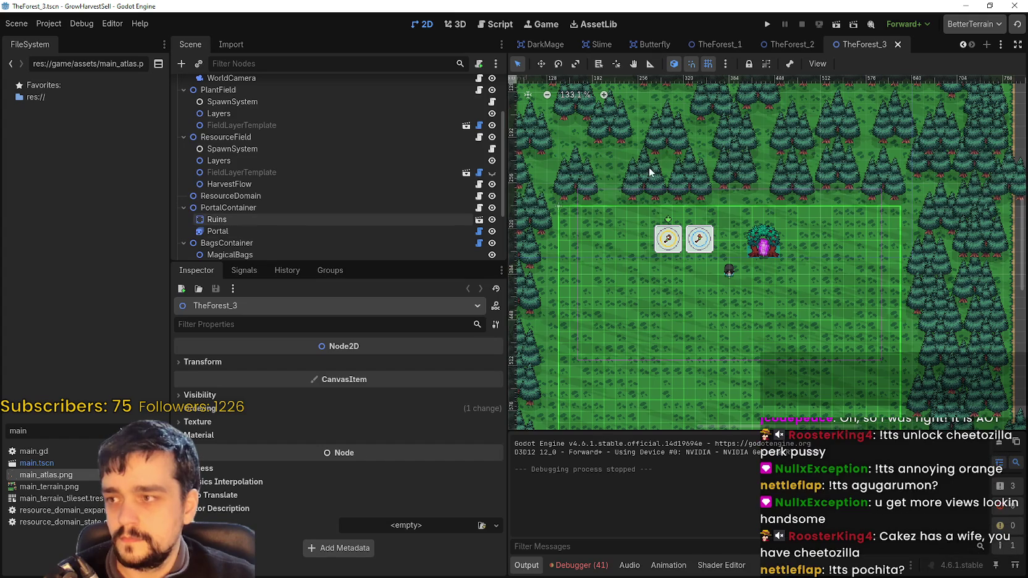
mouse_move(782, 44)
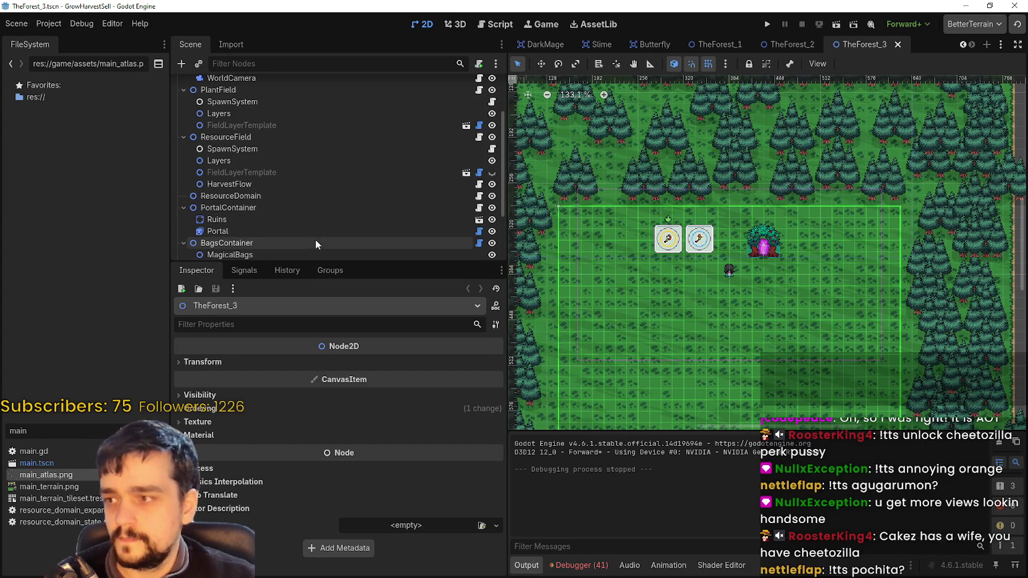
drag(315, 264, 316, 395)
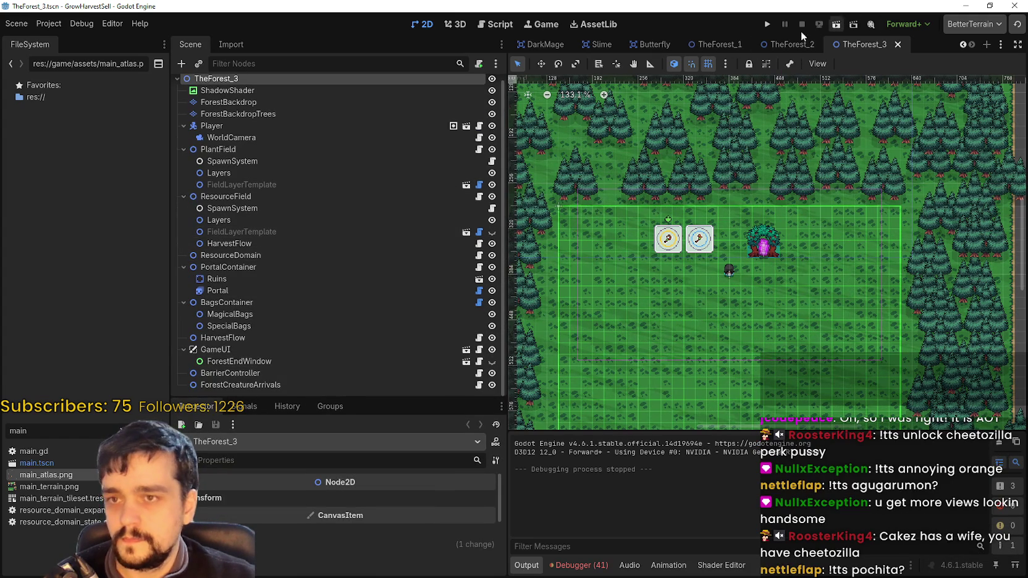
click(897, 44)
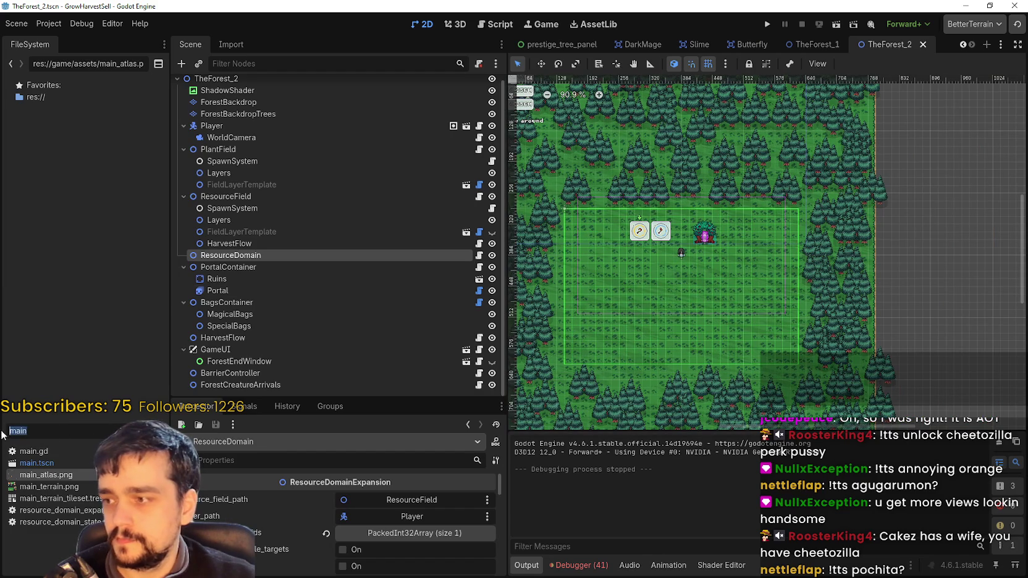
Delete the old TheForest_3.tscn file from the FileSystem dock
key(BackSpace)
text(theF)
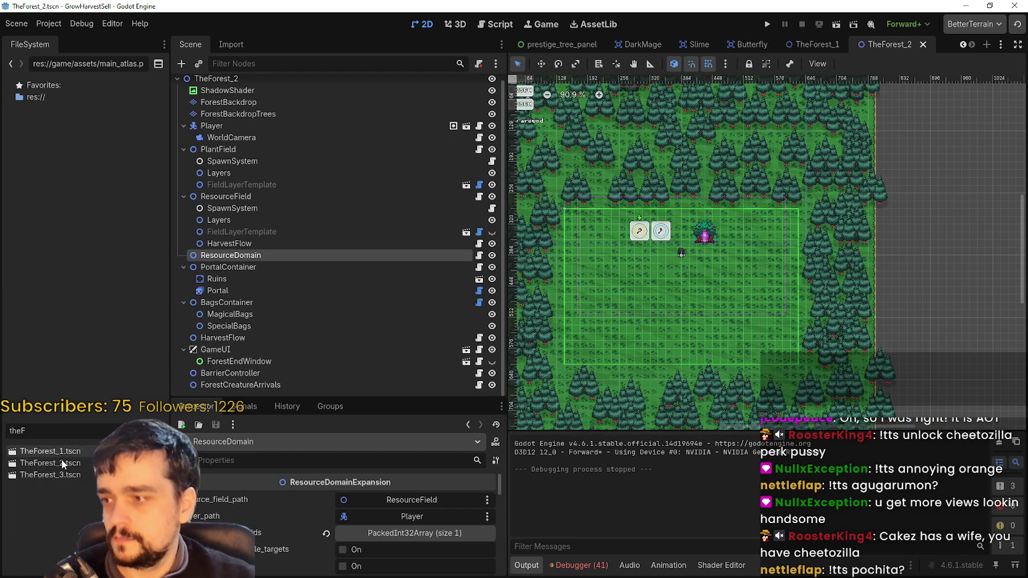
key(ctrl+a)
key(BackSpace)
scroll(43, 506, down, 2)
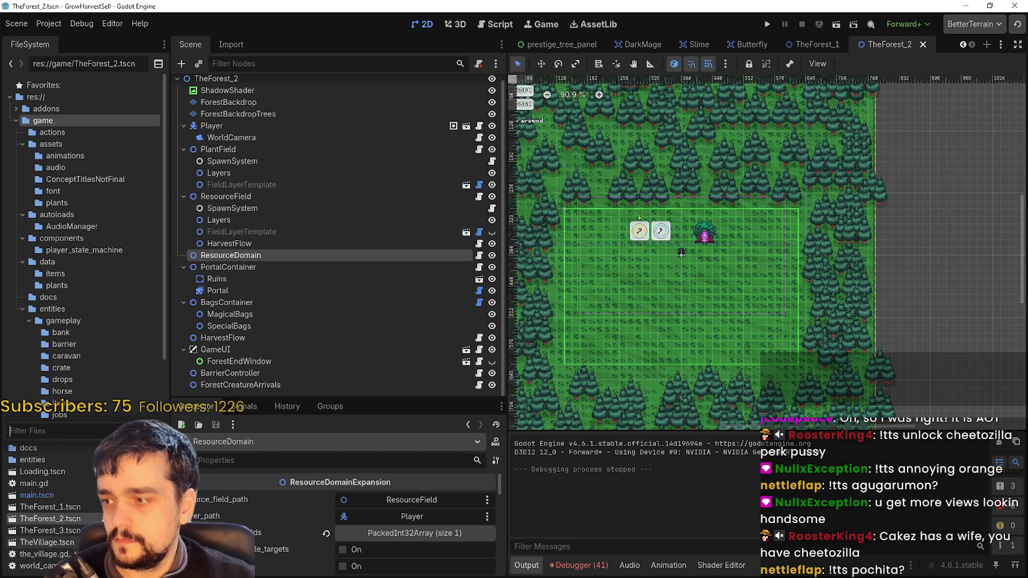
right_click(84, 530)
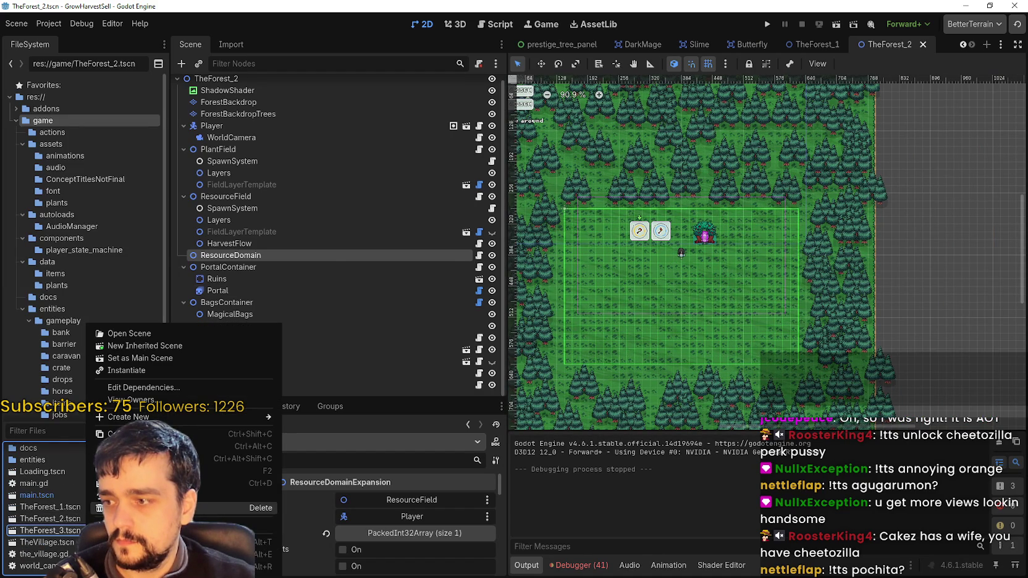
click(259, 508)
click(432, 340)
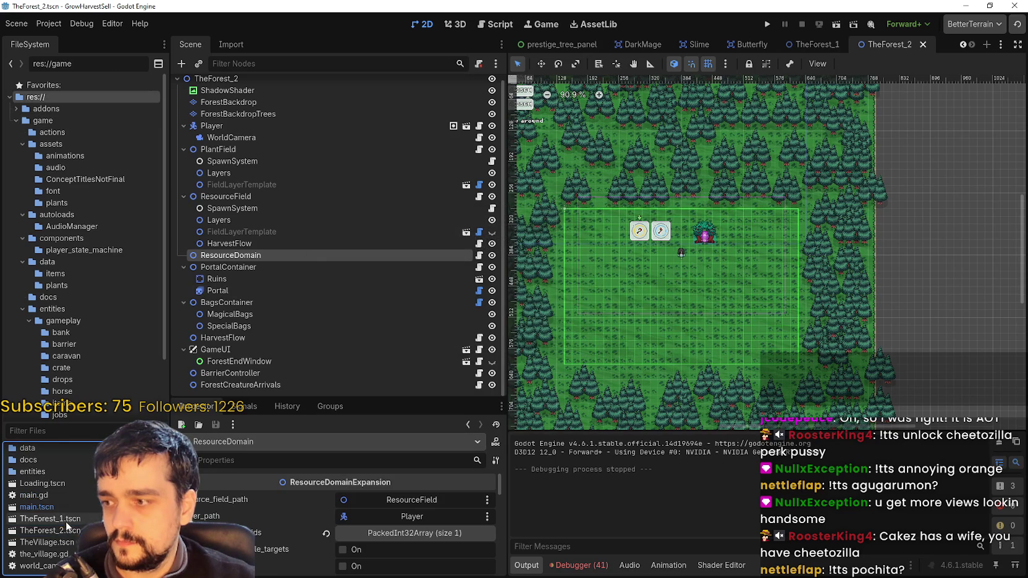
Duplicate TheForest_2.tscn as a new TheForest_3.tscn
right_click(56, 532)
right_click(47, 530)
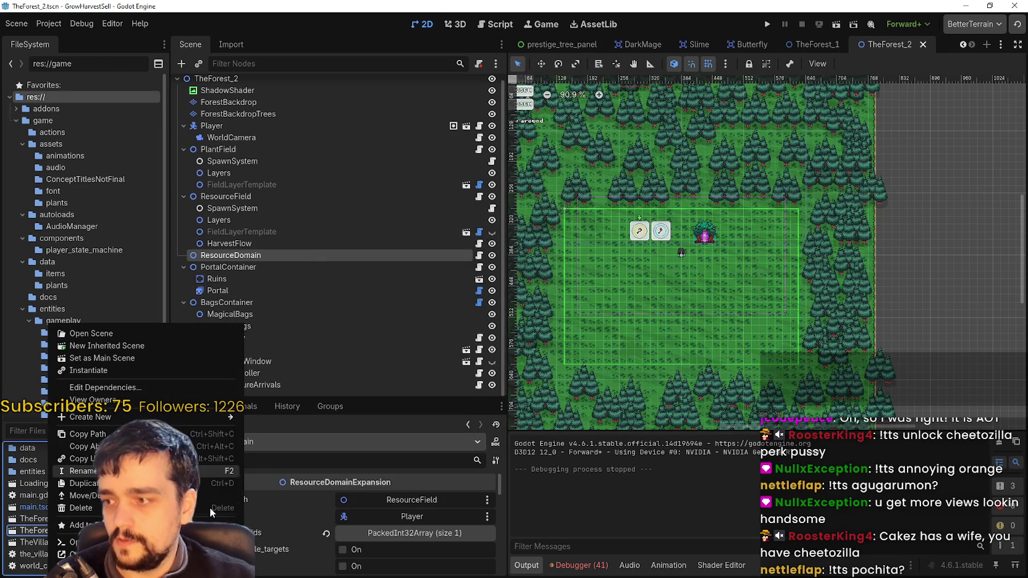
click(185, 483)
click(437, 275)
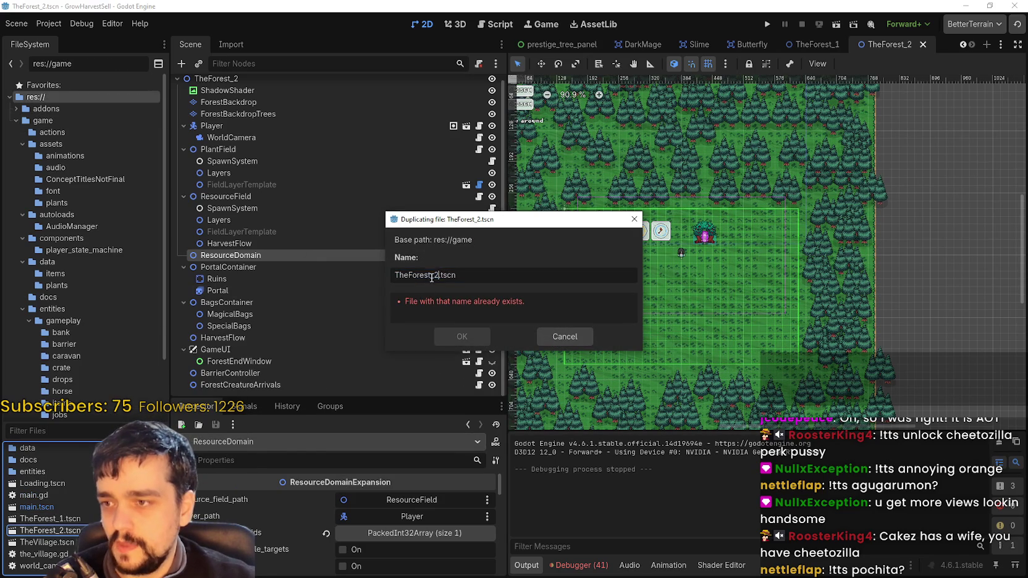
click(449, 335)
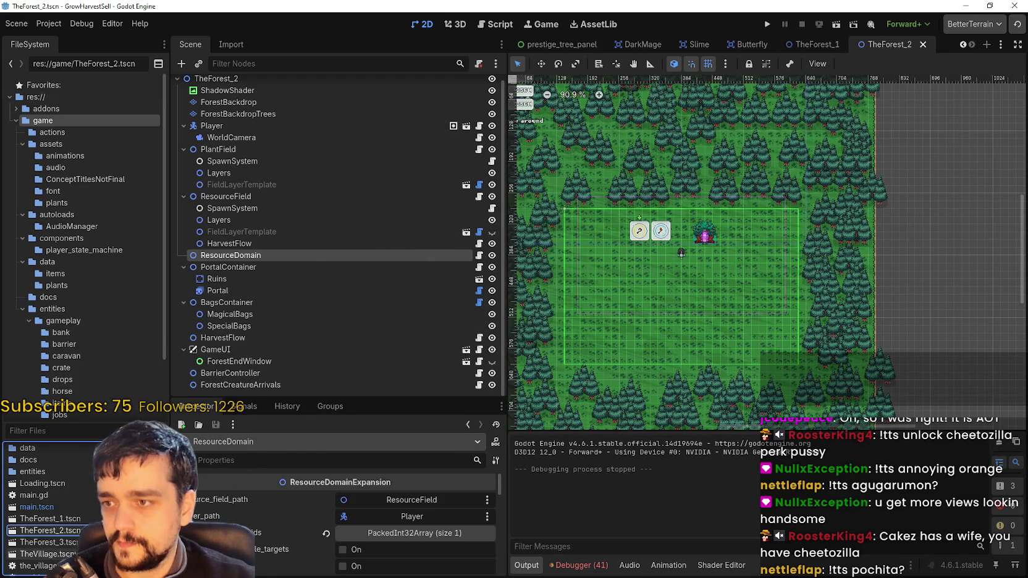
Open the new TheForest_3.tscn, rename its root node to TheForest_3, and save
double_click(49, 530)
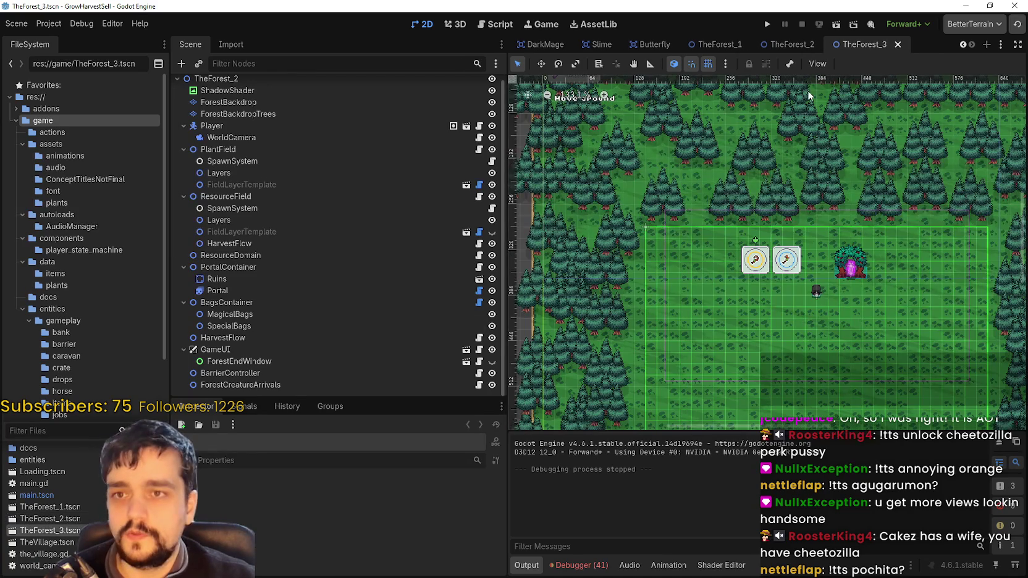
scroll(807, 90, up, 2)
double_click(237, 78)
click(245, 78)
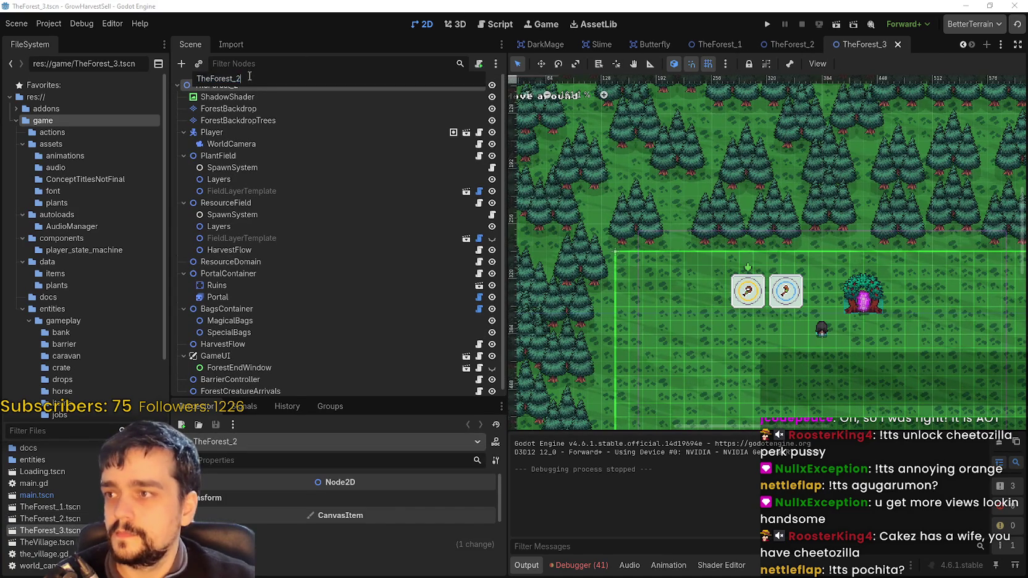
text(3)
key(Return)
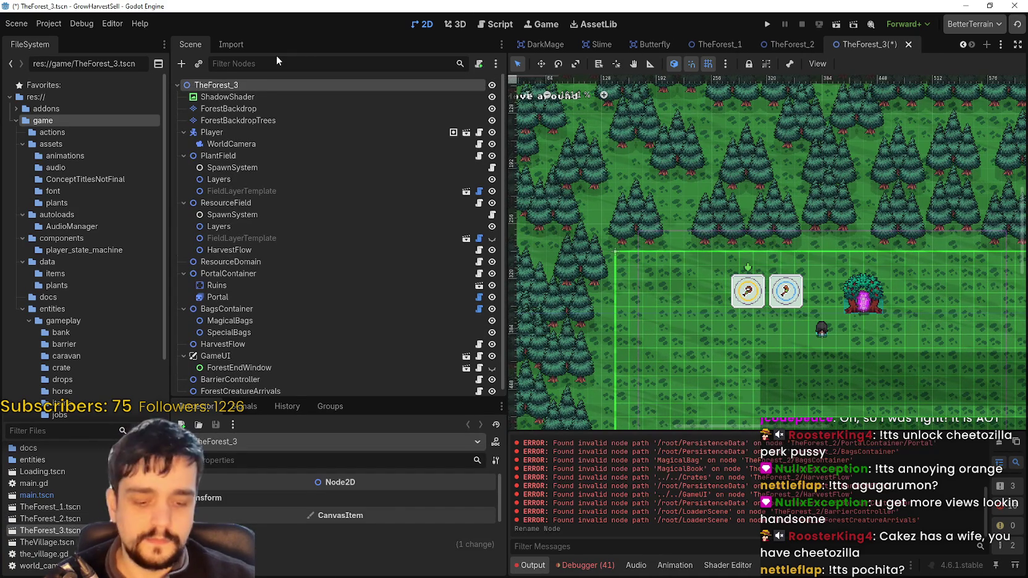
scroll(727, 182, down, 2)
key(ctrl+s)
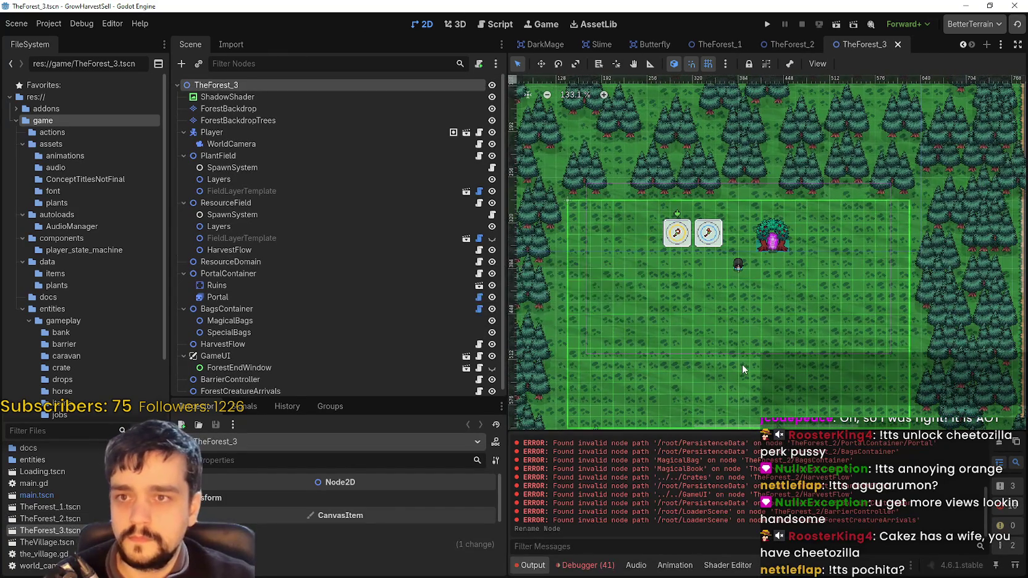
Inspect the MagicalBags and BagsContainer nodes in the Scene tree
scroll(742, 363, up, 3)
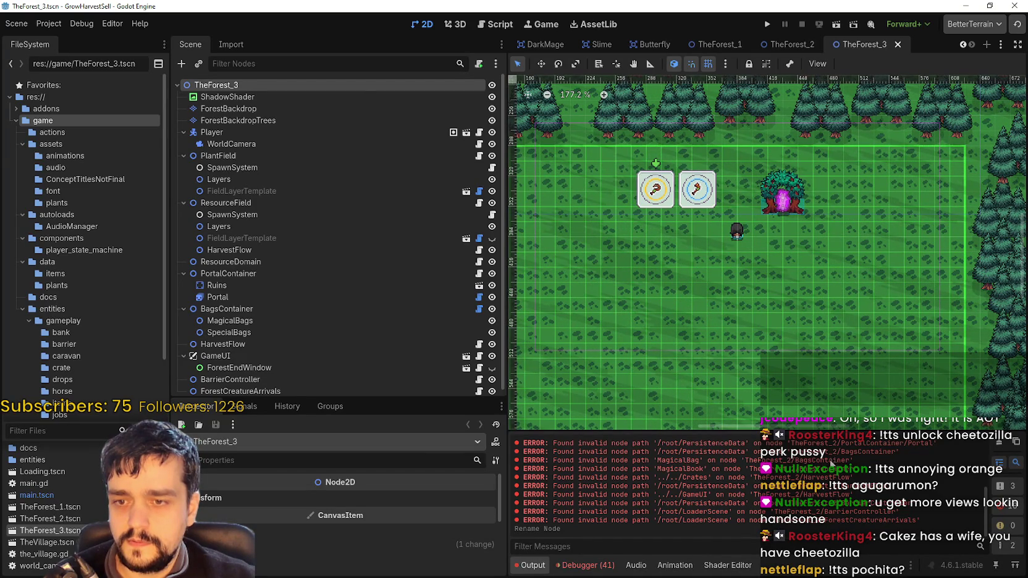
scroll(326, 102, down, 1)
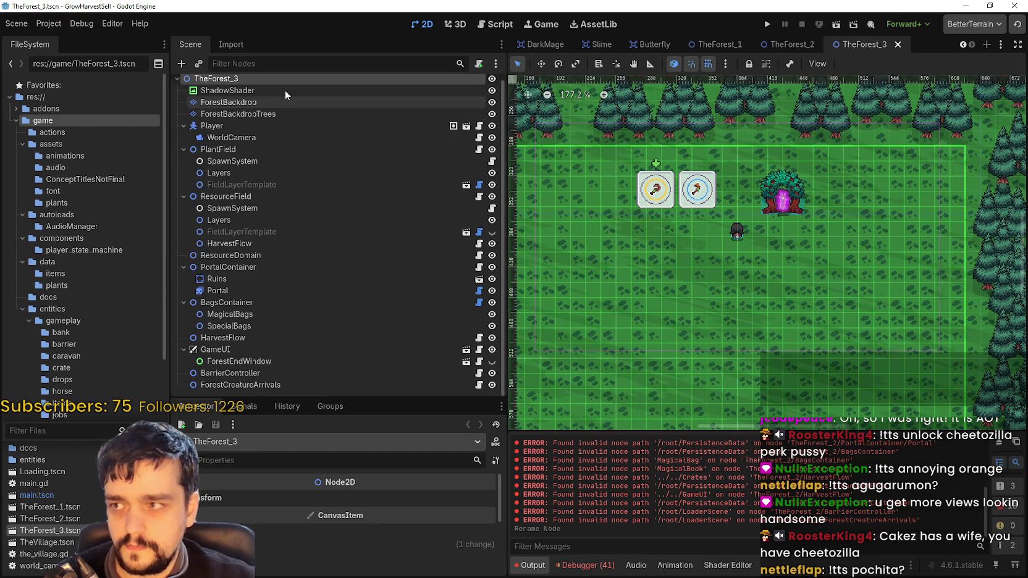
scroll(681, 263, down, 3)
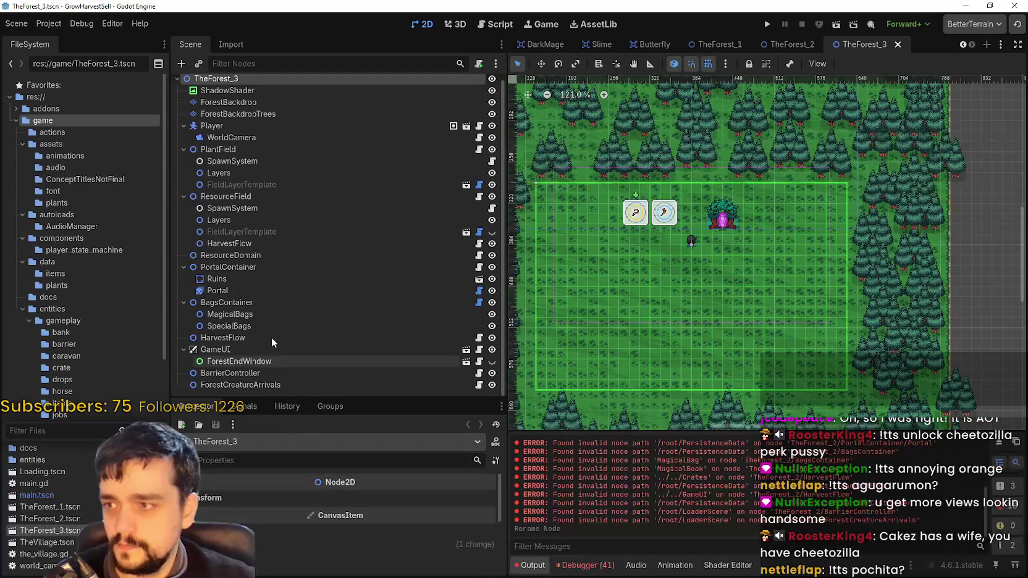
click(263, 315)
click(264, 303)
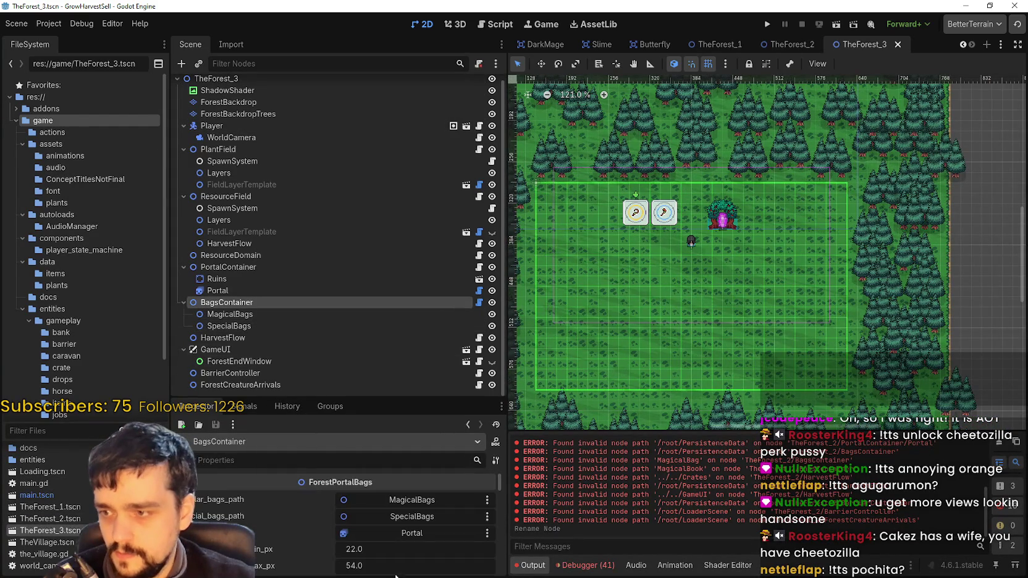
Enlarge the Inspector and select the PlantField node to view its stage properties
scroll(386, 561, down, 3)
drag(351, 395, 349, 317)
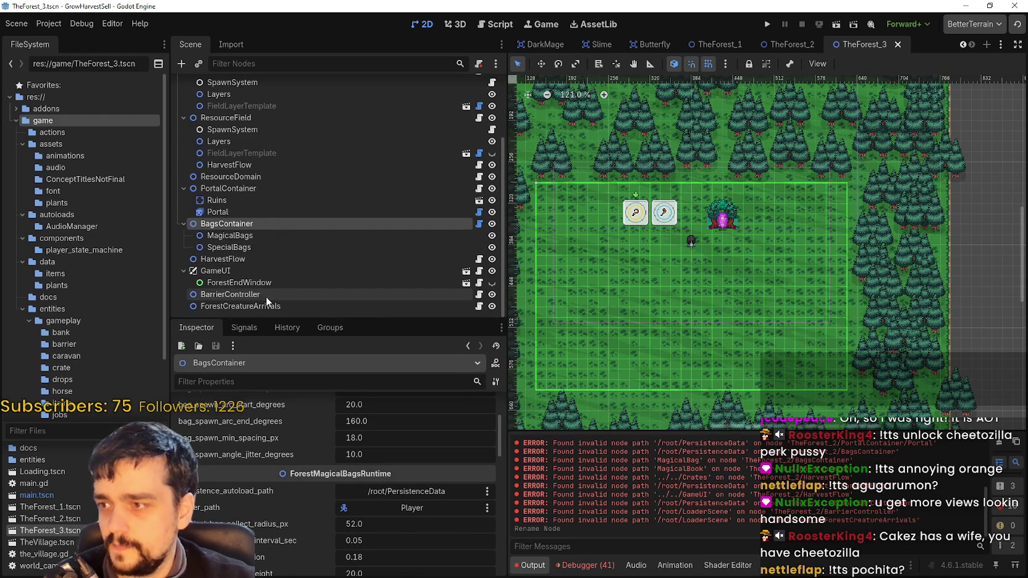
scroll(272, 278, up, 3)
click(253, 153)
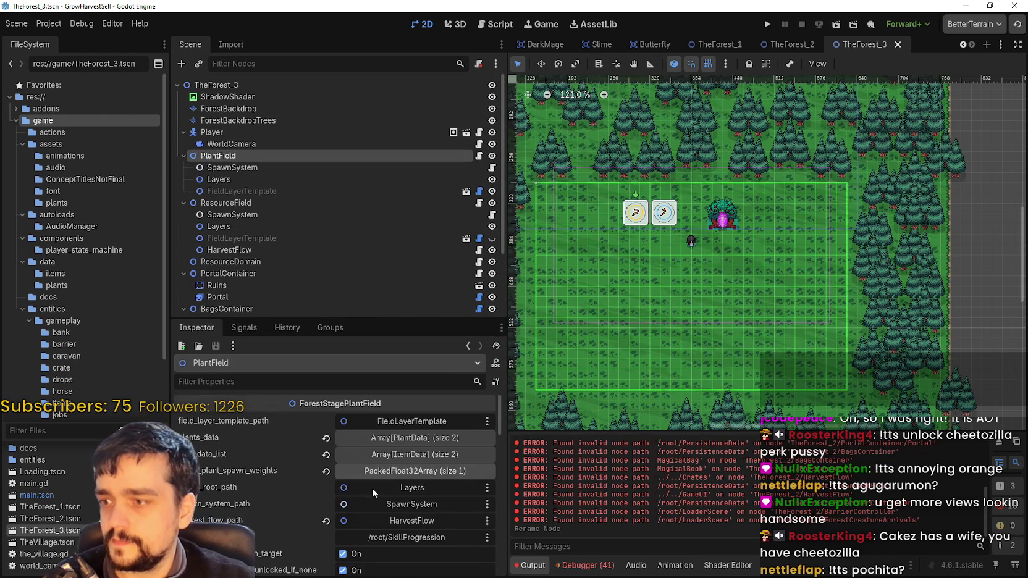
Add plant_carrot.tres as a third entry in the plant data list
click(405, 438)
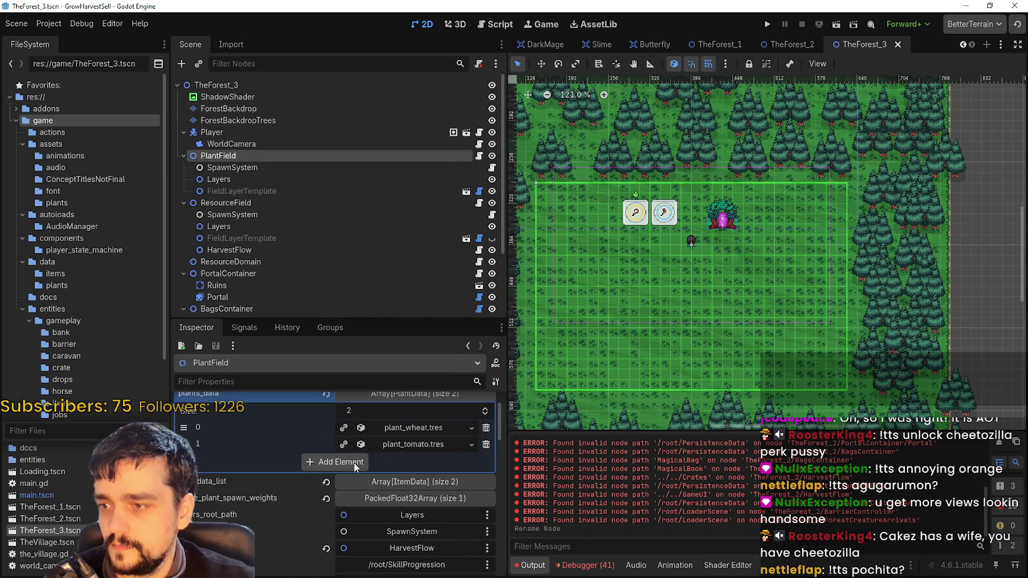
click(355, 463)
click(394, 462)
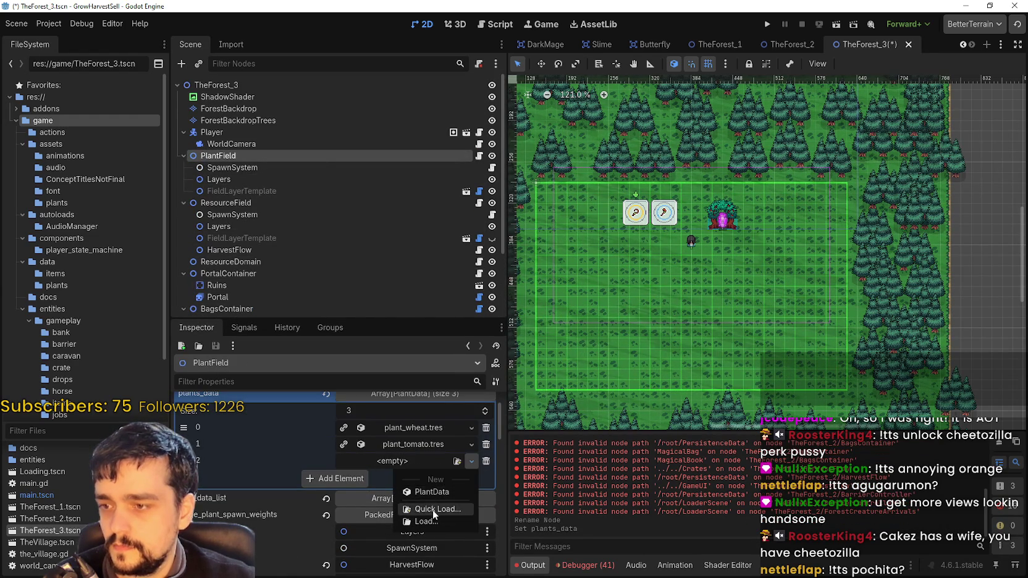
click(432, 510)
double_click(398, 212)
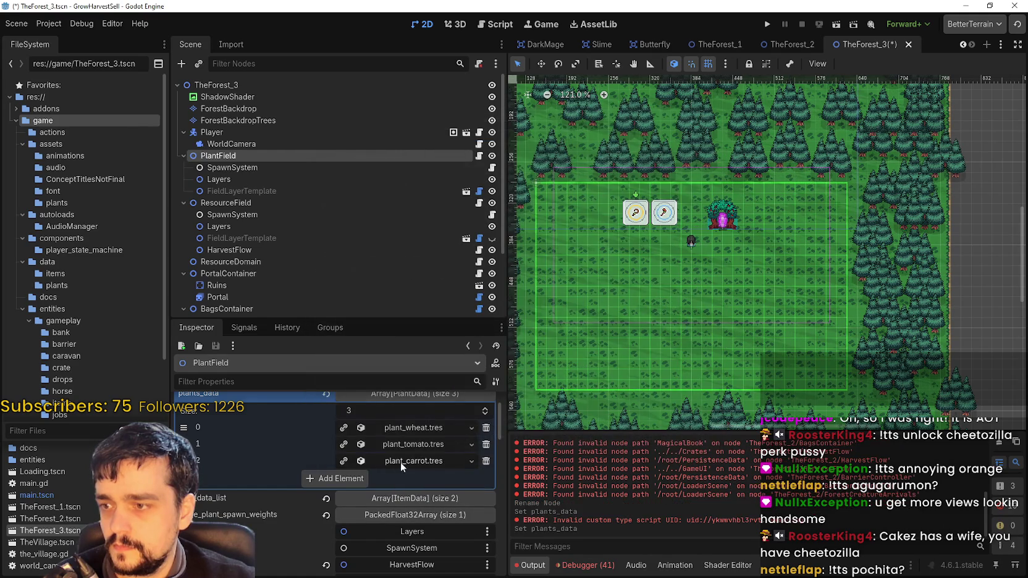
Change plant_carrot.tres's texture region from the pink flower to the white flower sprite
click(398, 465)
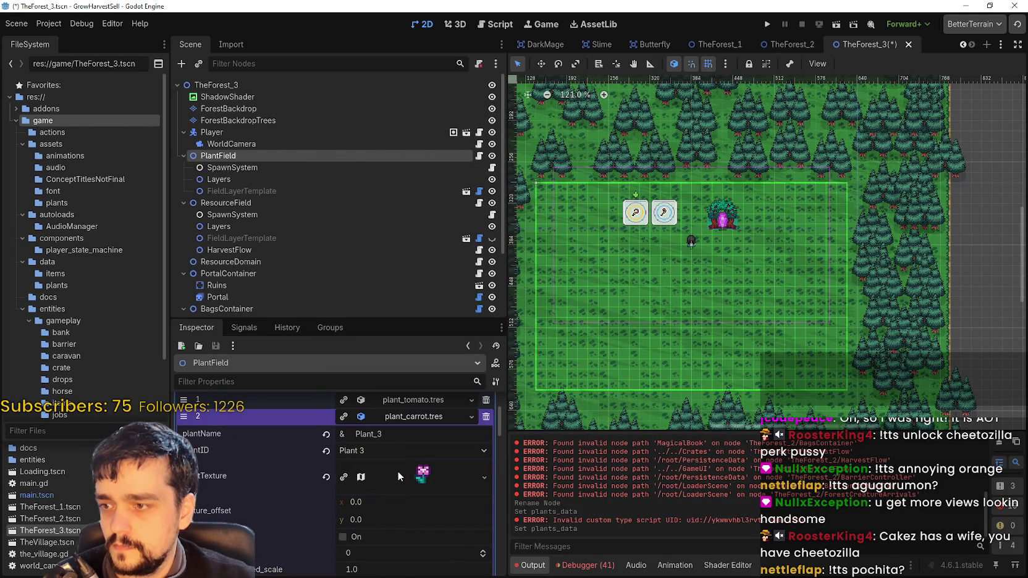
click(398, 471)
scroll(401, 482, down, 1)
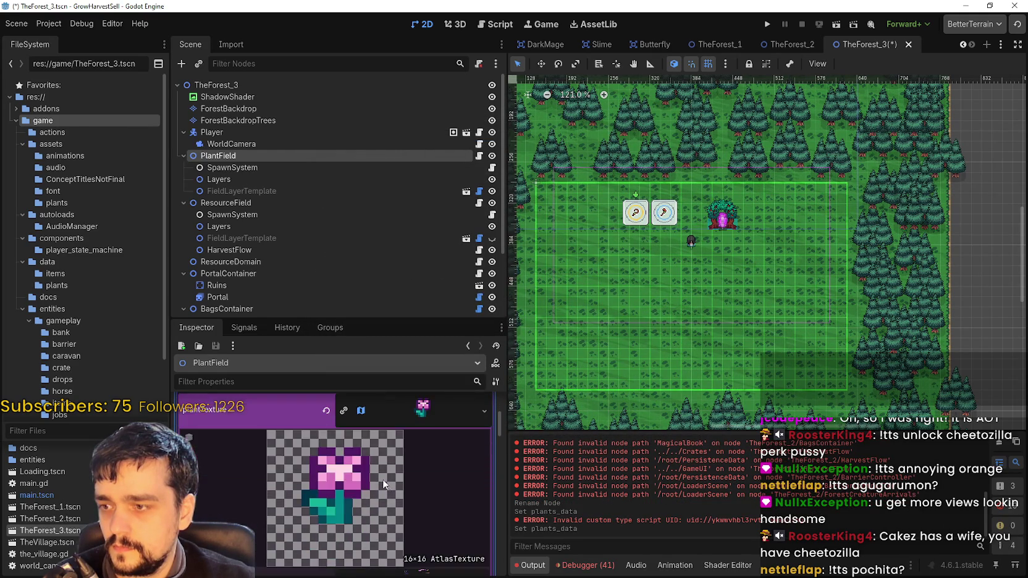
scroll(381, 480, down, 1)
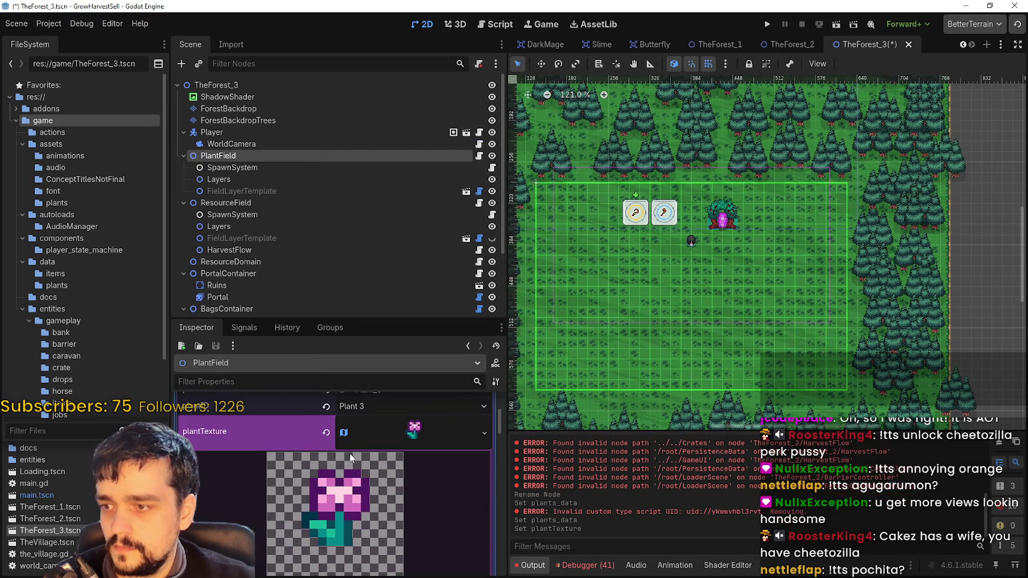
scroll(348, 531, down, 6)
click(337, 507)
scroll(485, 263, down, 3)
scroll(428, 307, down, 5)
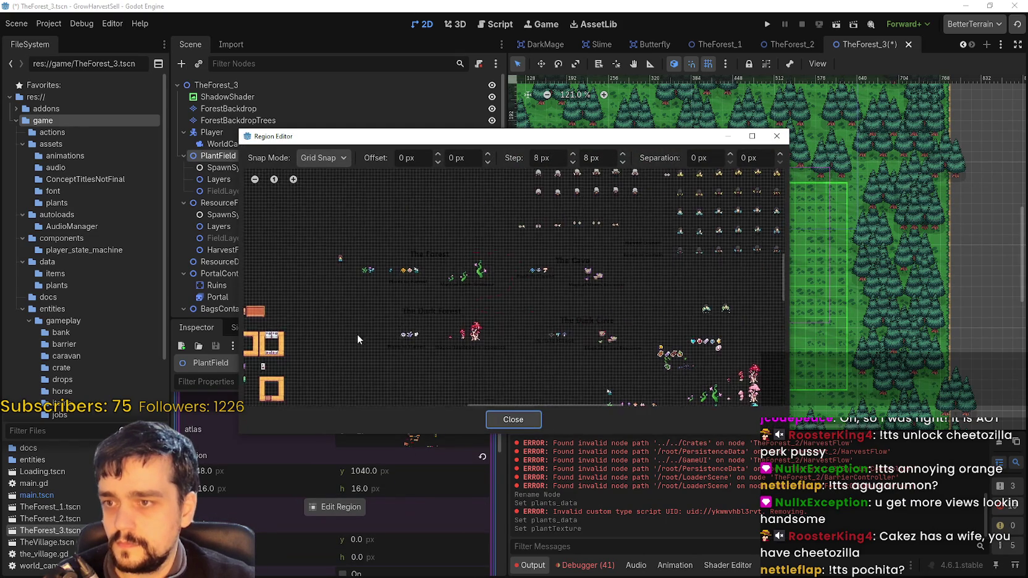
scroll(418, 302, up, 6)
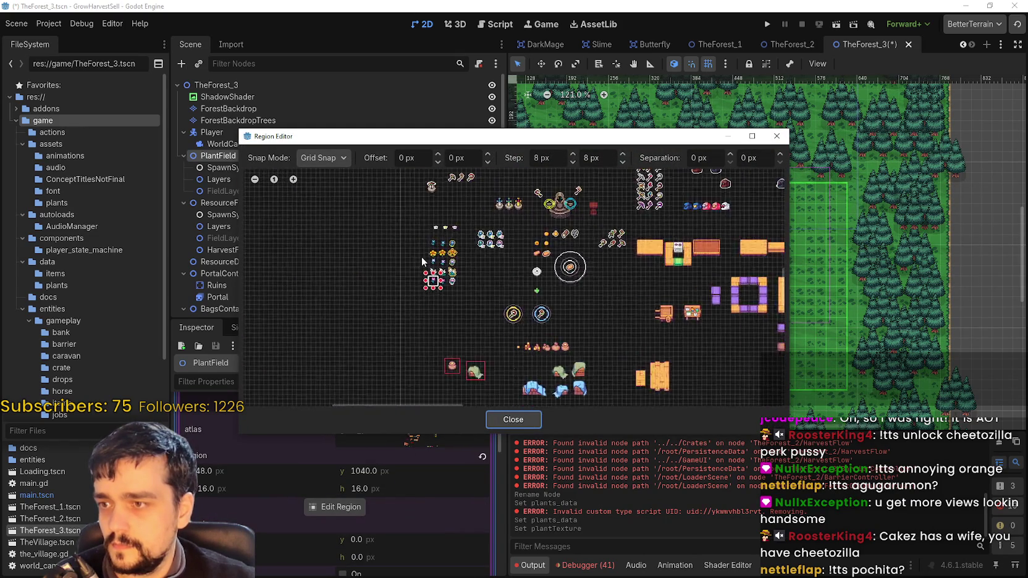
scroll(432, 277, up, 4)
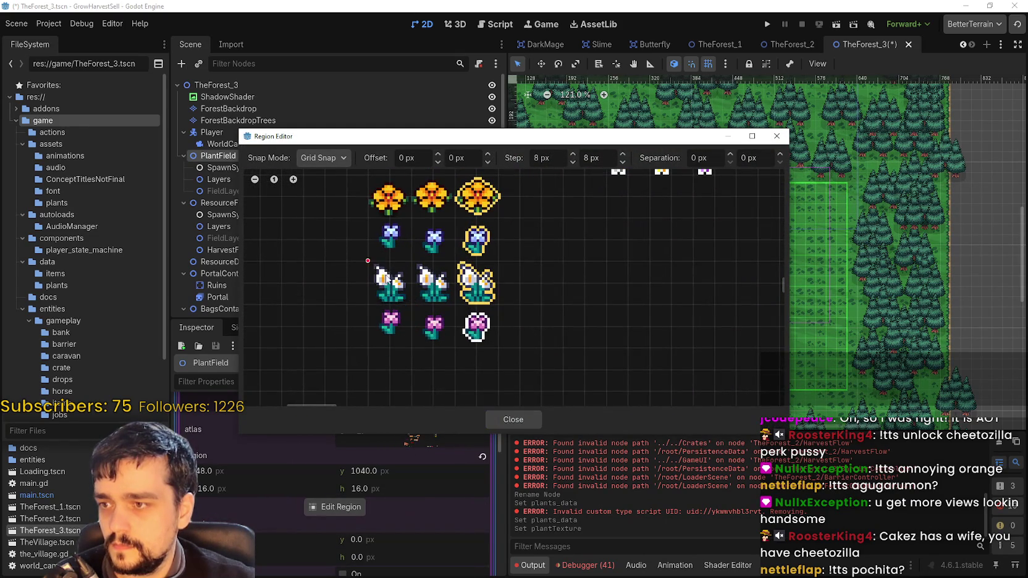
click(412, 307)
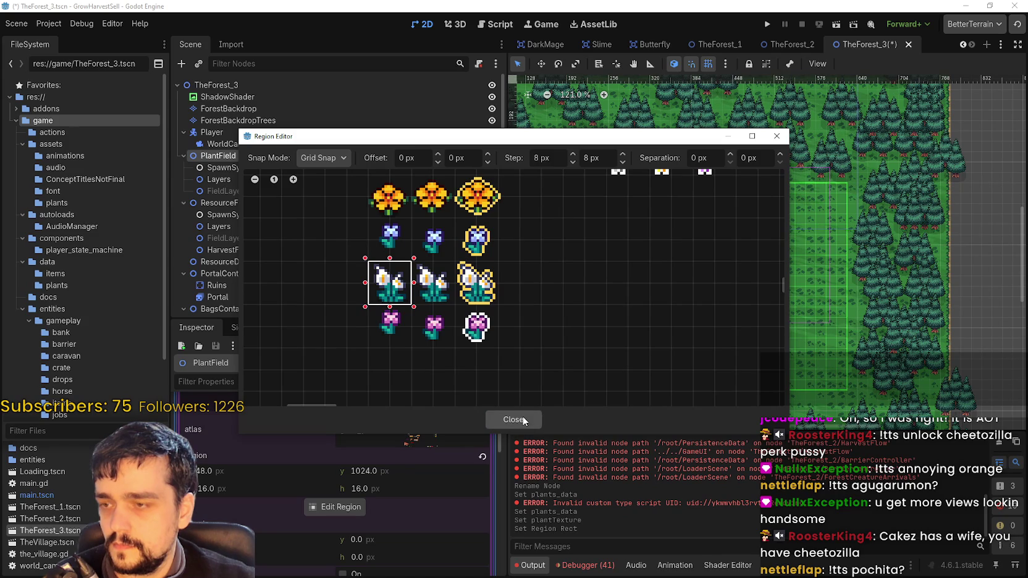
click(523, 420)
Save TheForest_3 and expand the item data array
scroll(357, 502, up, 5)
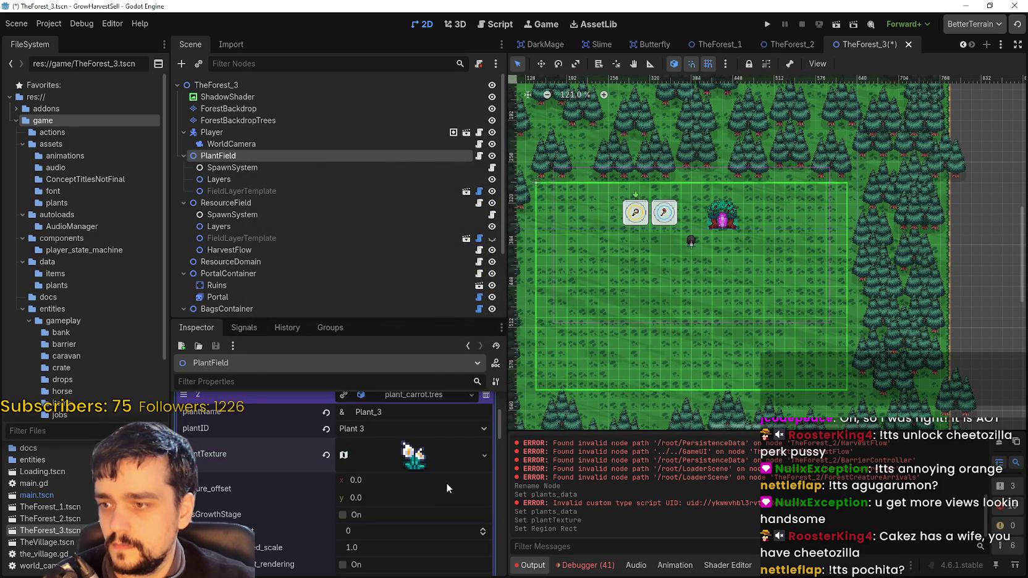
key(ctrl+s)
scroll(445, 482, up, 2)
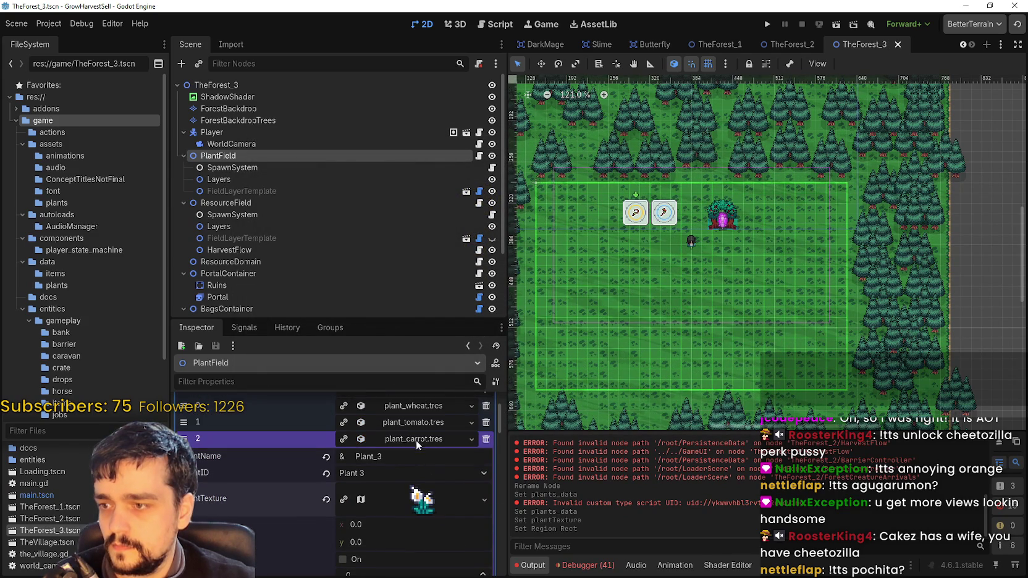
click(415, 437)
scroll(417, 509, down, 3)
click(413, 408)
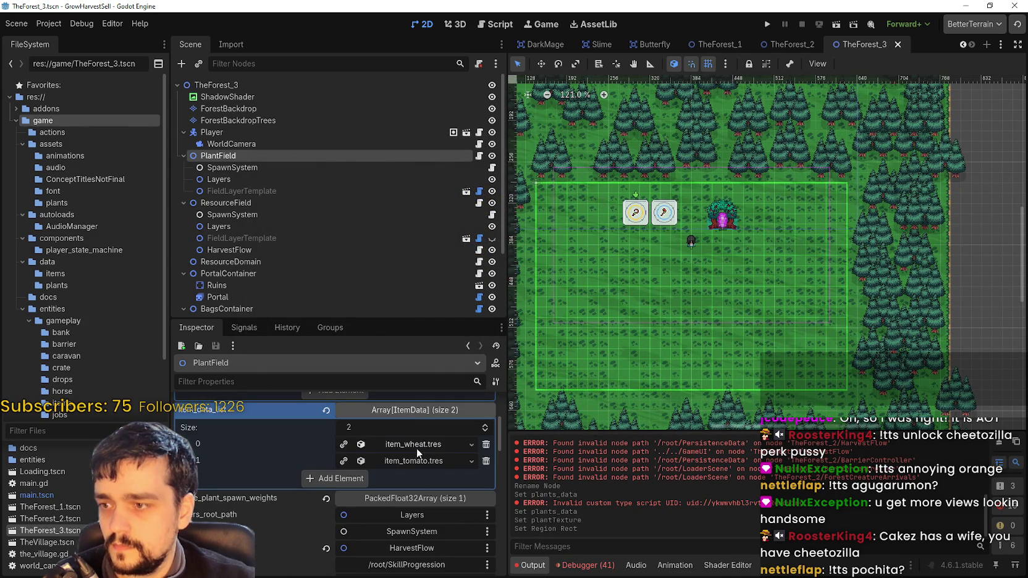
Add item_carrot.tres as a third entry in the item data array
click(350, 481)
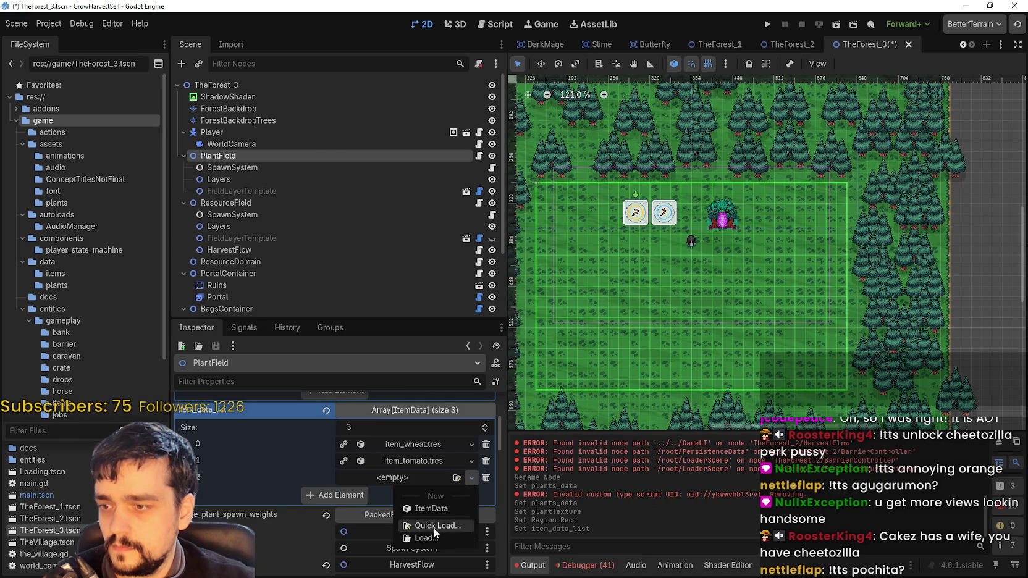
click(433, 527)
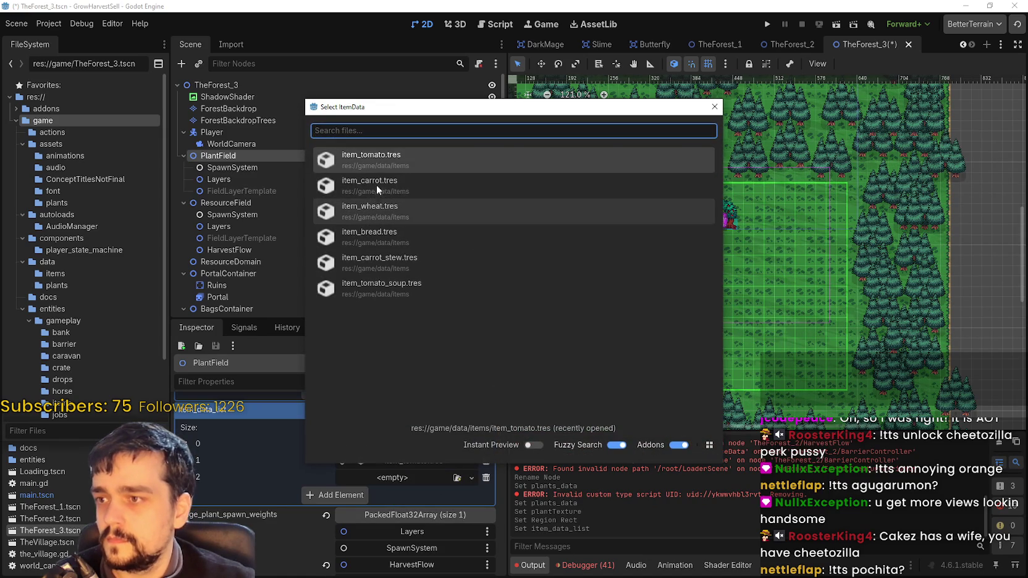
click(376, 193)
click(414, 484)
scroll(403, 491, down, 3)
Set item_carrot's flying texture region to the outlined white flower
click(422, 449)
scroll(382, 448, down, 3)
scroll(371, 470, down, 3)
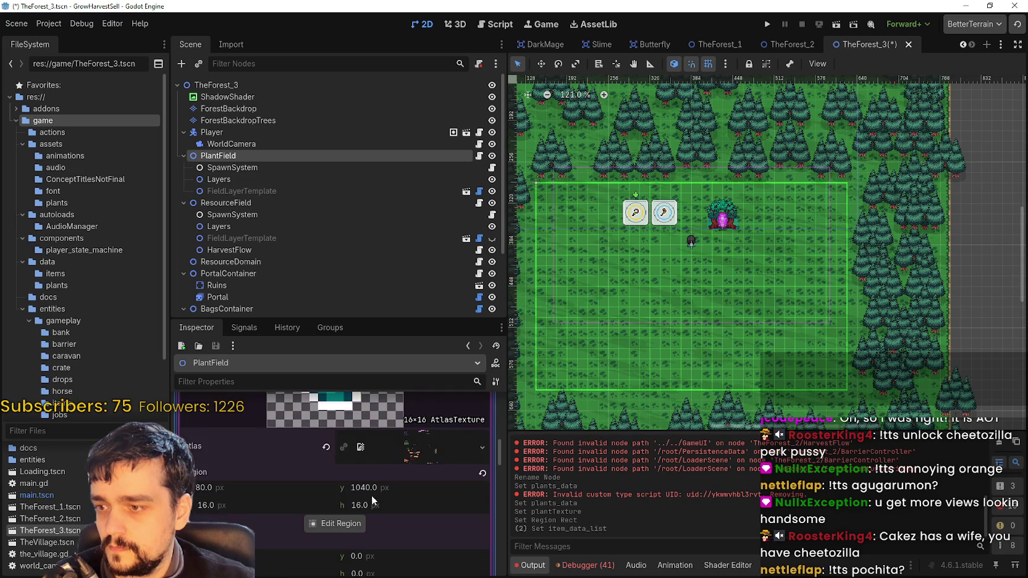
click(351, 527)
scroll(470, 237, down, 5)
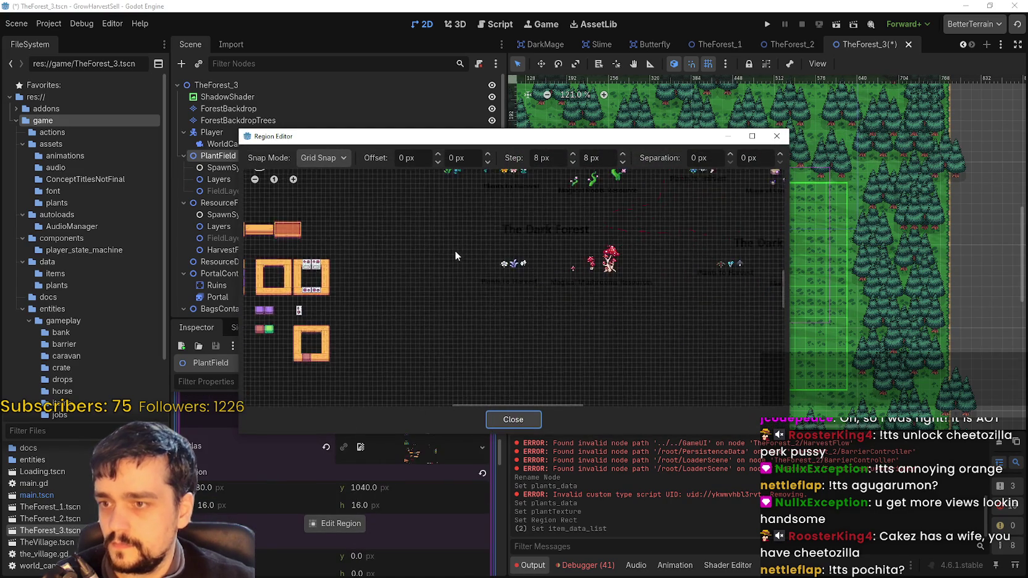
drag(423, 128, 693, 77)
scroll(656, 226, up, 3)
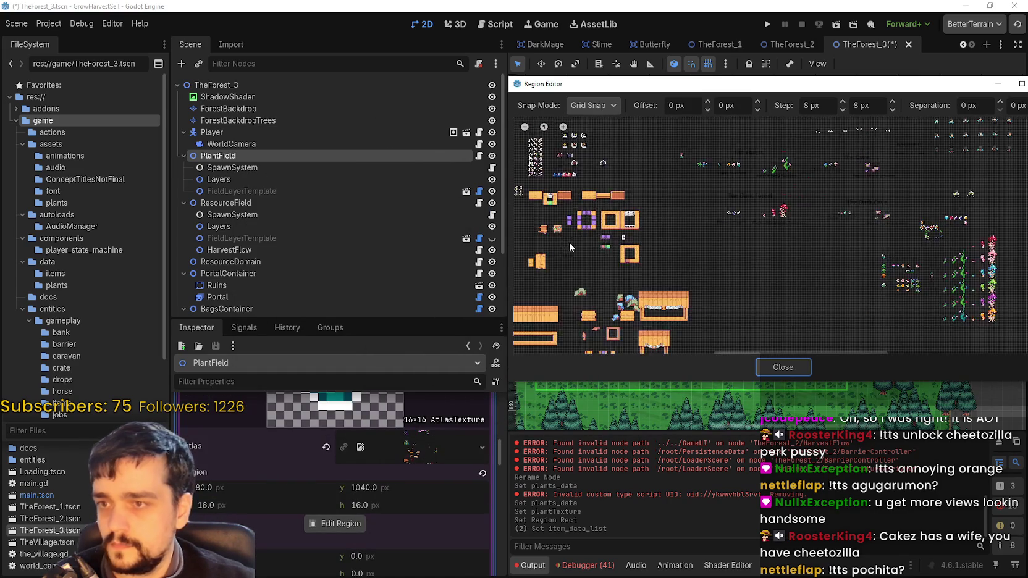
scroll(657, 225, up, 5)
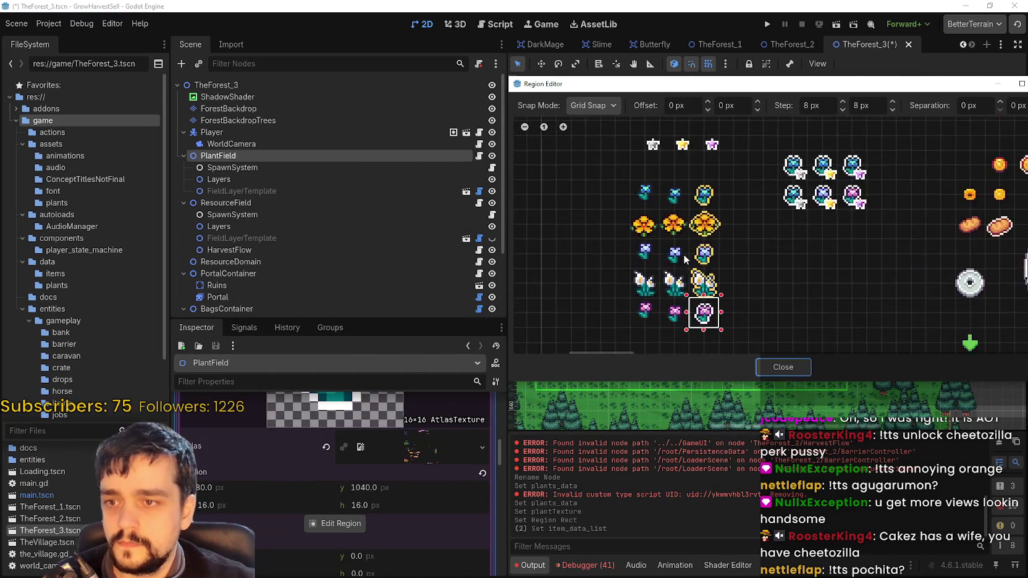
drag(676, 219, 723, 287)
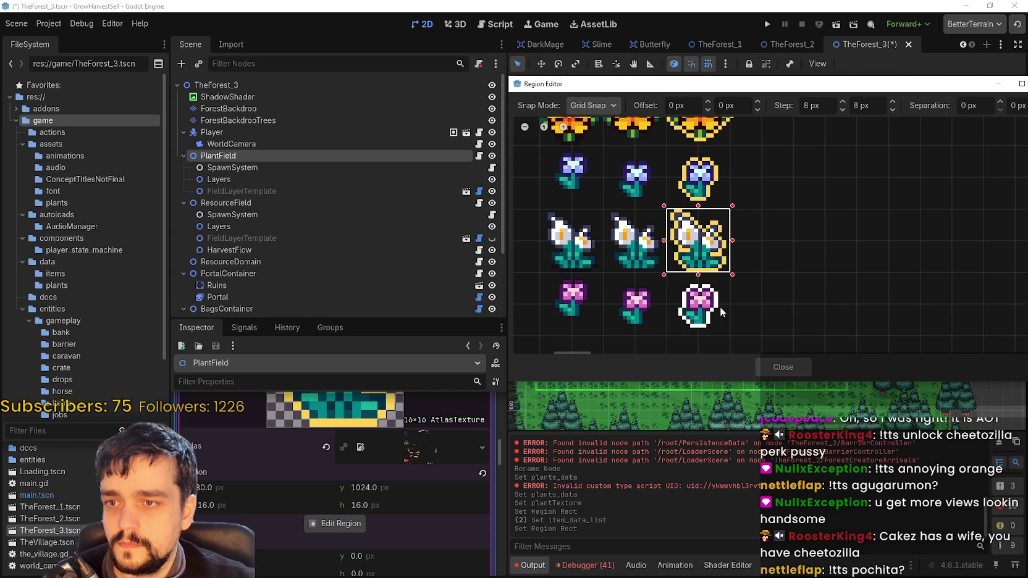
click(782, 367)
scroll(380, 494, up, 5)
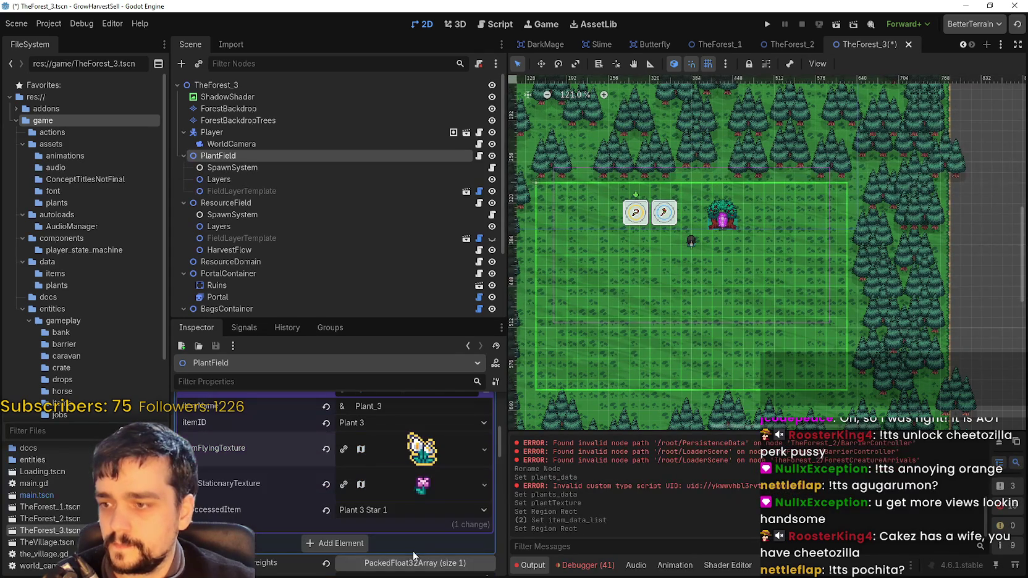
Set item_carrot's stationary texture to the white flower and save TheForest_3
click(422, 484)
scroll(364, 513, down, 4)
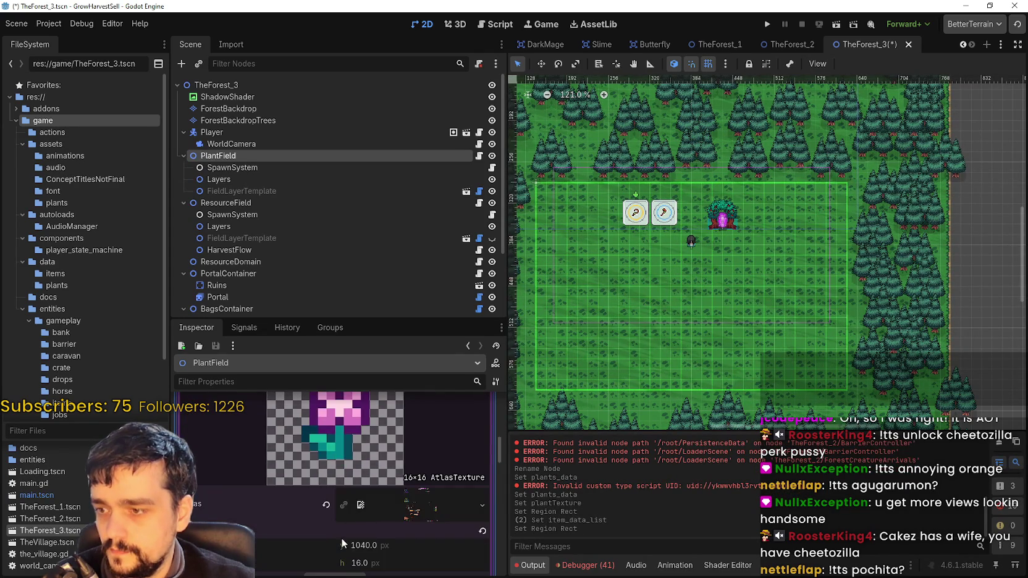
click(340, 513)
scroll(566, 274, down, 5)
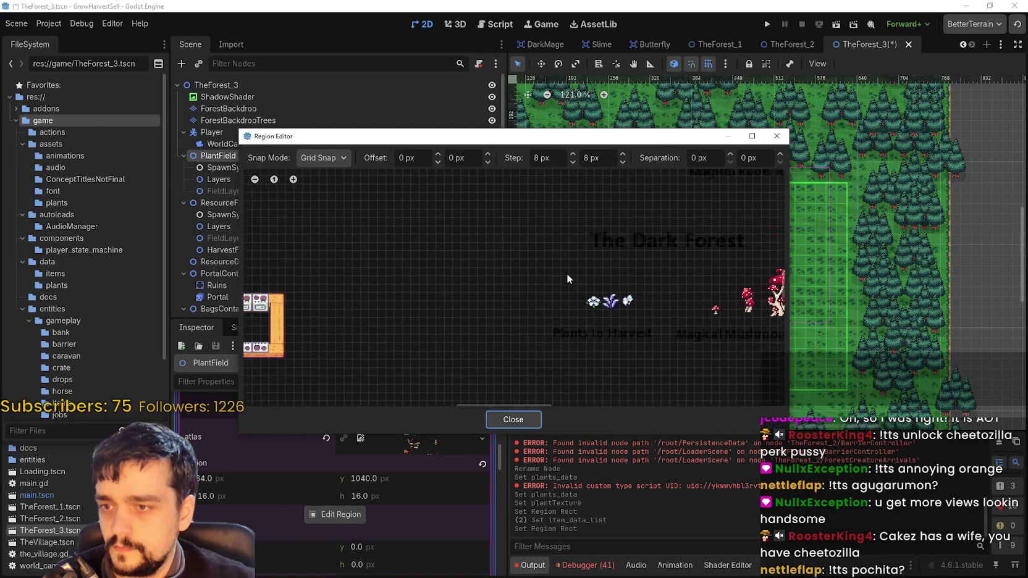
scroll(564, 274, up, 5)
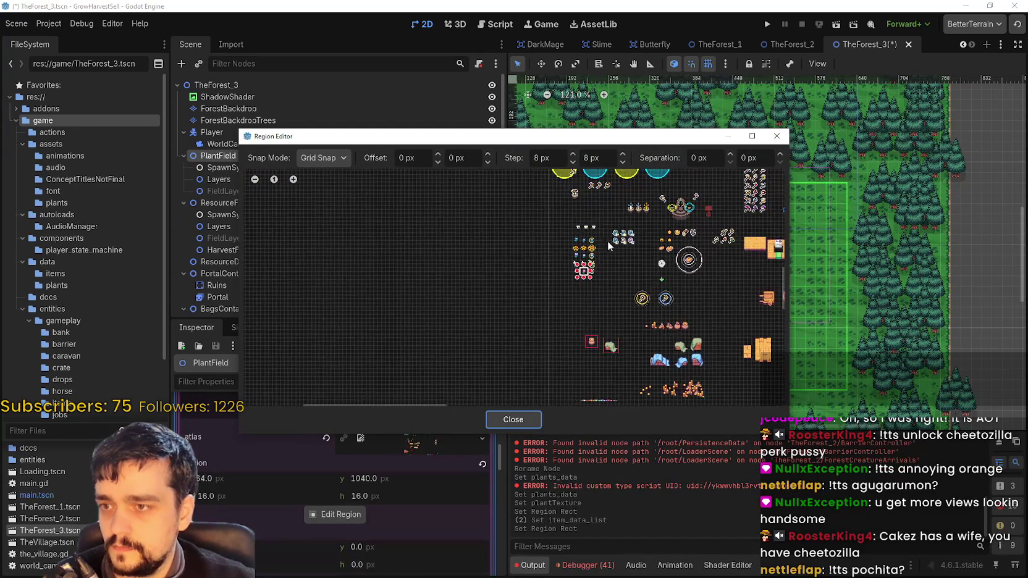
scroll(641, 274, up, 5)
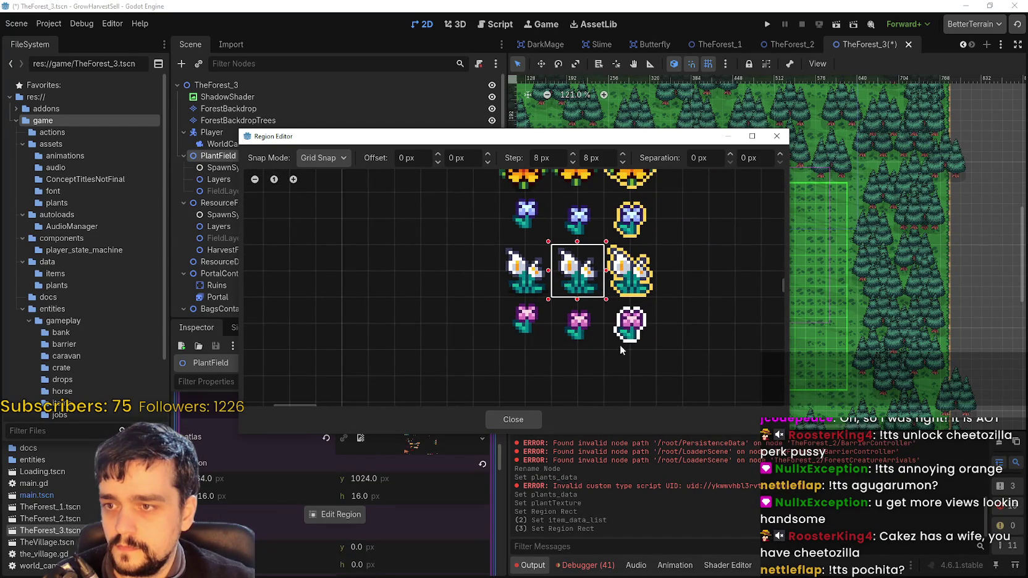
click(512, 419)
scroll(409, 492, down, 3)
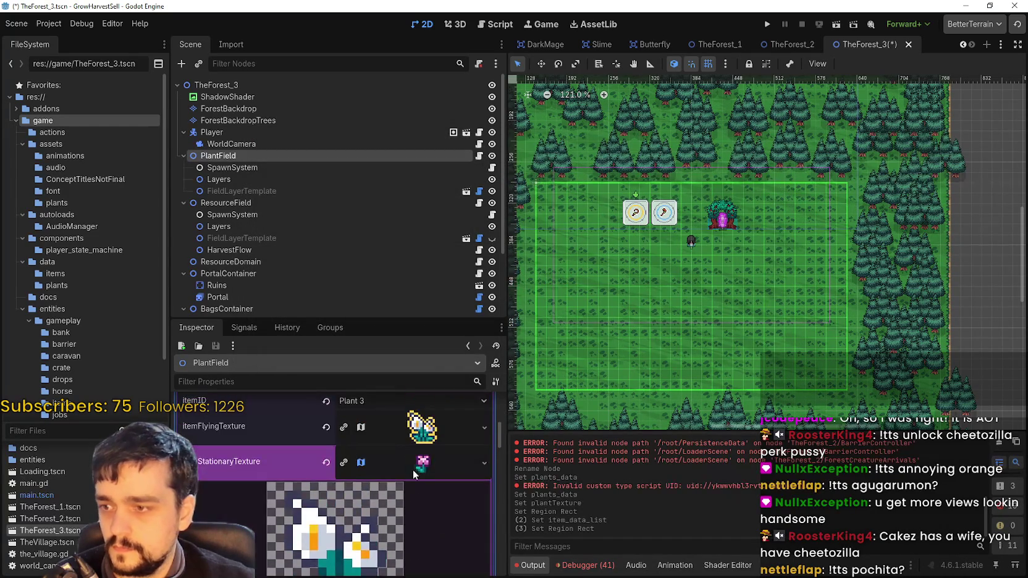
key(ctrl+s)
scroll(401, 474, up, 2)
click(418, 432)
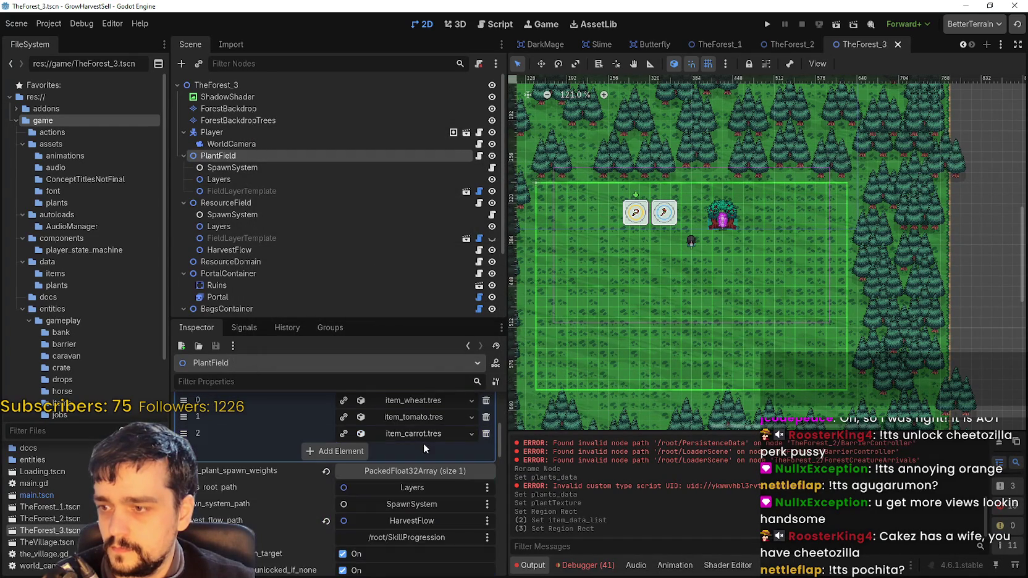
Check PlantField's plant spawn weights list, then collapse it again
scroll(409, 500, down, 2)
click(426, 402)
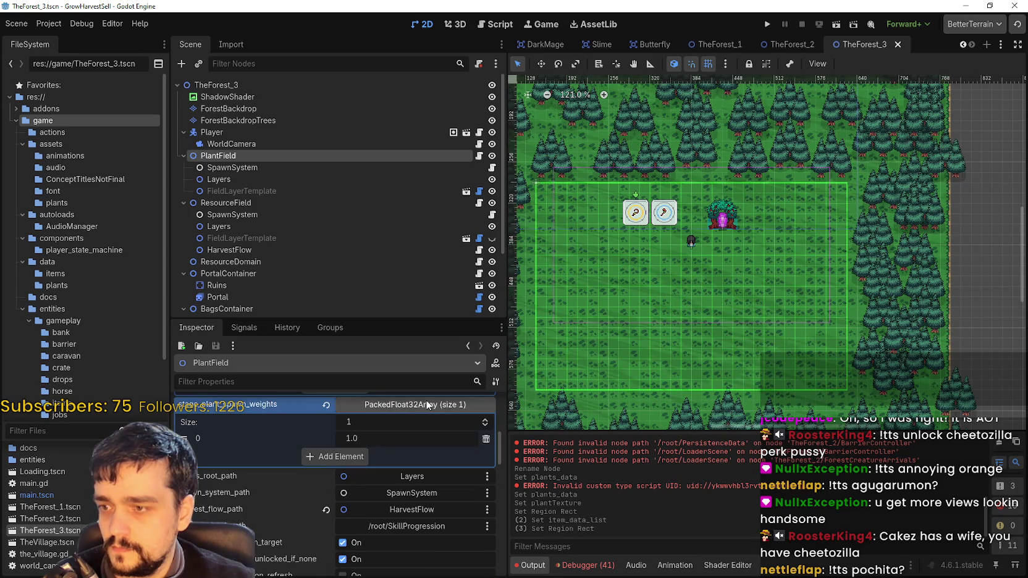
click(395, 404)
scroll(268, 177, down, 1)
scroll(336, 411, down, 5)
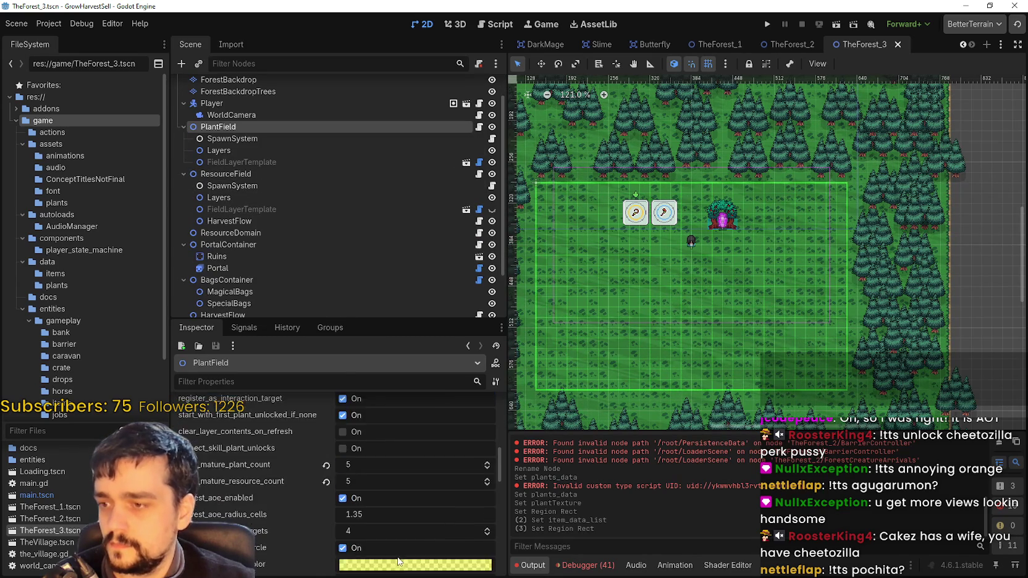
Select ResourceField and expand plant_magical_roots.tres in its plants_data array
click(291, 231)
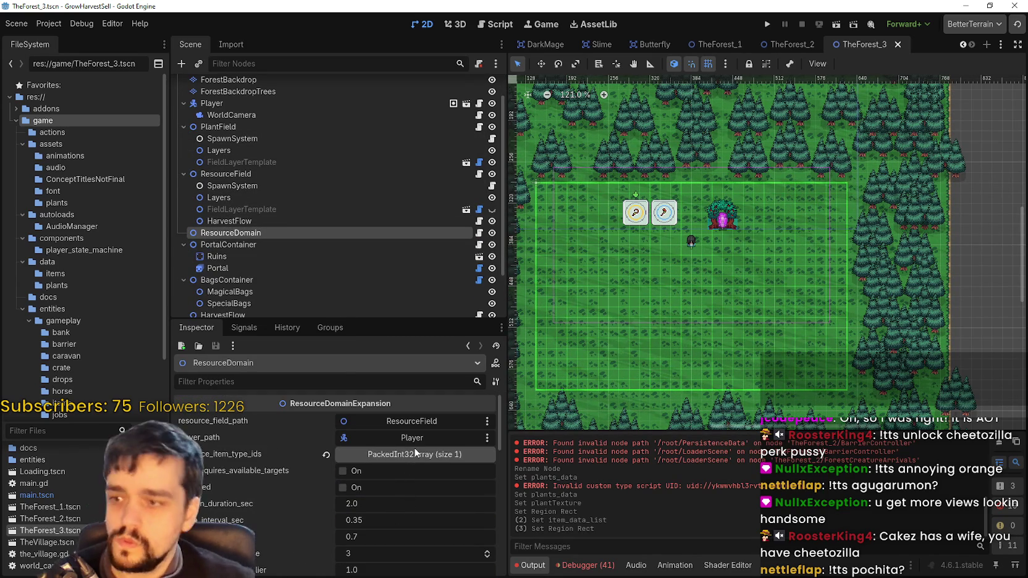
click(276, 184)
click(275, 175)
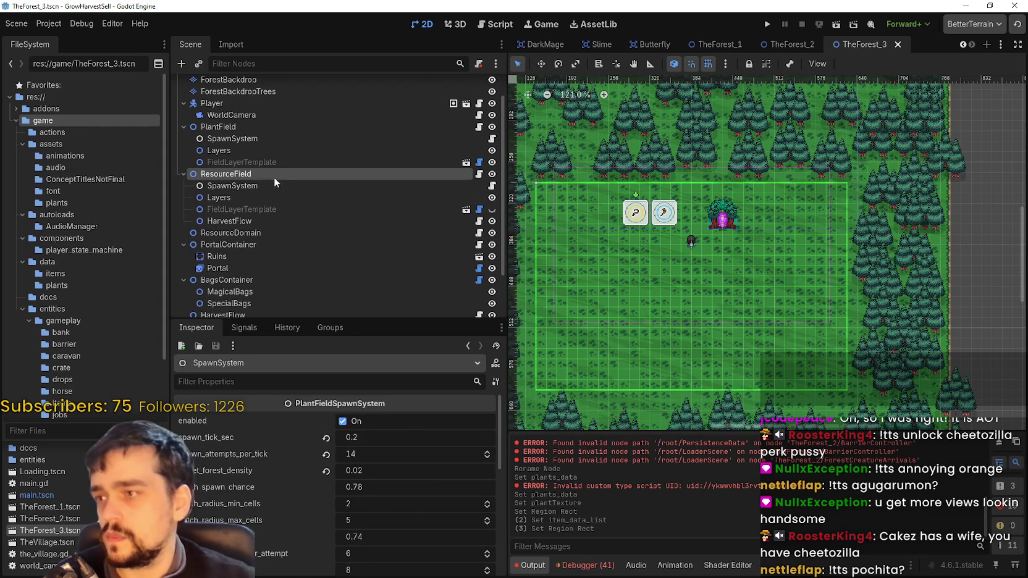
click(421, 440)
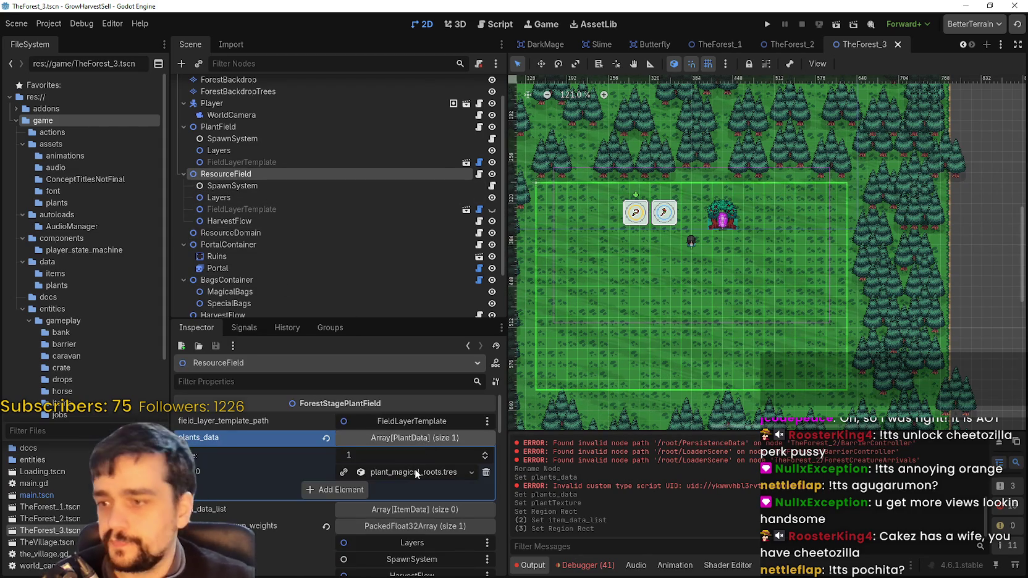
click(415, 469)
scroll(414, 466, down, 5)
scroll(412, 463, up, 5)
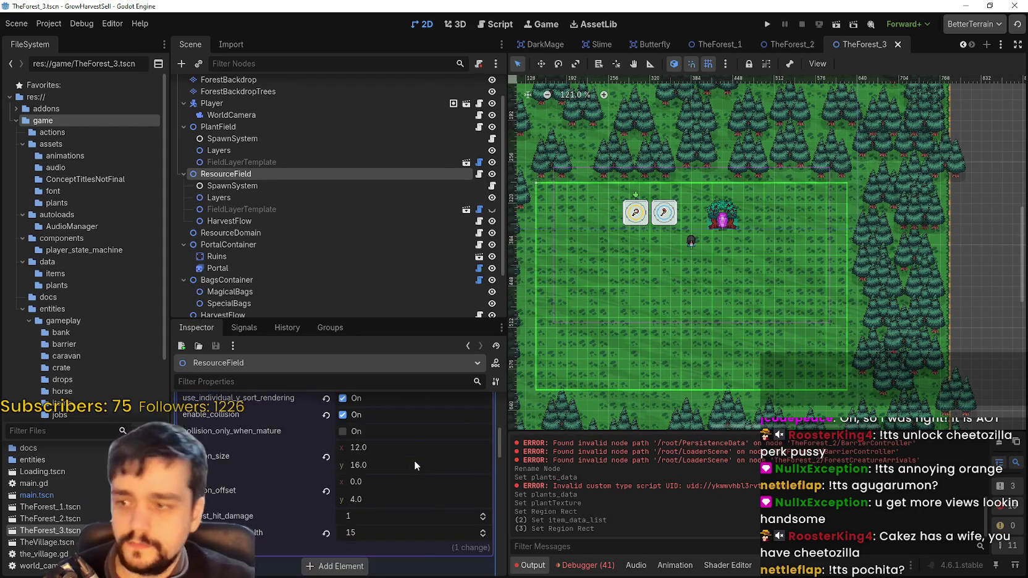
Filter FileSystem for 'plant_magi' and open plant_magical_roots.tres from game/data/plants
click(418, 472)
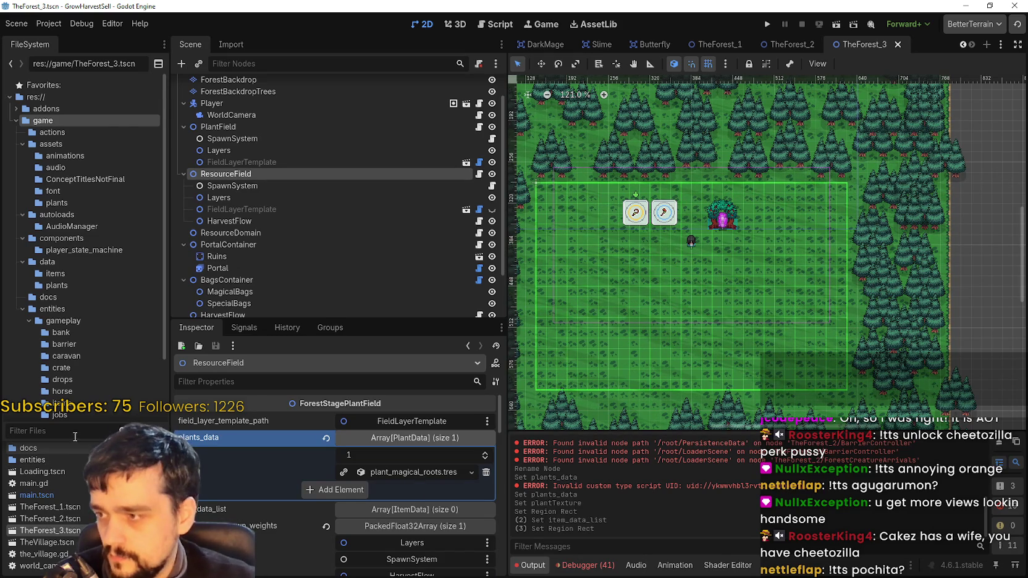
text(pla)
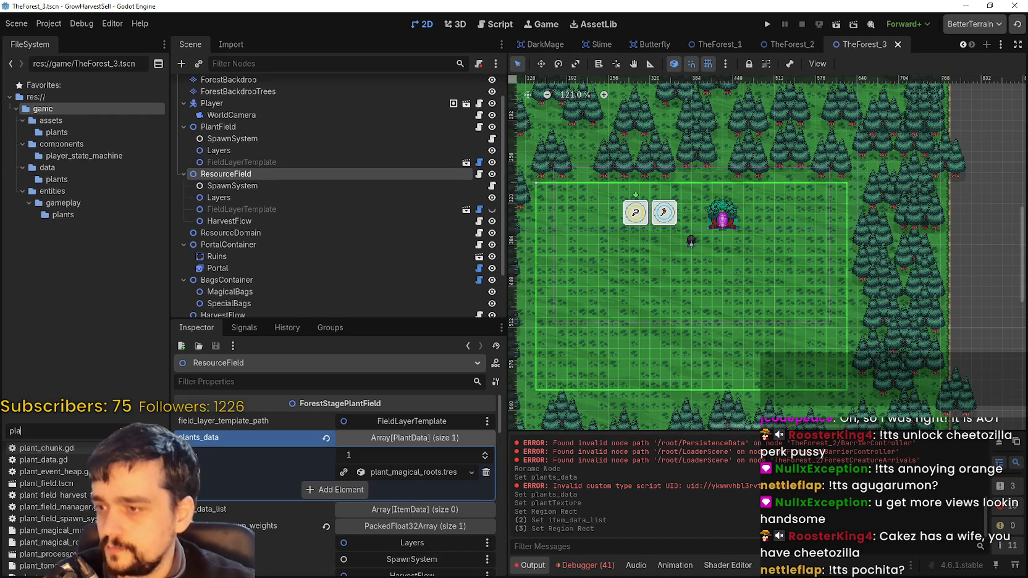
text(nt_magi)
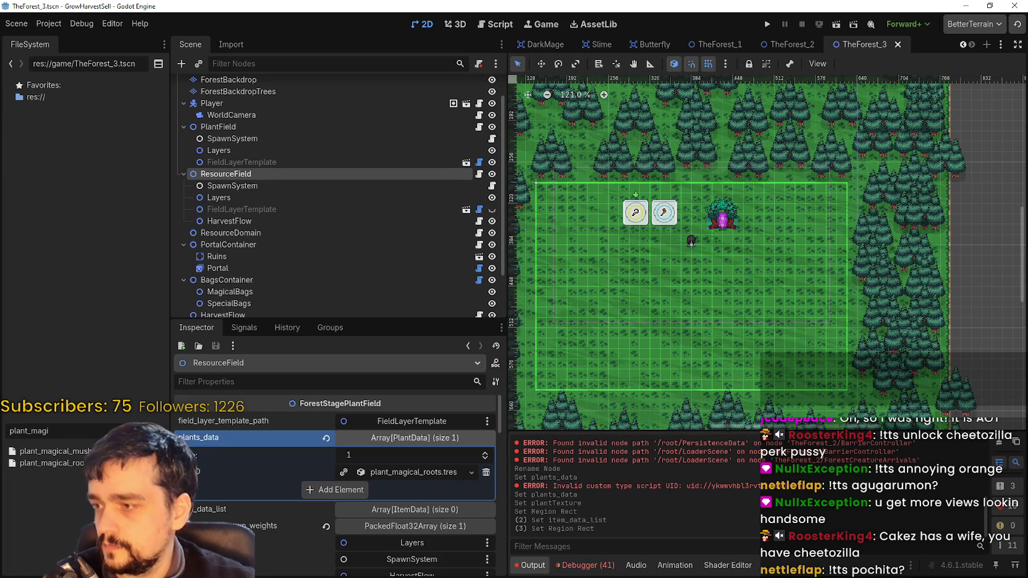
click(51, 462)
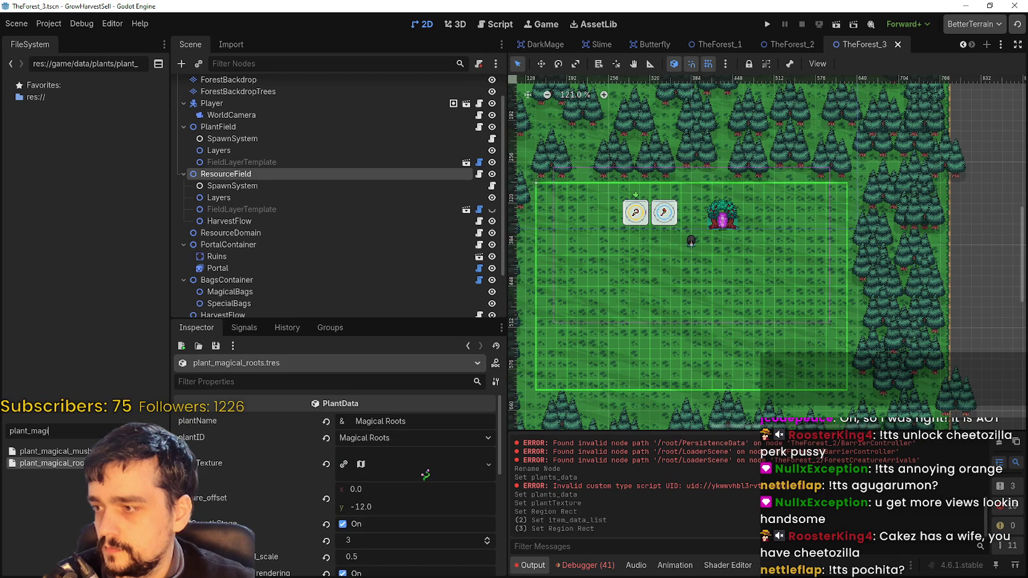
right_click(69, 504)
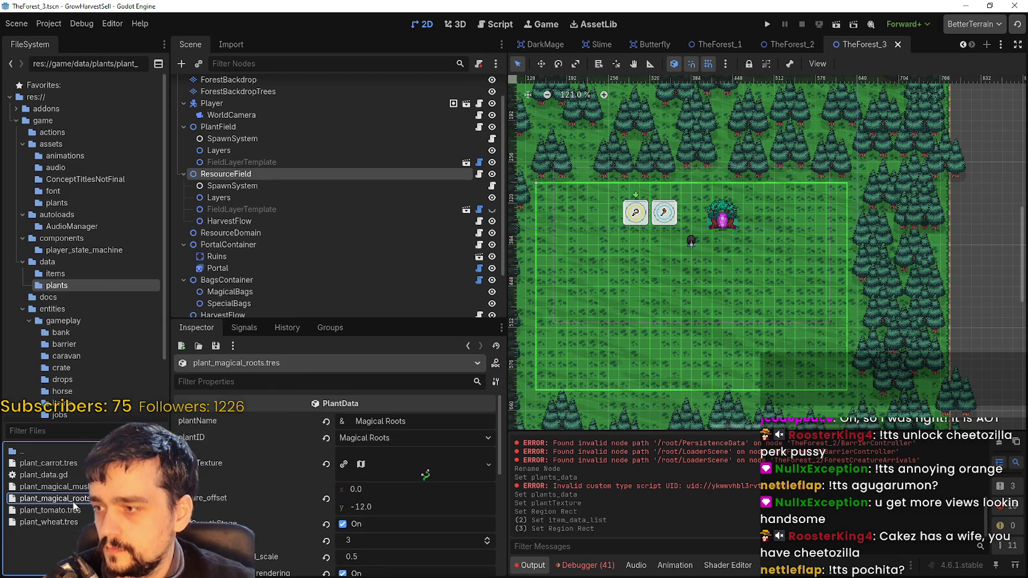
right_click(56, 498)
Duplicate plant_magical_roots.tres as plant_magical_roots_2.tres
click(185, 483)
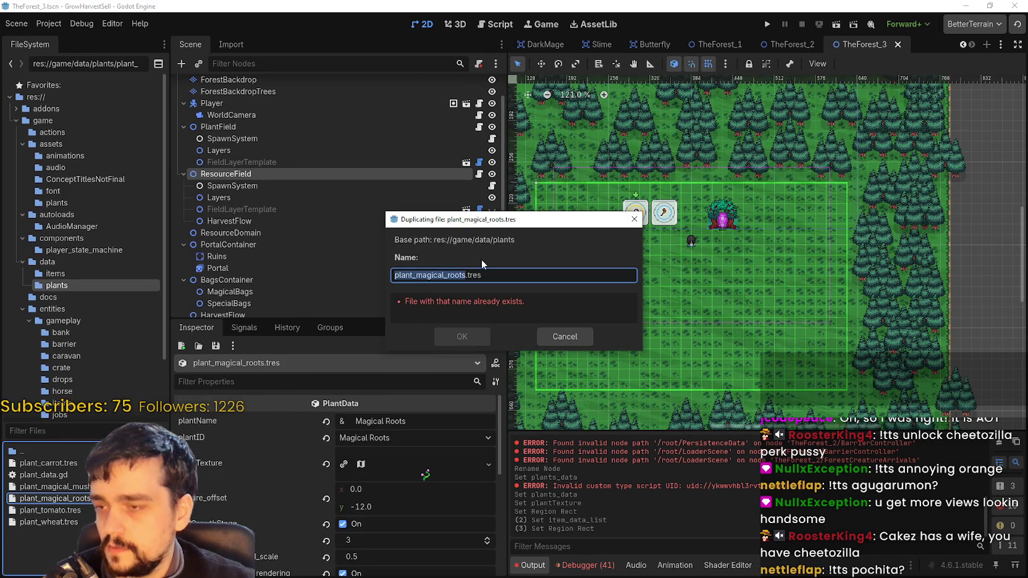
click(468, 274)
text(_2)
key(Return)
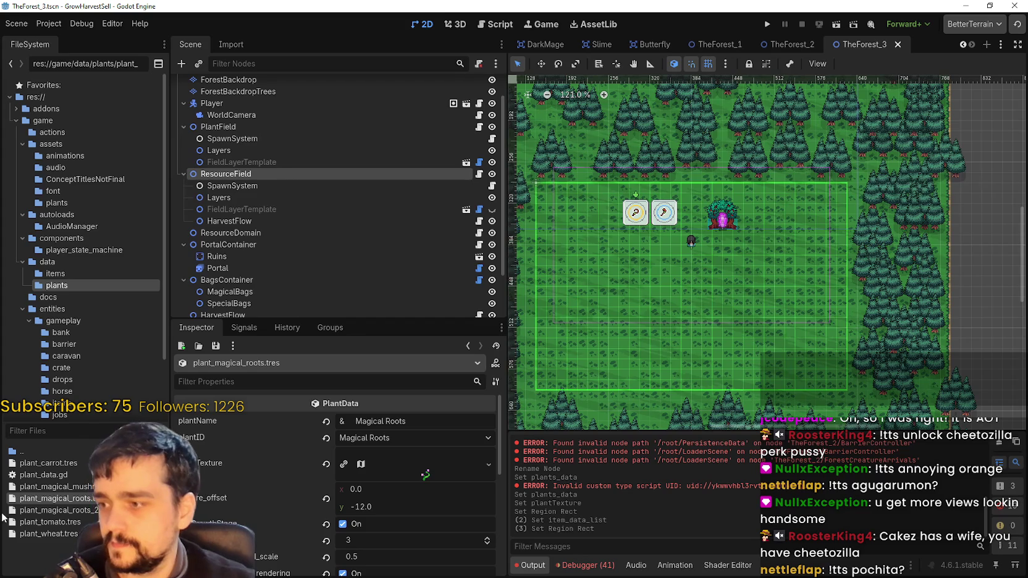
Review the copy's texture and properties, keeping plantID as Magical Roots
click(417, 467)
click(430, 479)
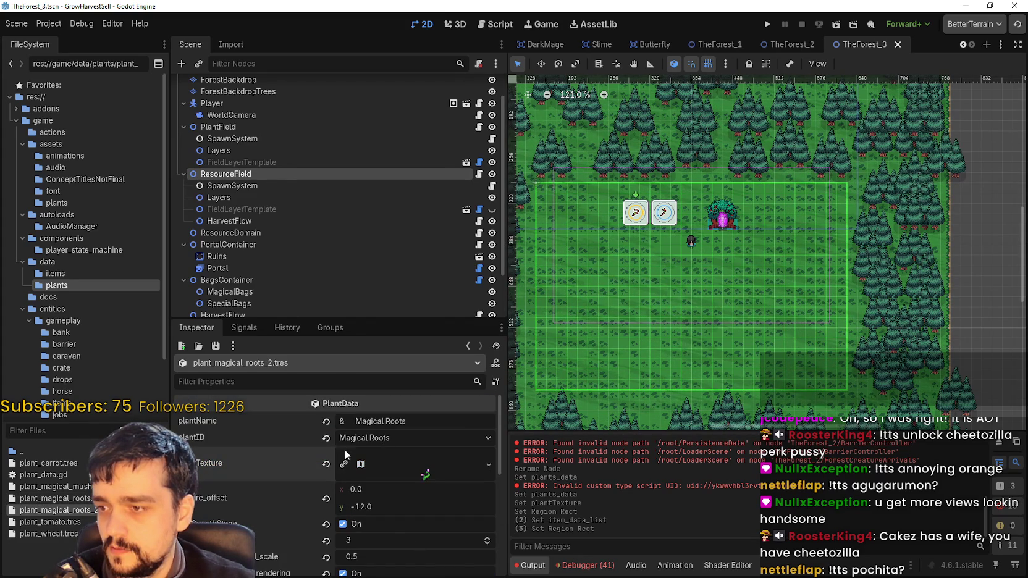
click(379, 439)
click(379, 439)
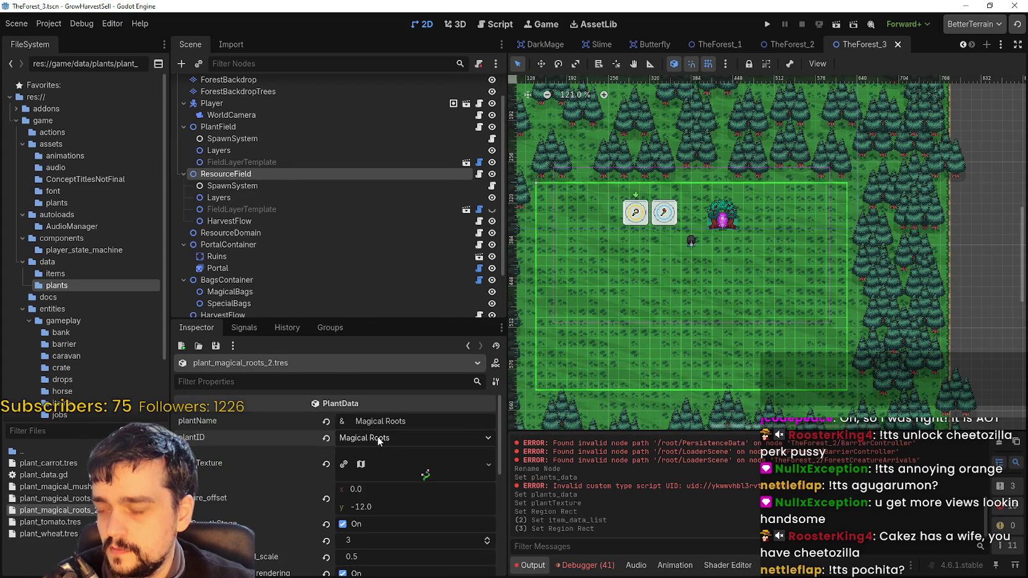
scroll(428, 468, down, 10)
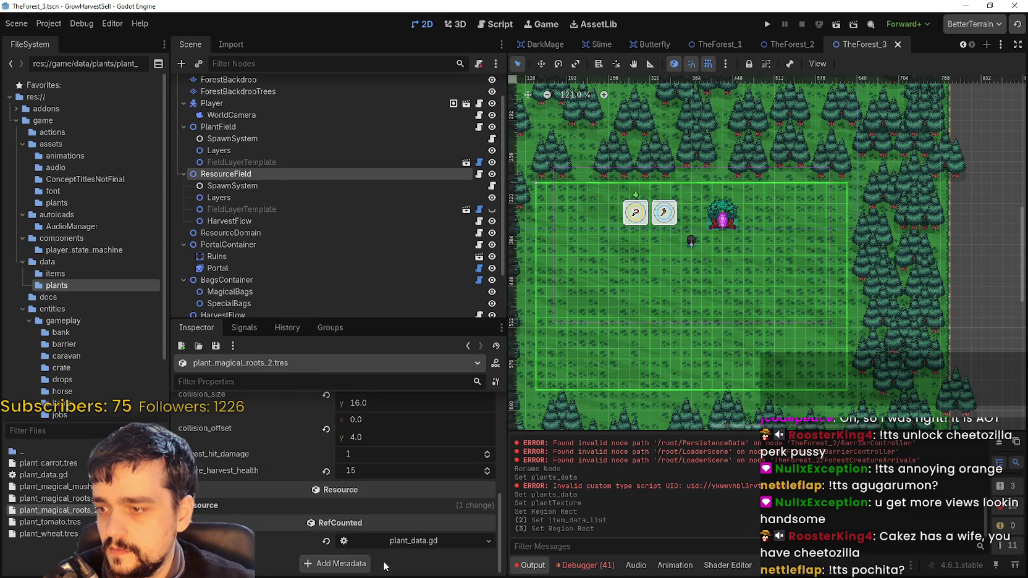
scroll(384, 559, up, 3)
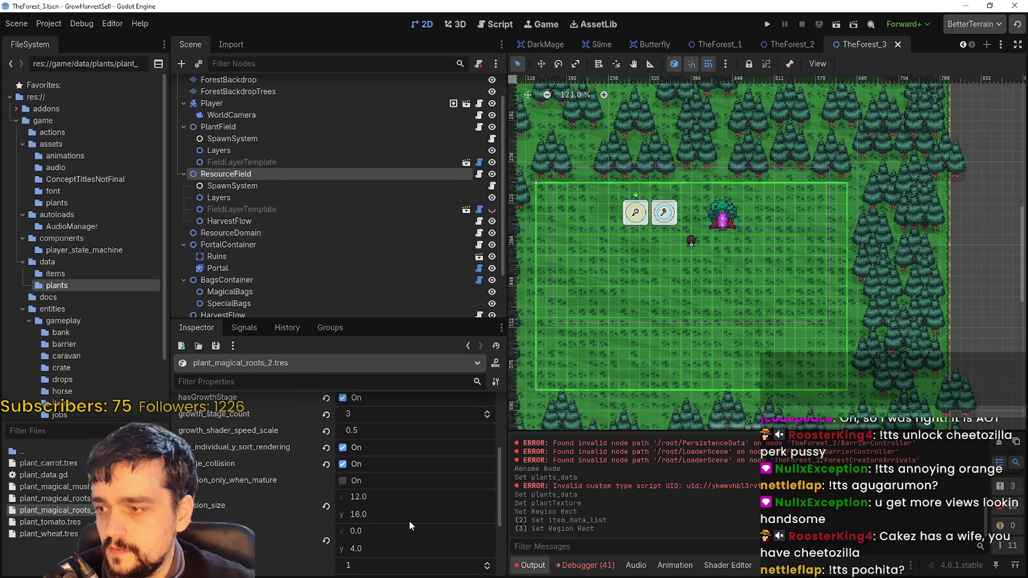
scroll(409, 520, down, 1)
scroll(407, 520, up, 2)
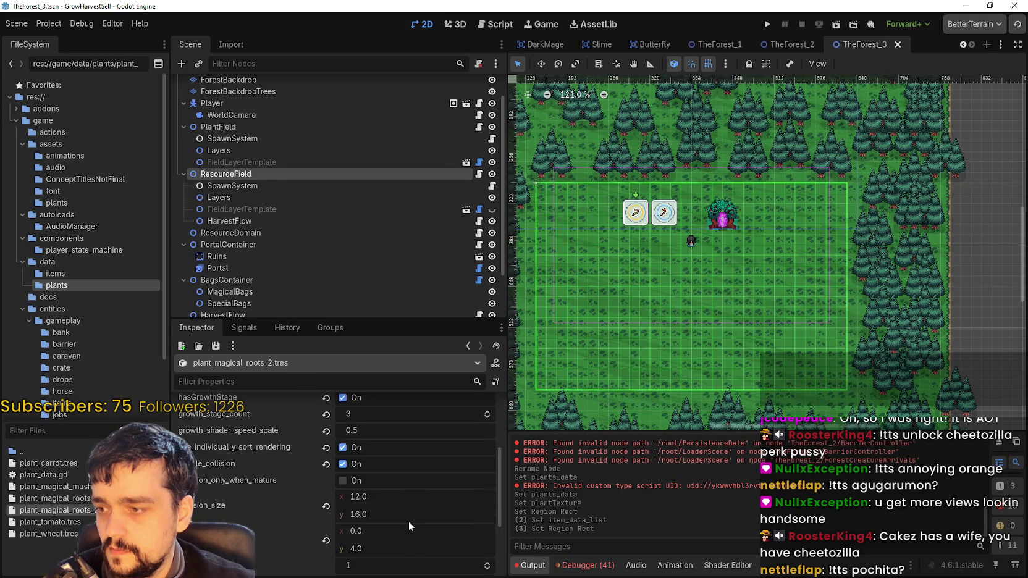
scroll(408, 522, up, 1)
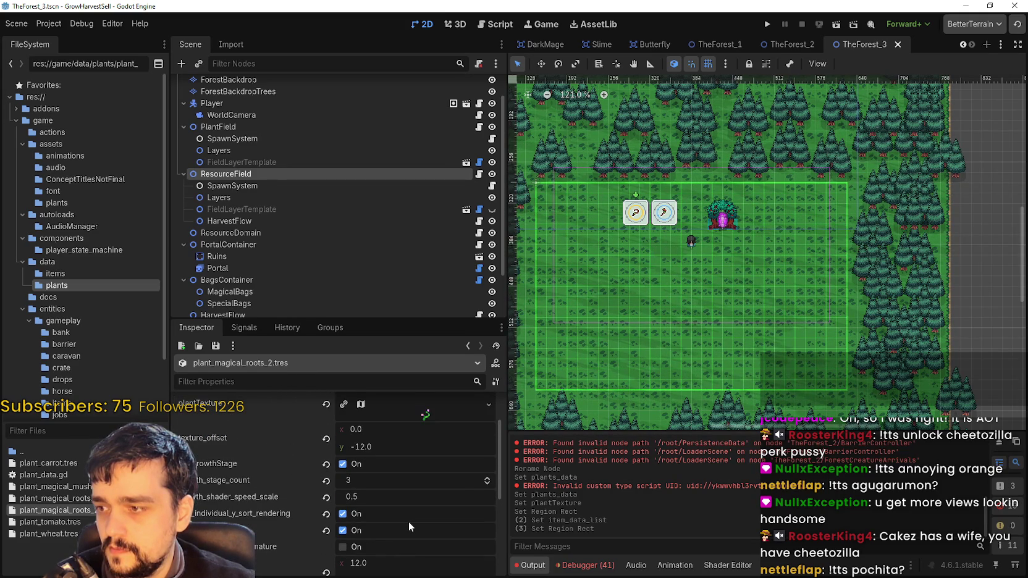
scroll(407, 521, down, 3)
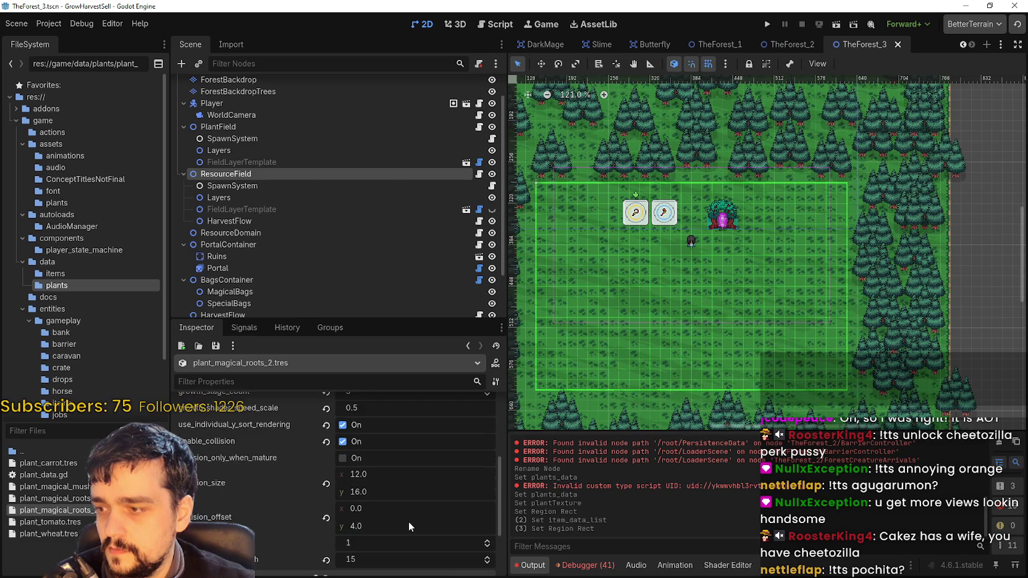
scroll(407, 521, up, 4)
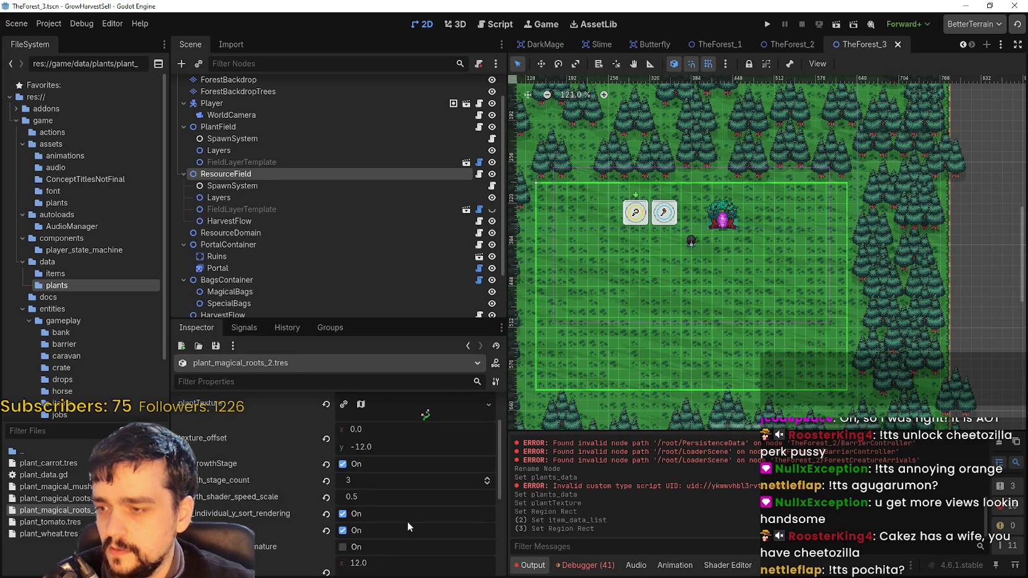
click(405, 452)
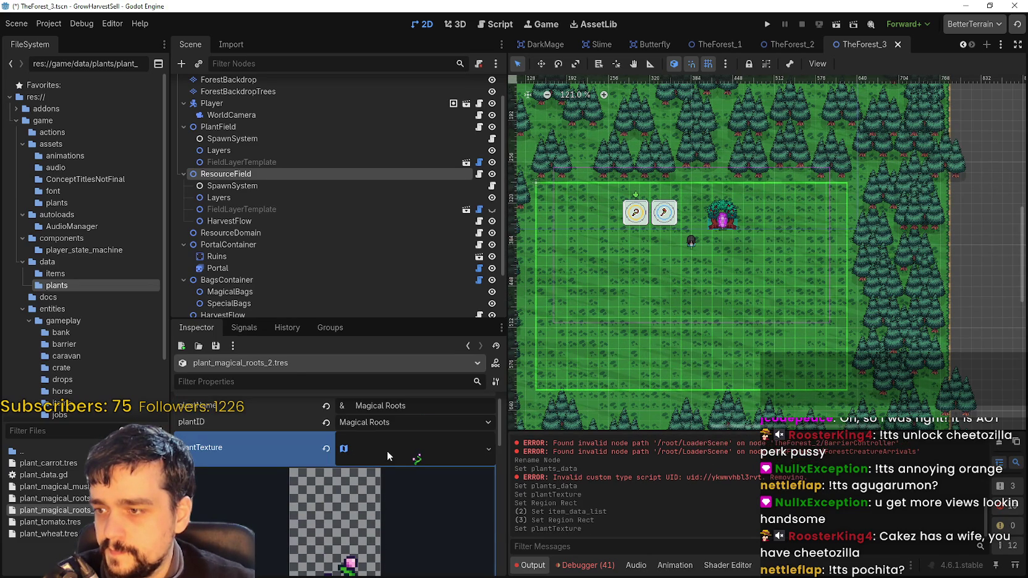
Set plant_magical_roots_2's texture region to the small red-flowered vine sprite (y 1312, height 48)
click(387, 450)
scroll(363, 543, down, 2)
click(339, 521)
scroll(614, 219, down, 5)
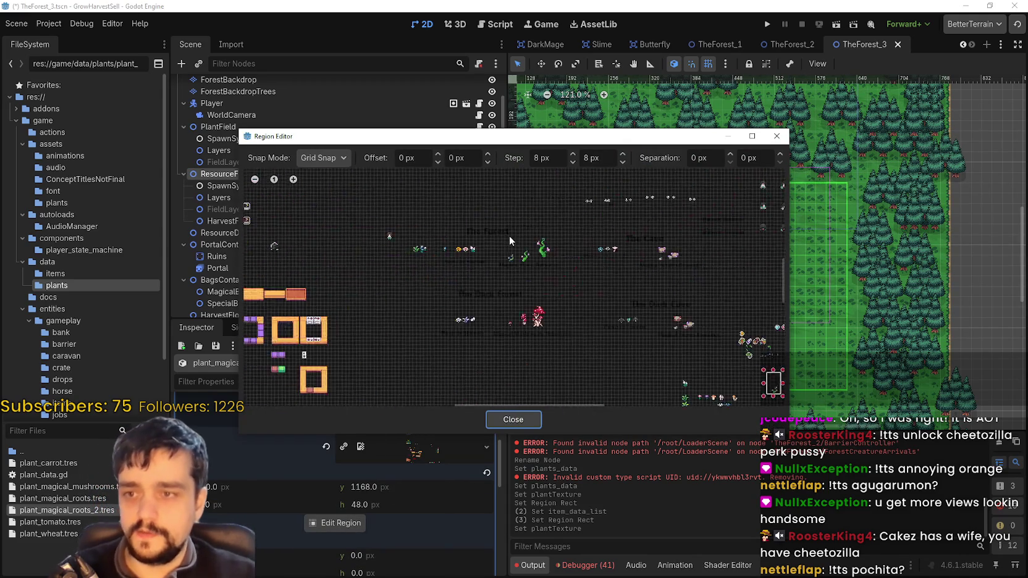
scroll(549, 247, up, 4)
scroll(559, 299, up, 5)
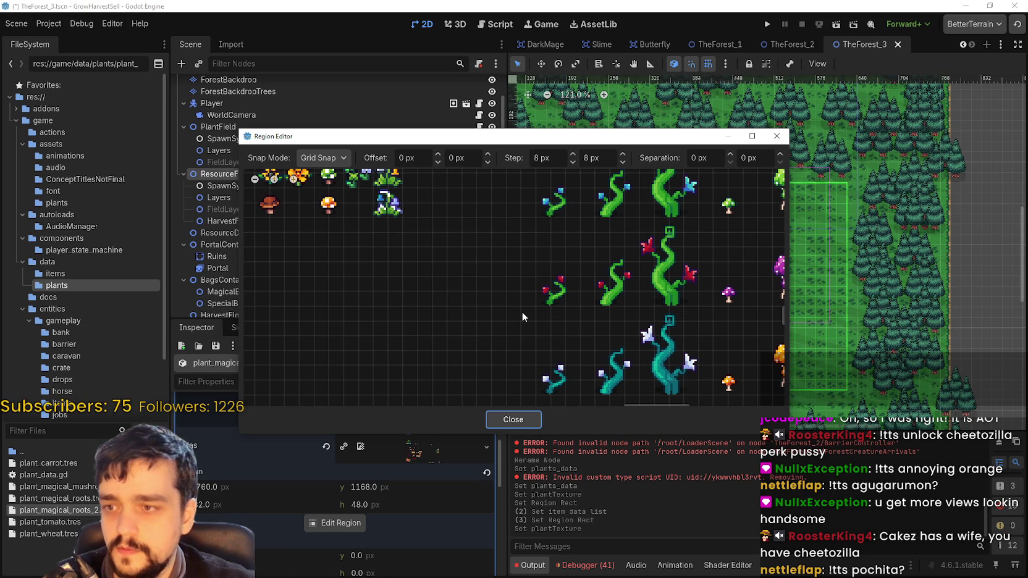
mouse_move(528, 303)
mouse_down()
mouse_move(576, 306)
mouse_move(575, 220)
mouse_up()
scroll(662, 259, up, 3)
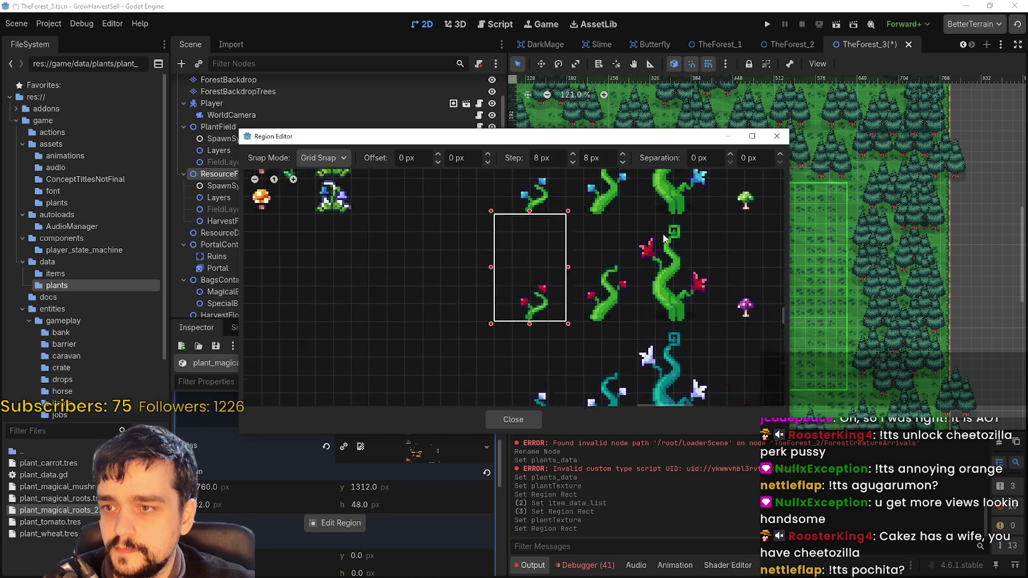
scroll(559, 306, down, 2)
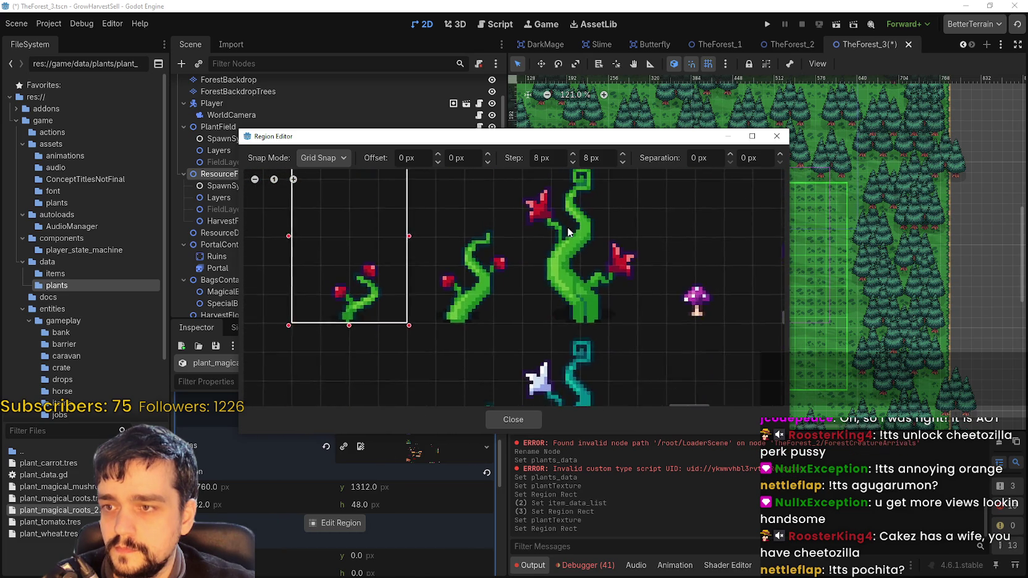
scroll(509, 300, up, 2)
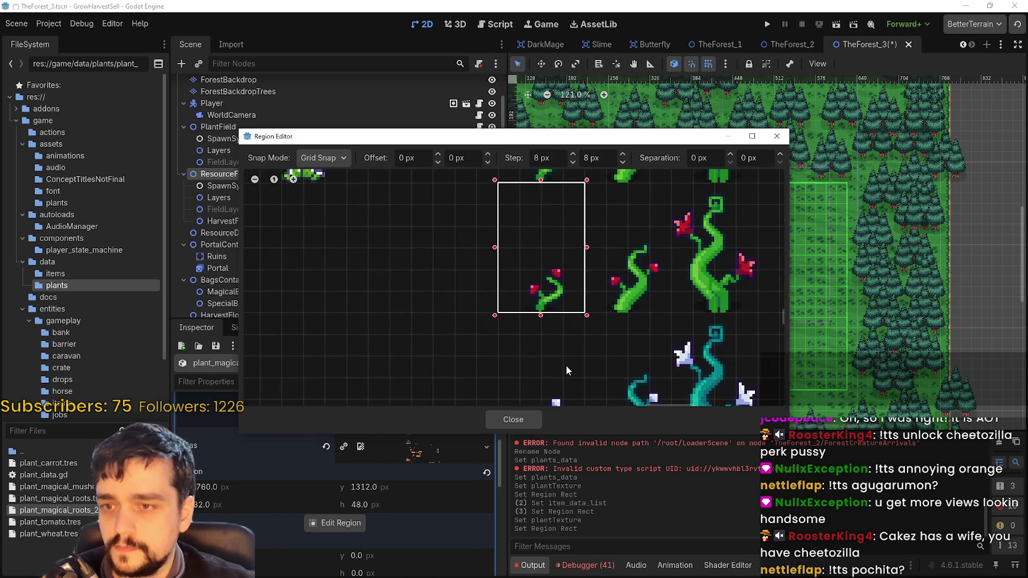
click(513, 419)
scroll(396, 490, up, 3)
click(414, 459)
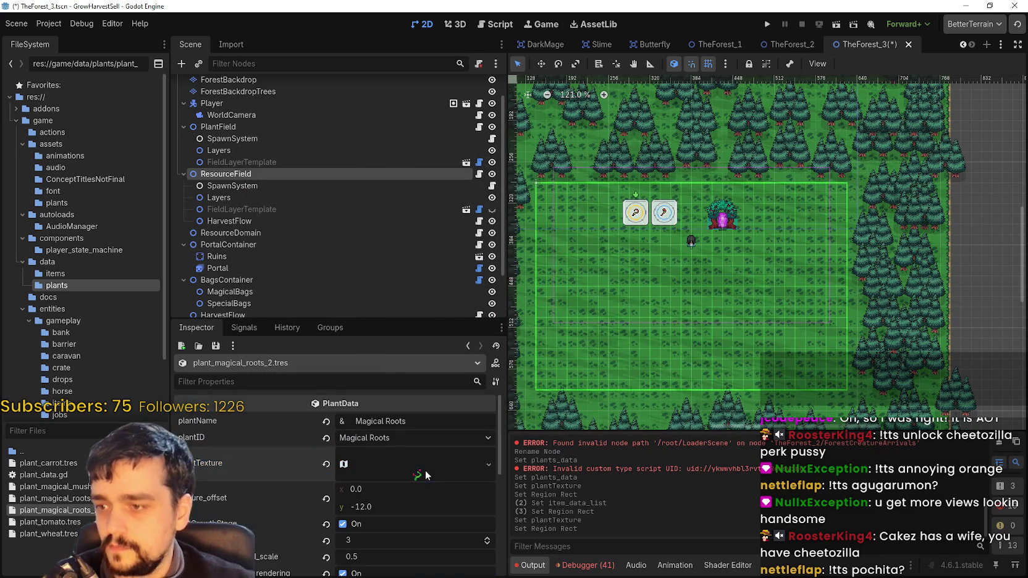
Enable collision only when mature on both magical roots plant files and save
key(ctrl+s)
scroll(421, 520, down, 3)
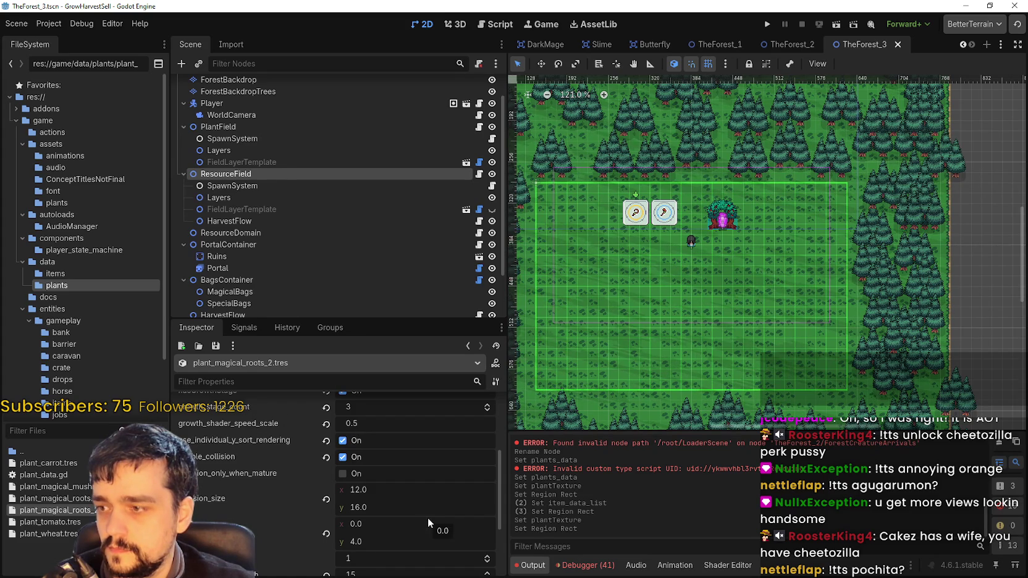
click(343, 473)
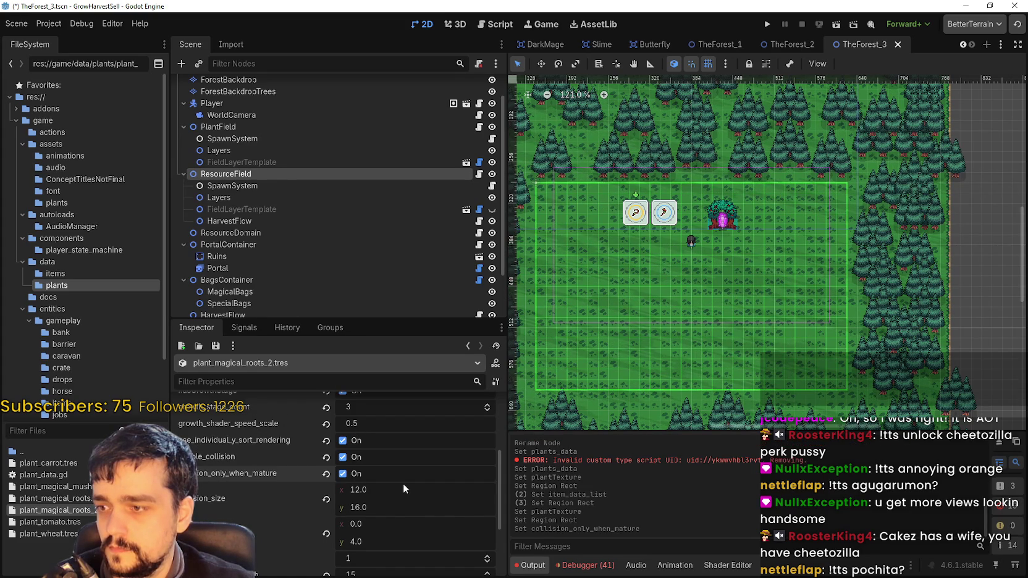
click(55, 498)
scroll(407, 491, down, 5)
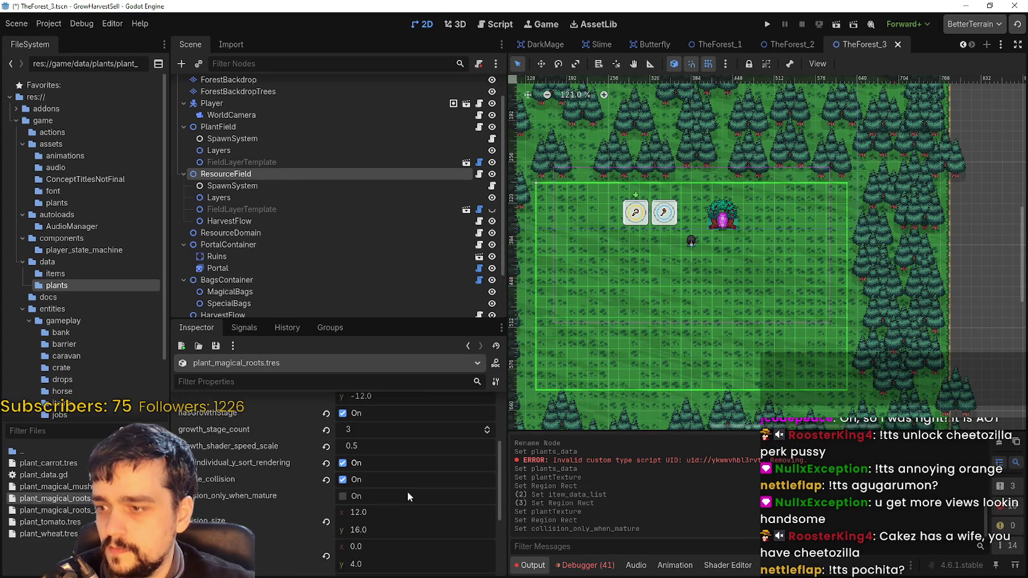
click(362, 497)
key(ctrl+s)
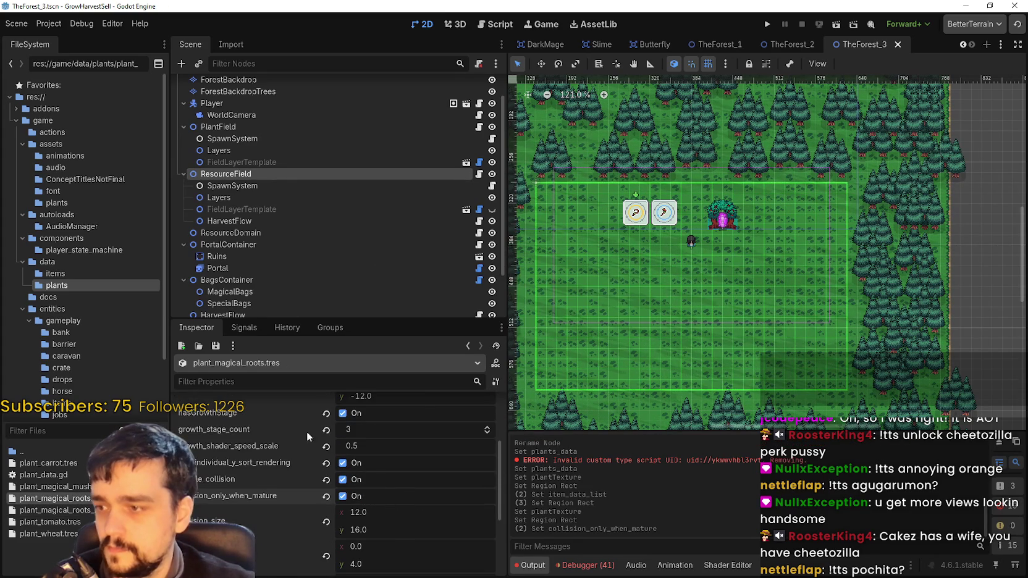
Set plant_magical_roots_2's mature harvest health to 30 and save
click(70, 510)
scroll(371, 528, down, 2)
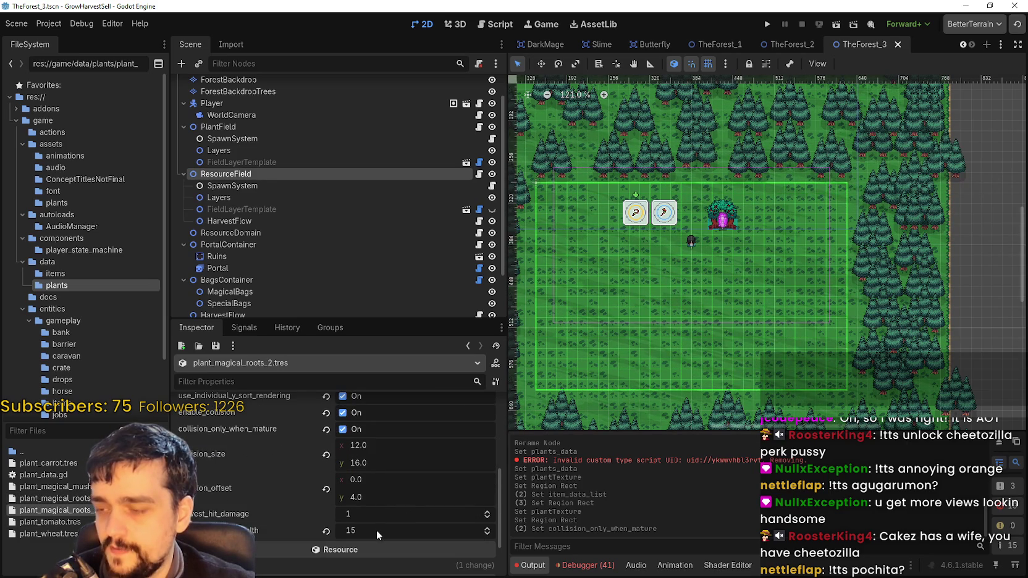
click(376, 530)
text(3)
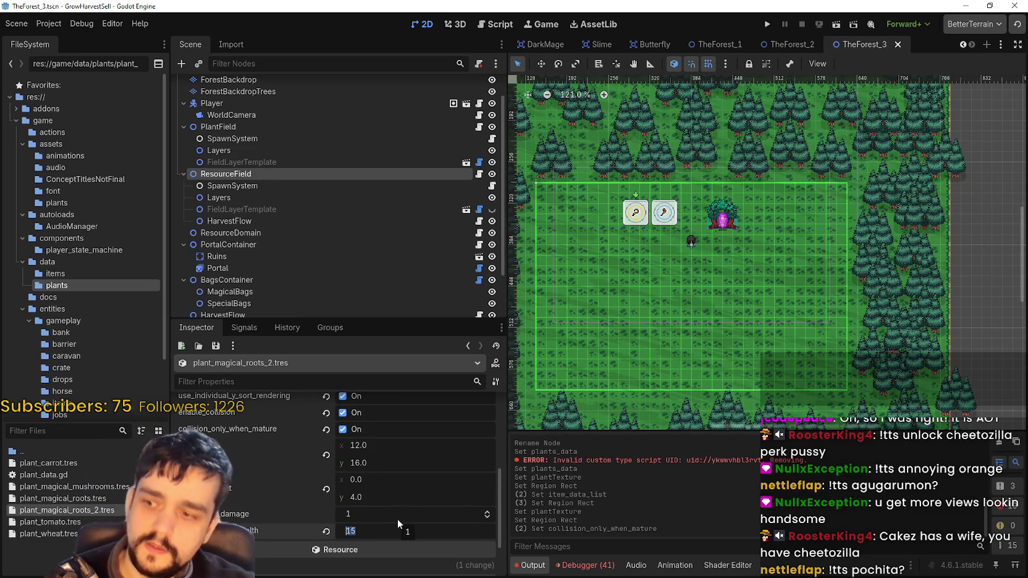
text(0)
key(Return)
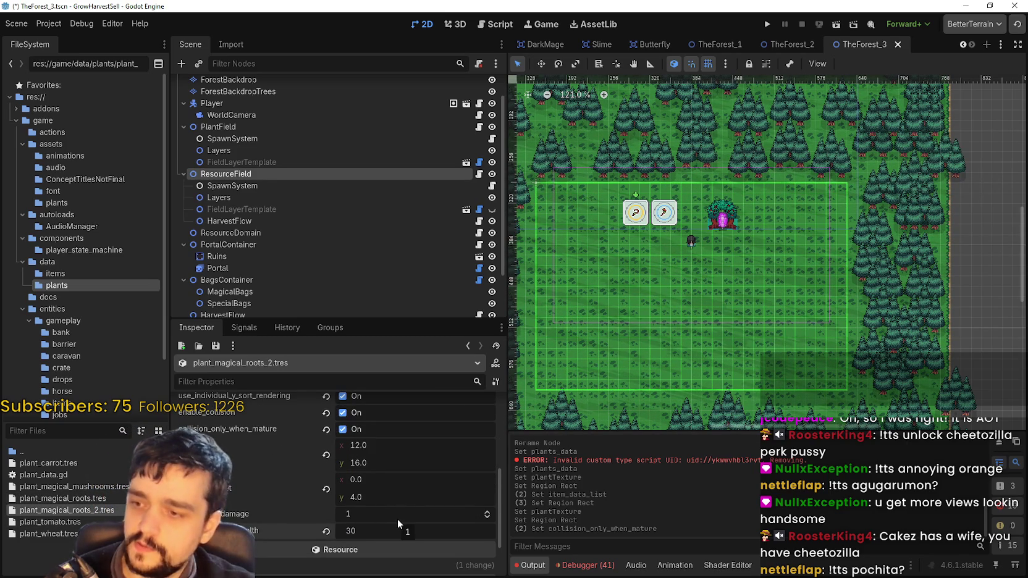
key(ctrl+s)
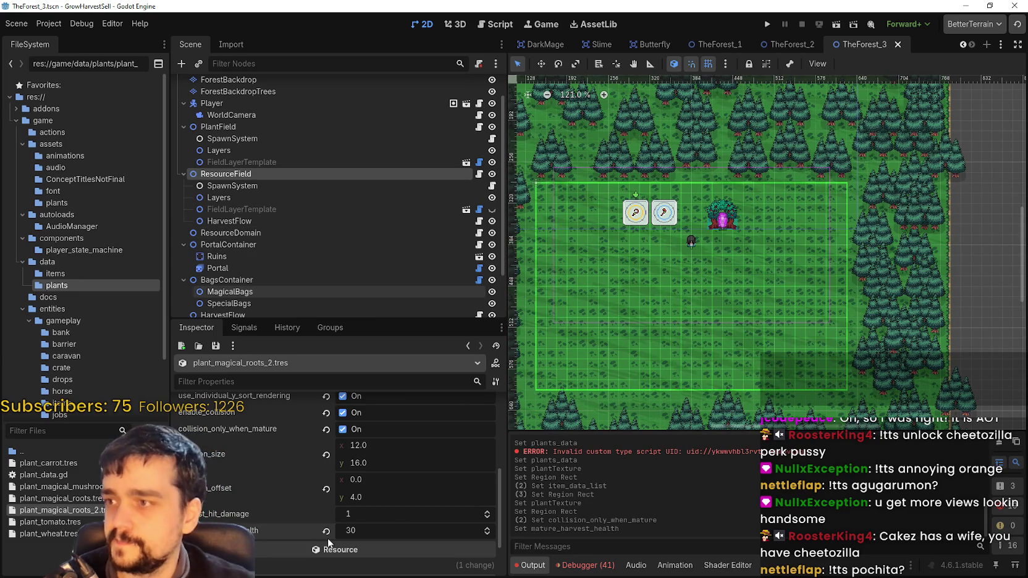
scroll(350, 507, up, 2)
scroll(408, 543, up, 4)
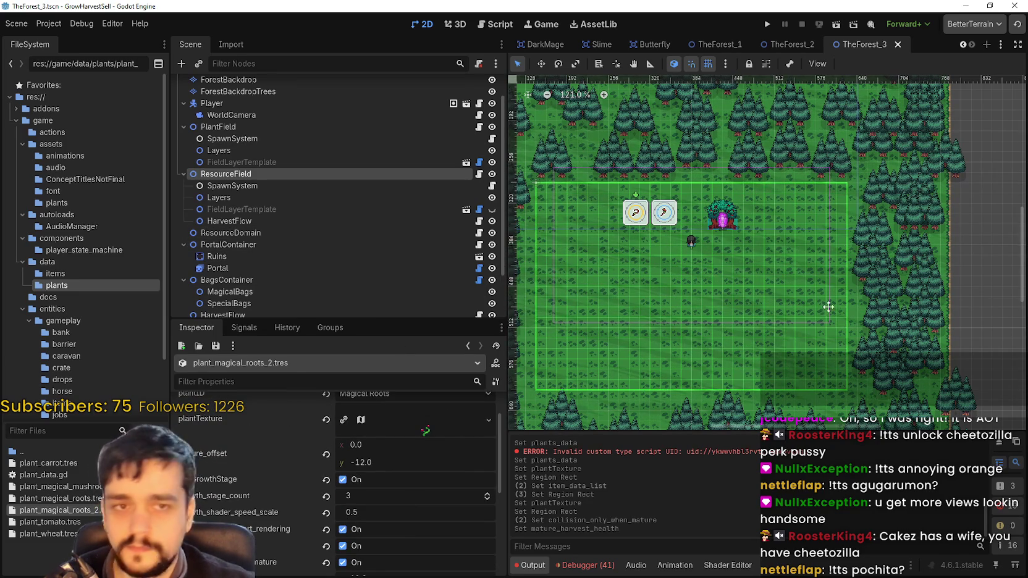
scroll(809, 303, right, 1)
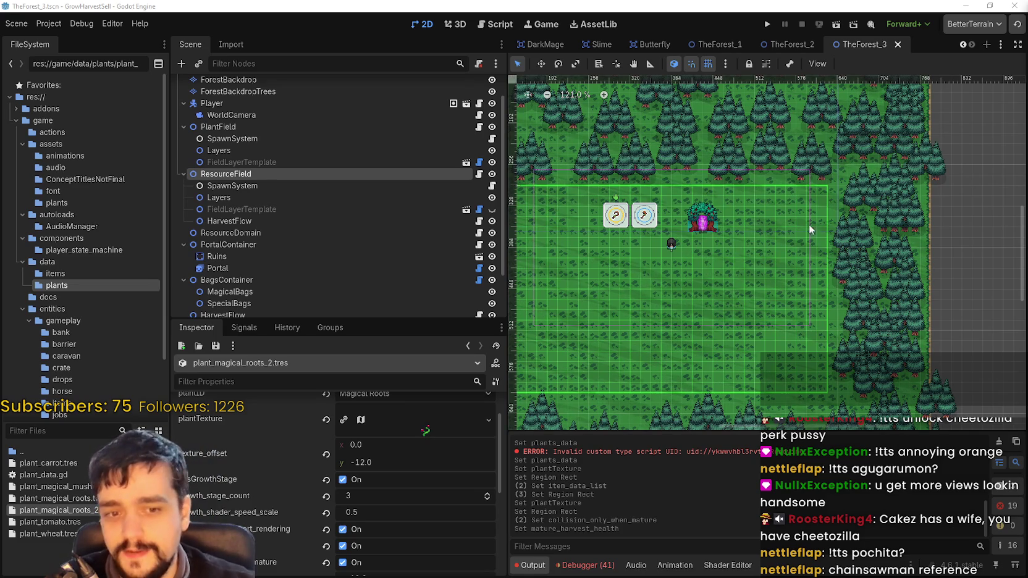
Inspect the SpawnSystem, Layers and HarvestFlow nodes under ResourceField
scroll(668, 299, down, 2)
scroll(415, 466, up, 2)
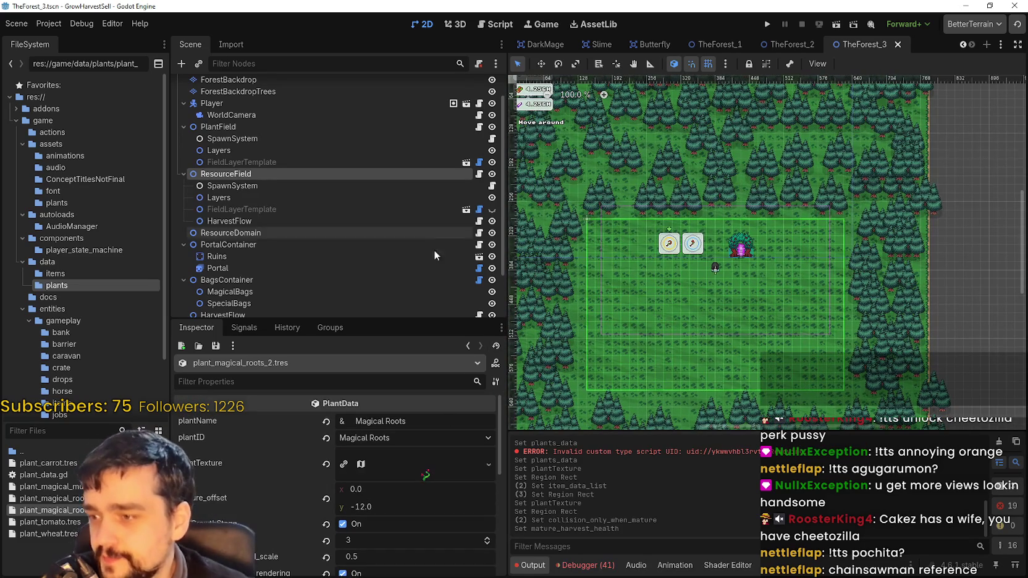
click(264, 183)
scroll(429, 506, down, 5)
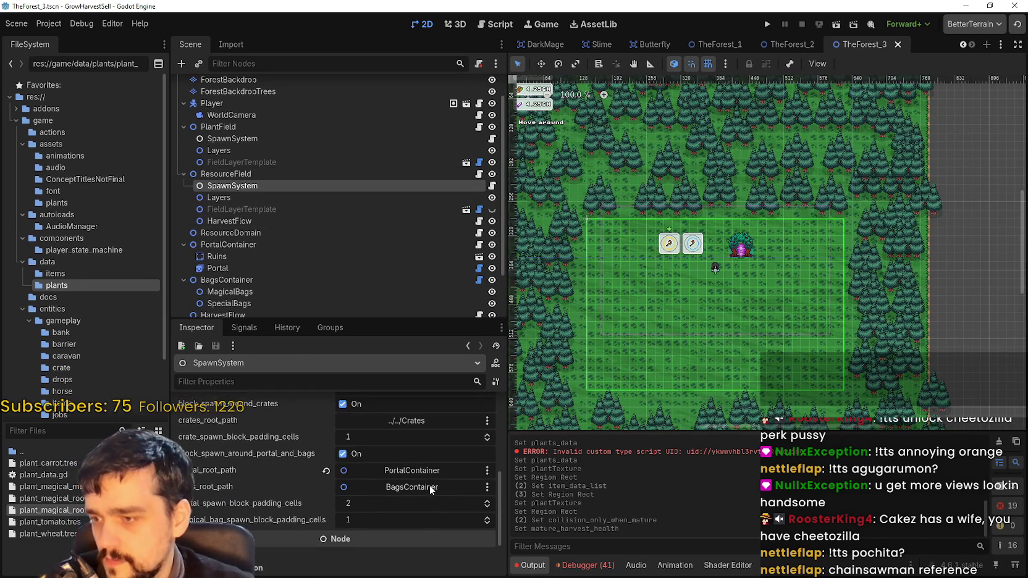
scroll(429, 485, down, 2)
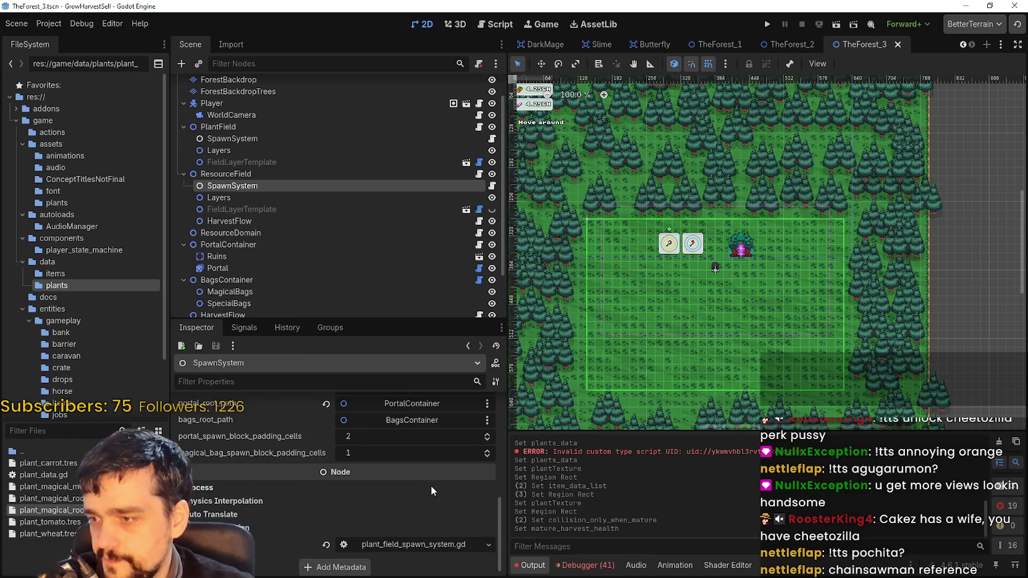
click(279, 196)
click(276, 221)
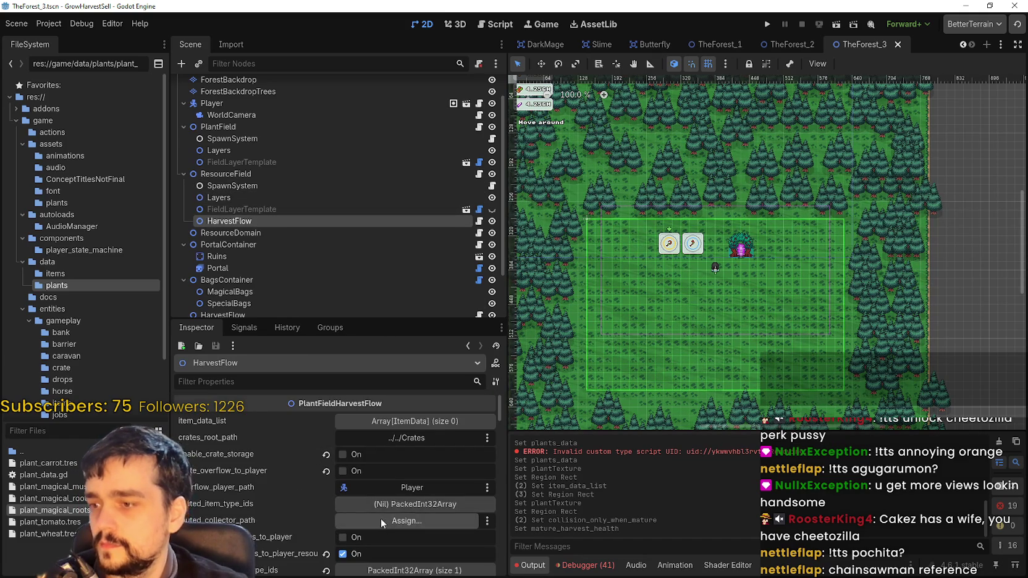
scroll(380, 517, down, 3)
Check the item type ids lists on HarvestFlow and ResourceDomain
click(430, 479)
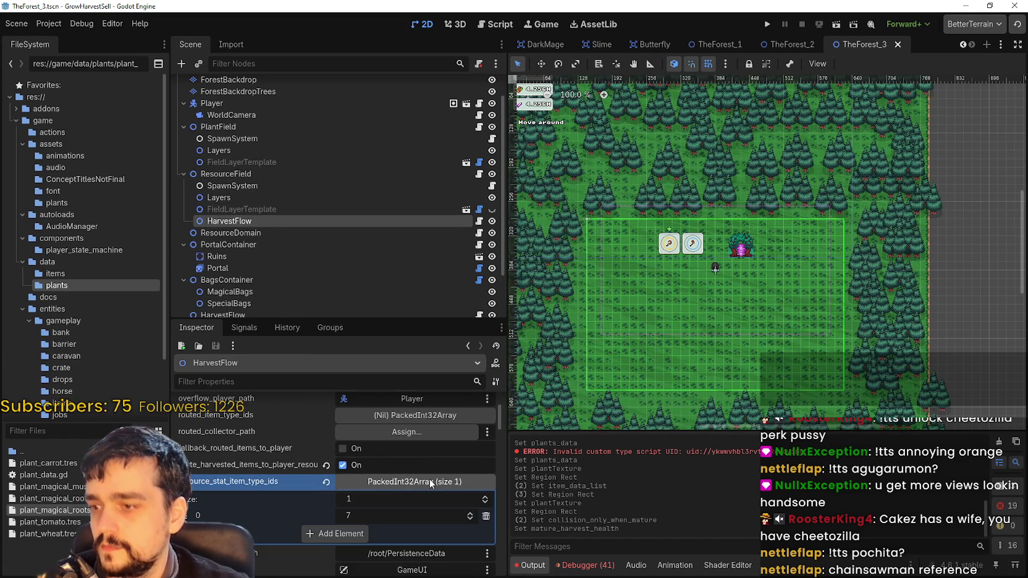
click(429, 478)
scroll(271, 232, down, 1)
click(281, 204)
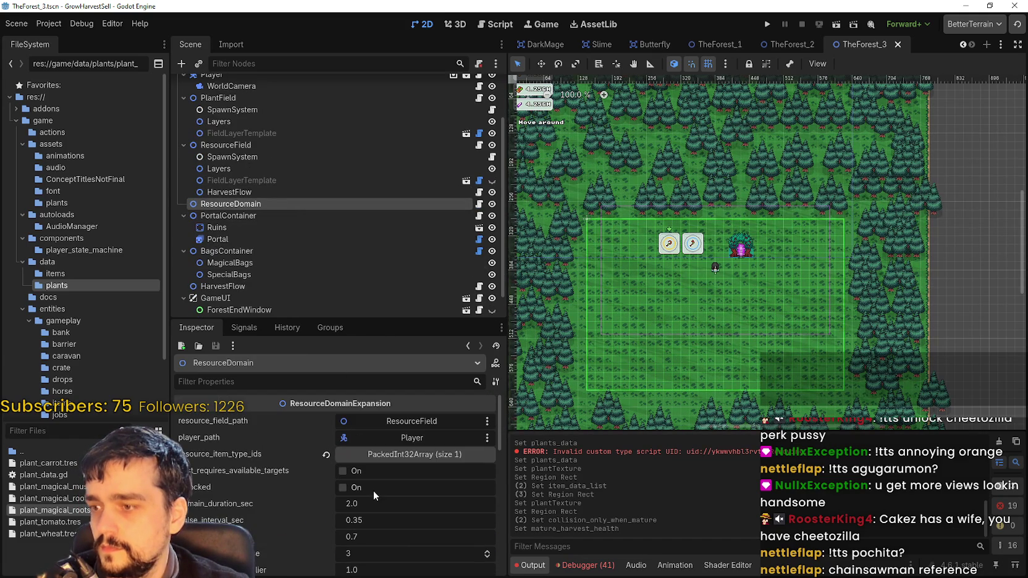
click(392, 456)
click(392, 455)
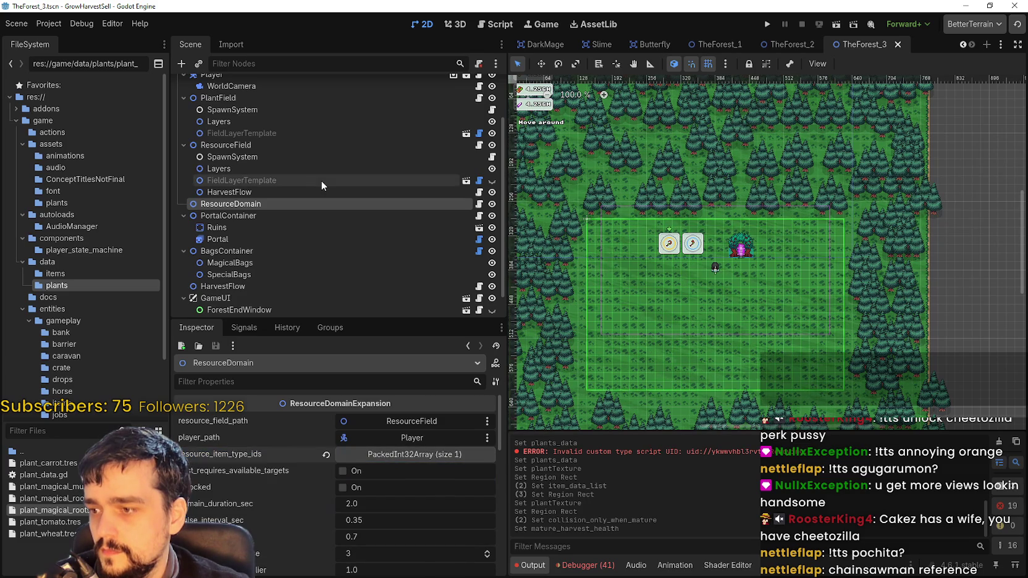
Add plant_magical_roots_2.tres as the second plants_data entry on ResourceField and collapse it
scroll(270, 253, down, 1)
scroll(271, 247, up, 4)
click(256, 206)
drag(403, 486, 403, 474)
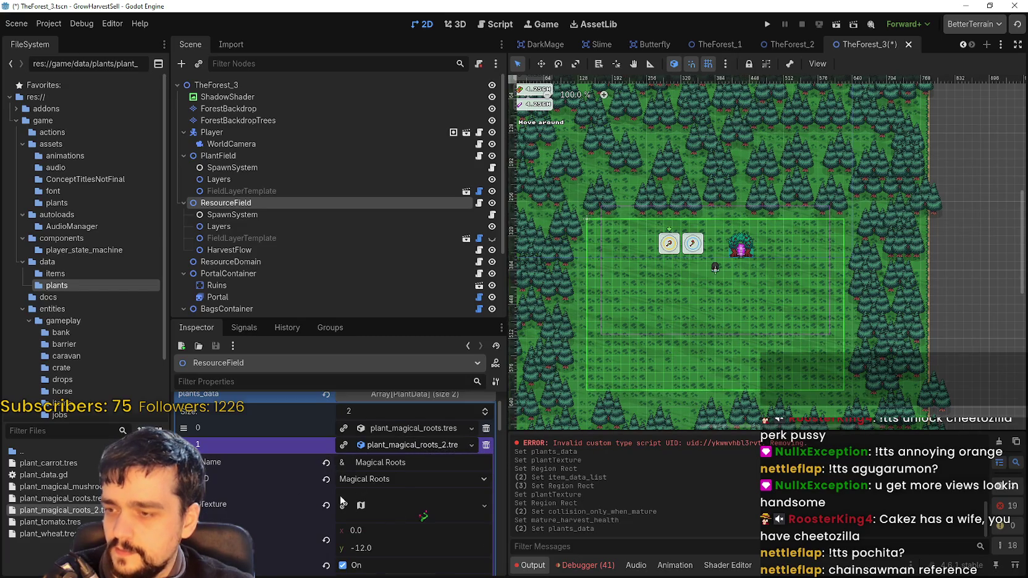
scroll(399, 541, down, 2)
scroll(398, 533, down, 2)
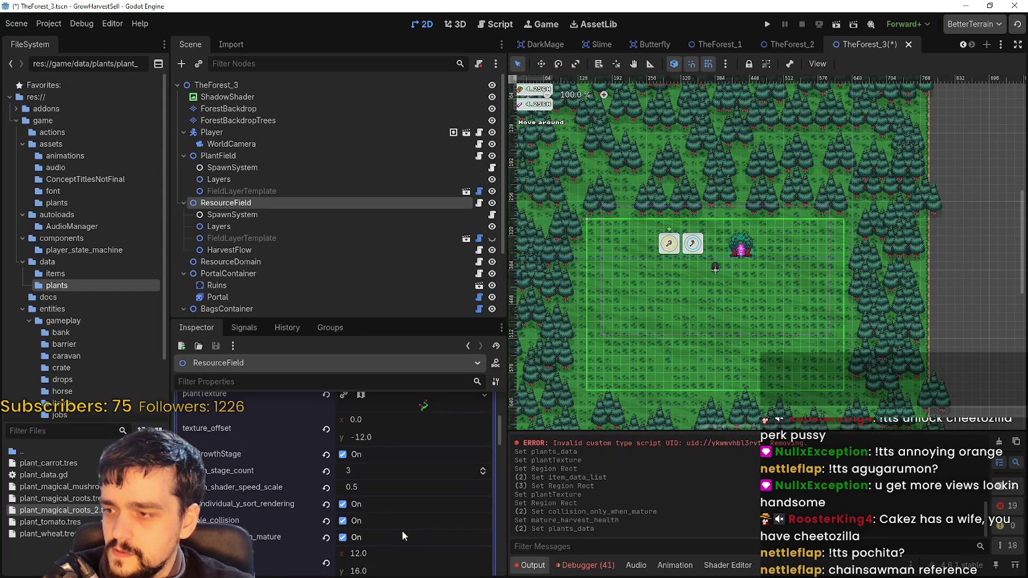
scroll(404, 500, up, 3)
click(397, 398)
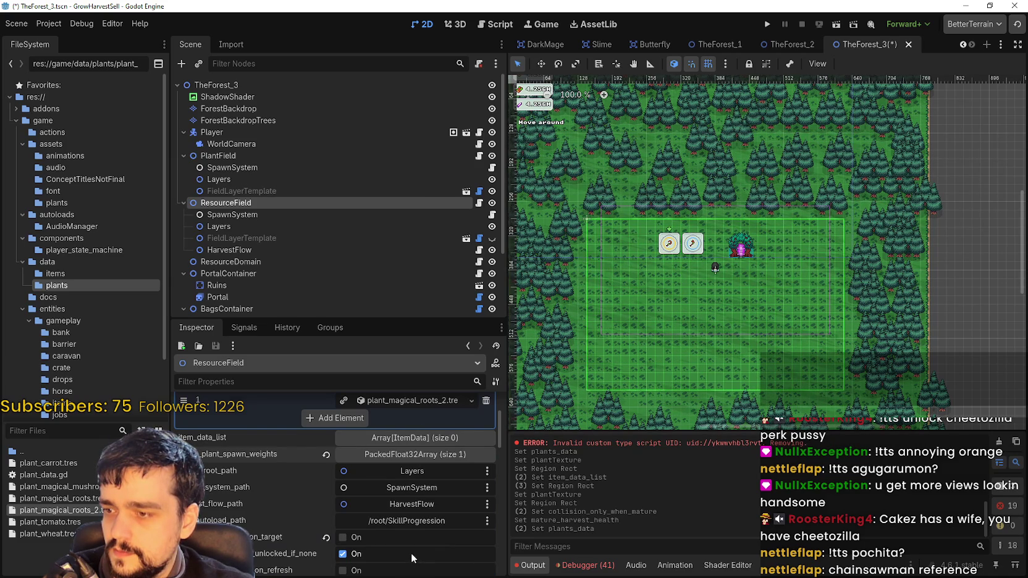
Save the TheForest_3 scene with Ctrl+S
scroll(409, 544, down, 2)
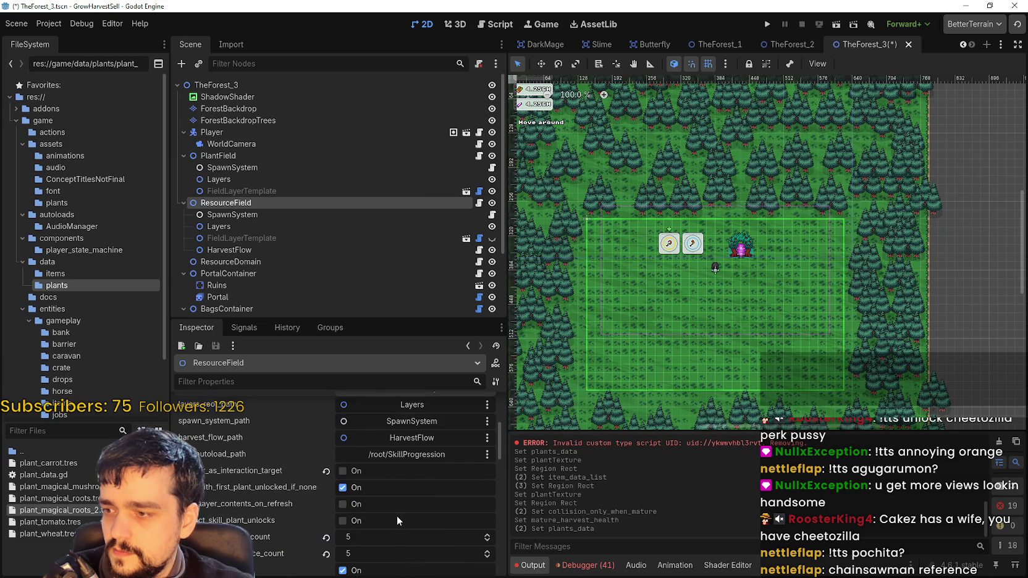
scroll(385, 504, down, 5)
scroll(403, 537, down, 8)
scroll(399, 530, down, 4)
key(ctrl+s)
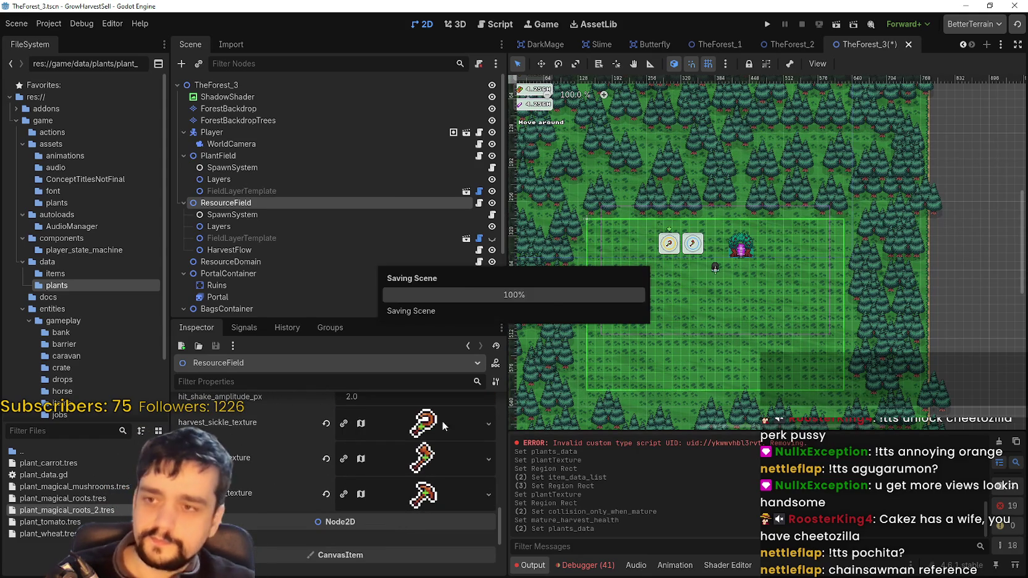
Check PlantField's three item data entries and open the res://game/data/ folder
scroll(852, 162, up, 4)
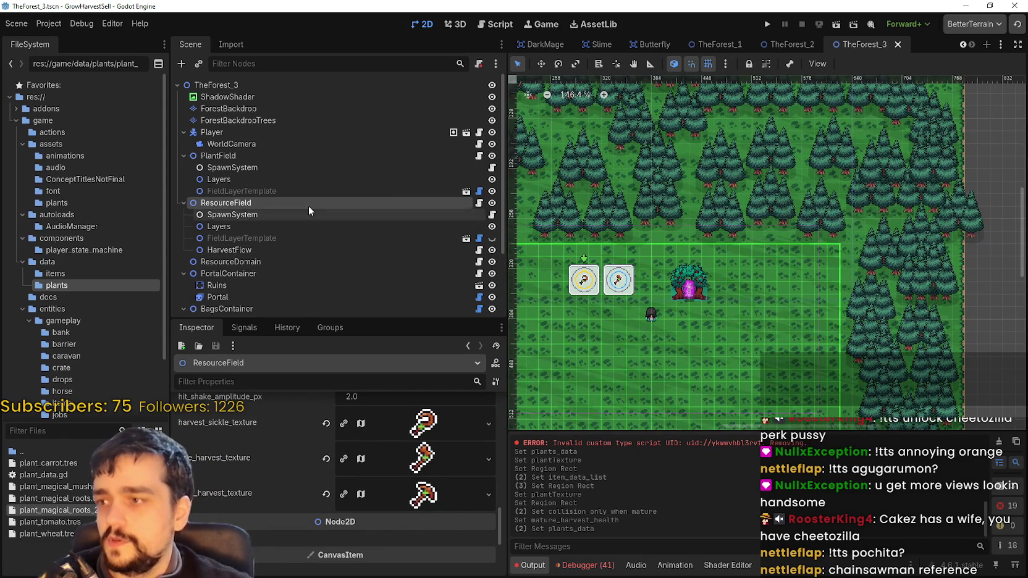
click(263, 155)
scroll(407, 507, down, 10)
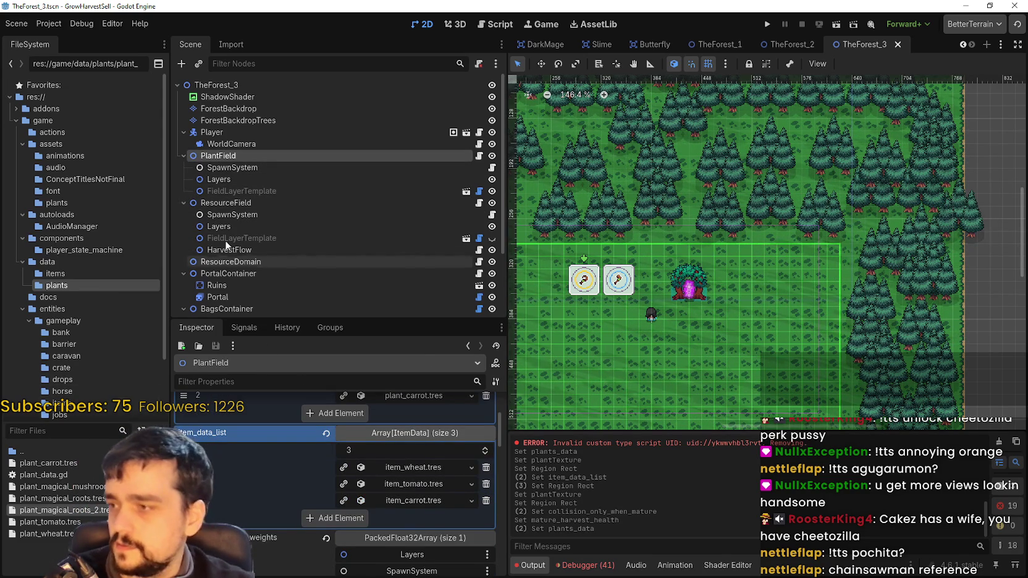
click(67, 261)
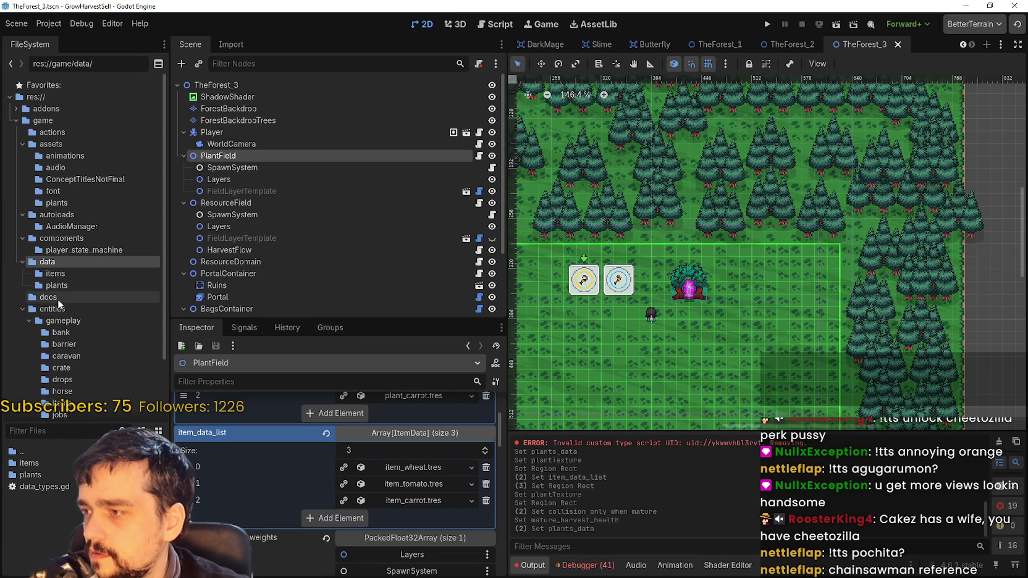
Browse the components and autoloads folders and look over the PrestigeProgress file's options
scroll(103, 385, down, 2)
scroll(103, 385, up, 2)
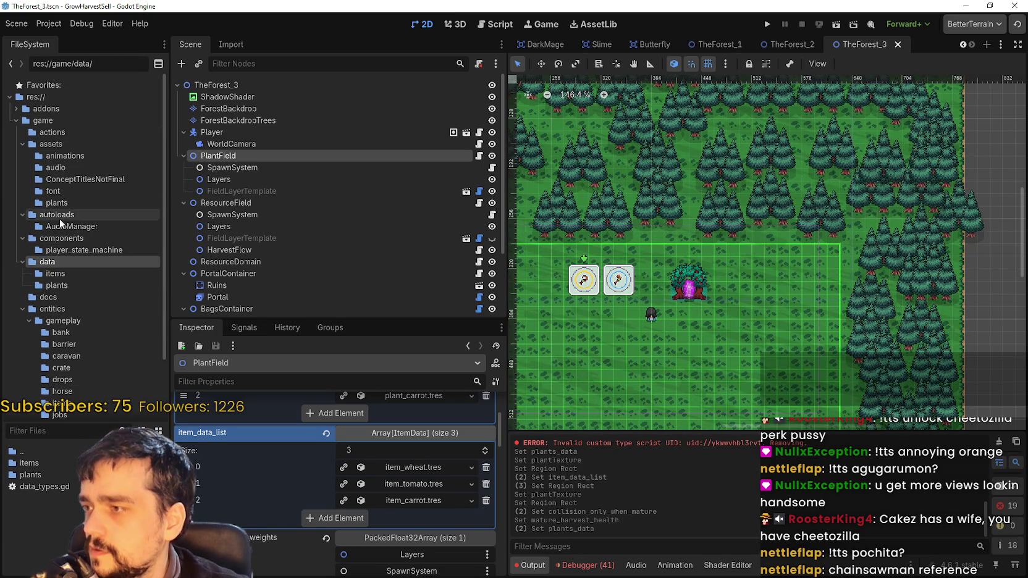
click(81, 240)
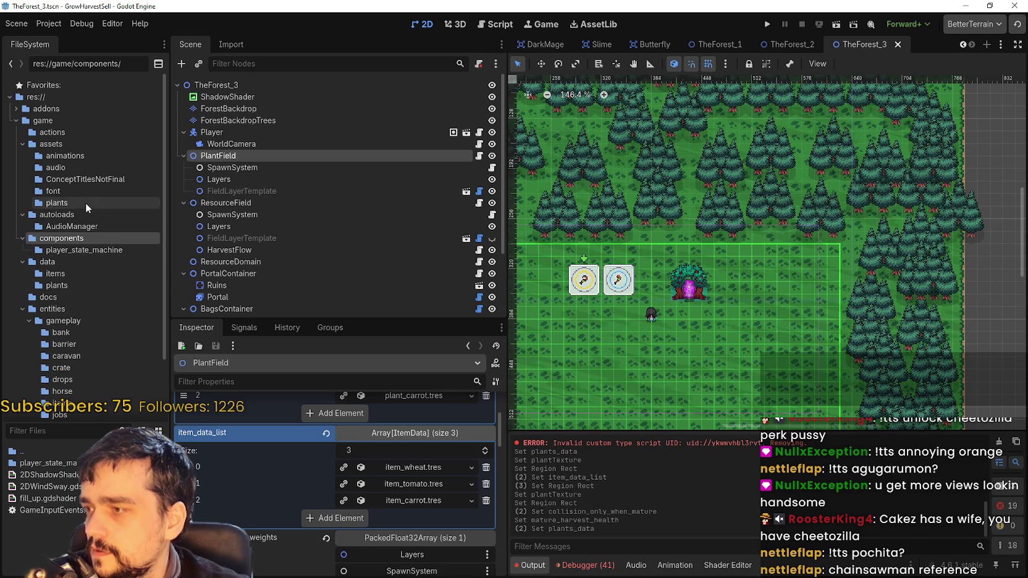
click(70, 215)
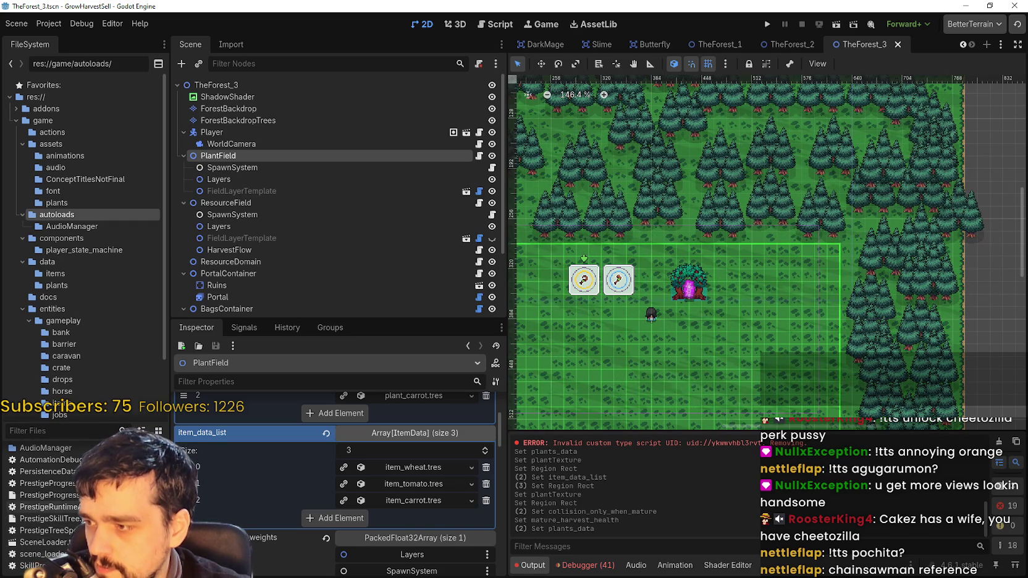
right_click(91, 494)
key(Escape)
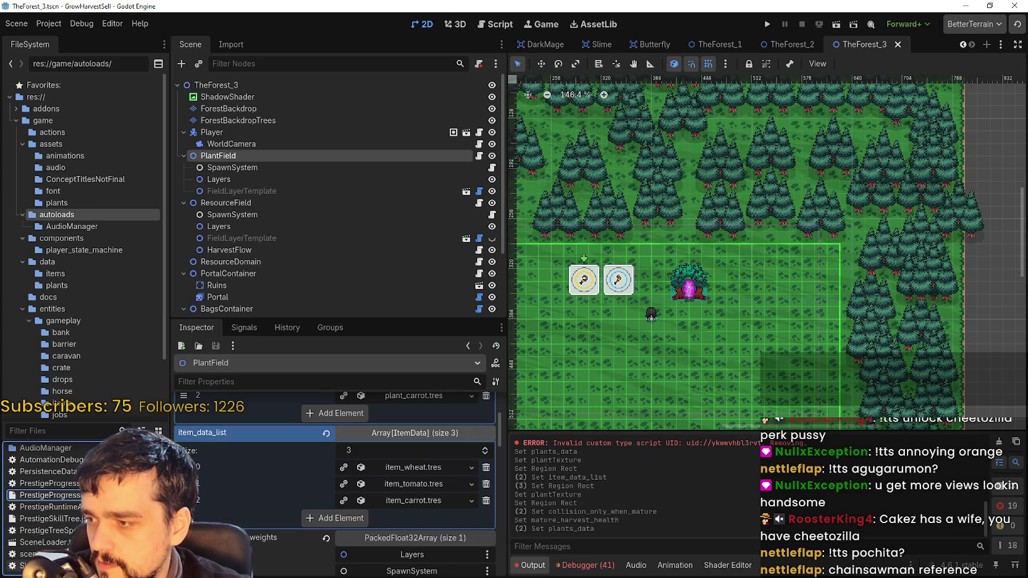
Filter the project files by 'stage' to find forest_stage_plant_field.gd
click(44, 432)
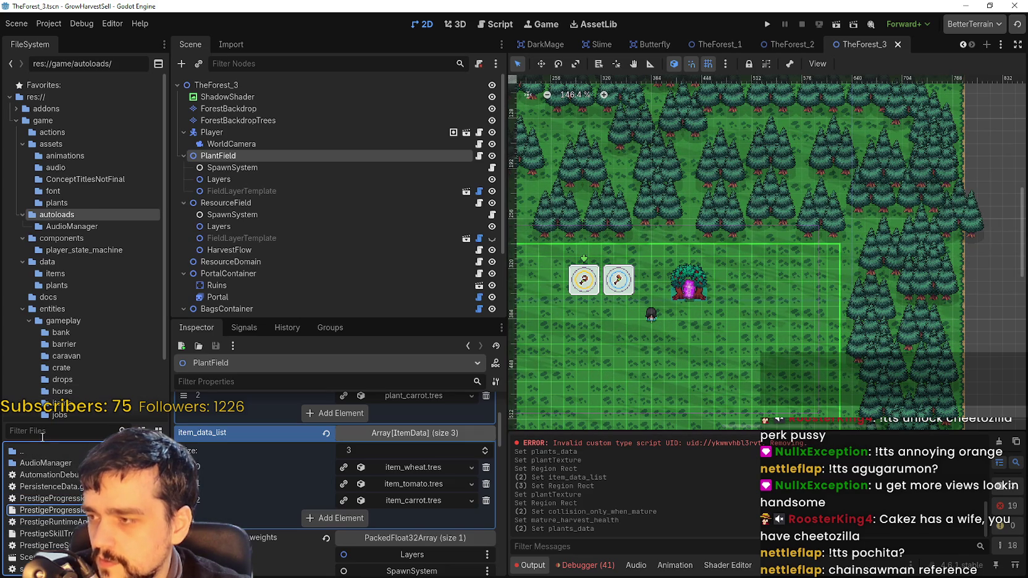
text(sta)
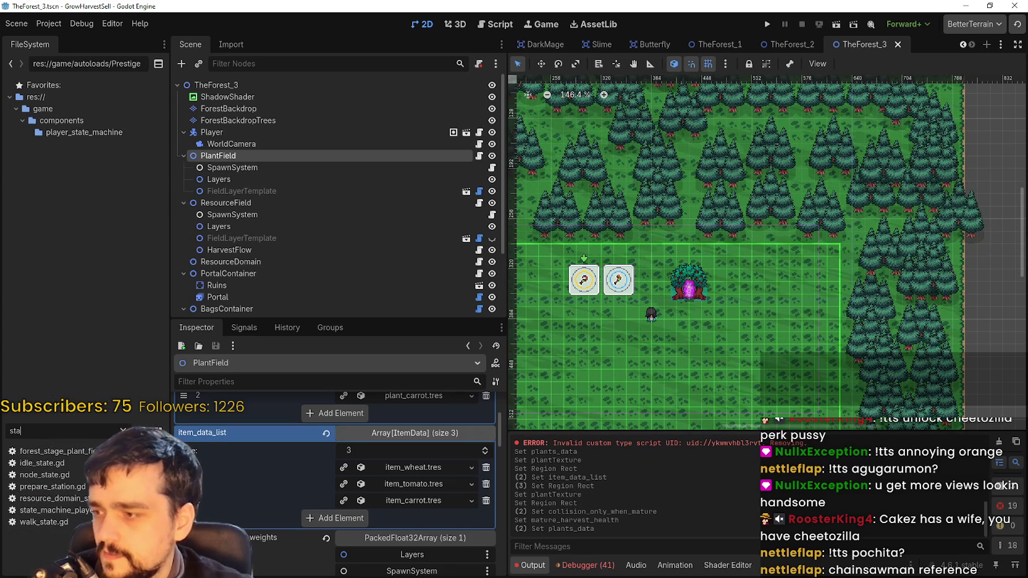
text(ge)
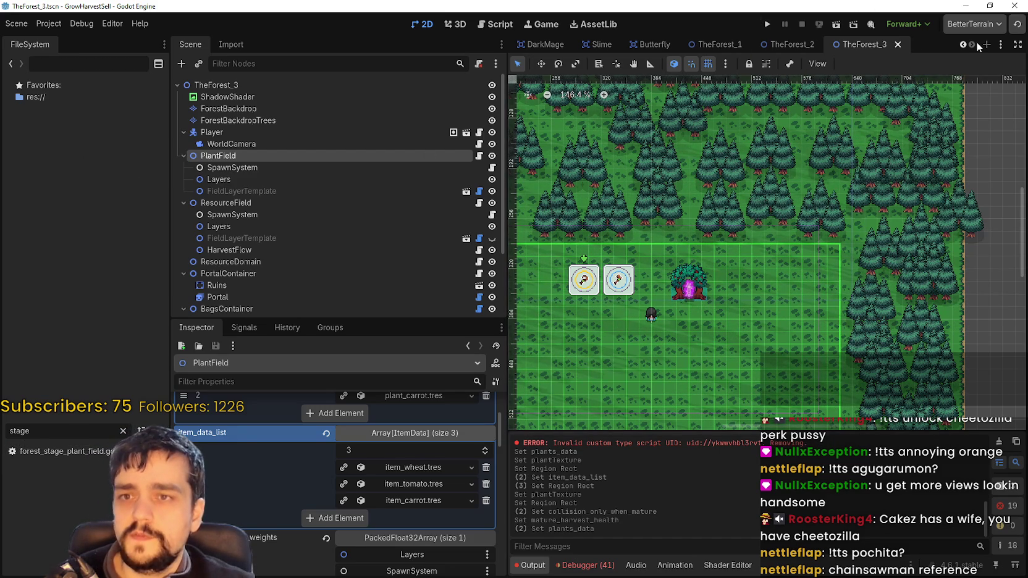
scroll(964, 46, up, 8)
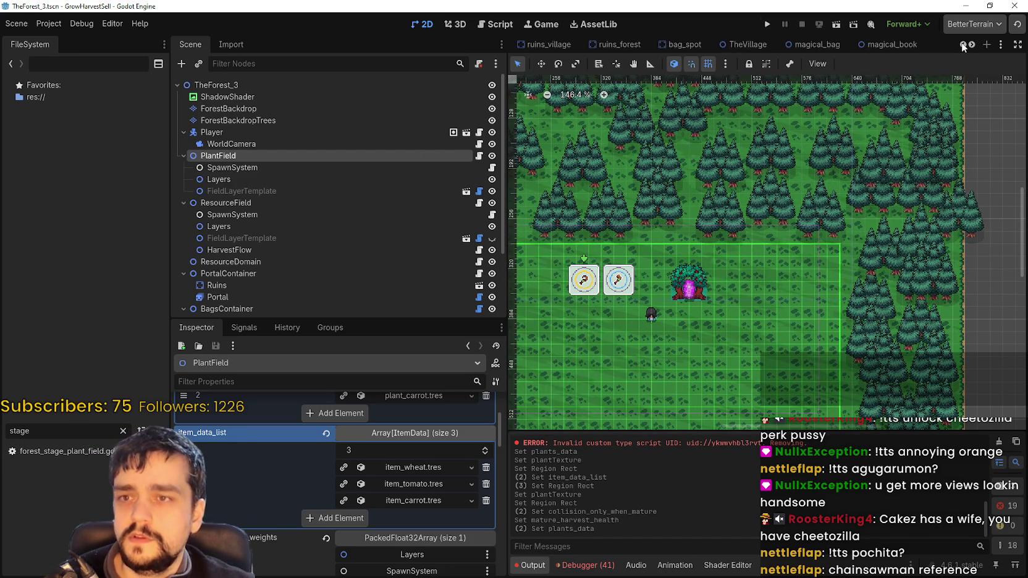
scroll(962, 46, up, 4)
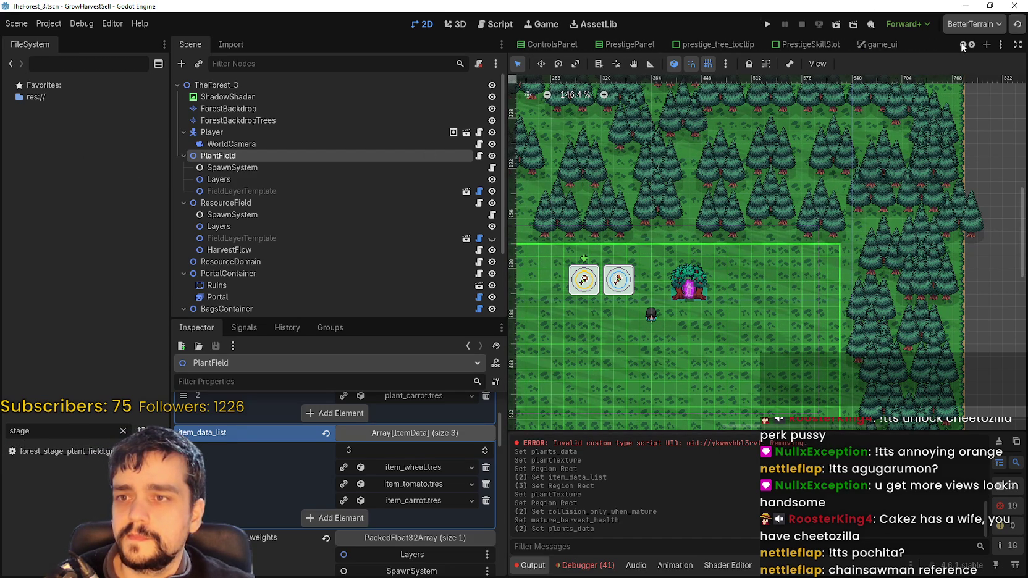
scroll(960, 42, up, 2)
double_click(961, 44)
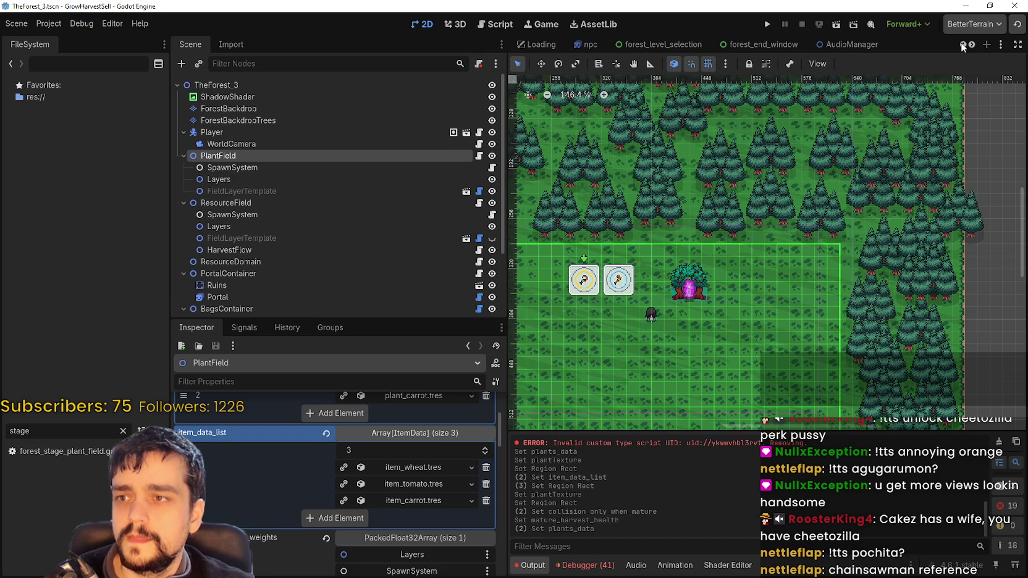
Open the forest_level_selection.gd script in a wider editor, scrolled to the stage data
click(678, 40)
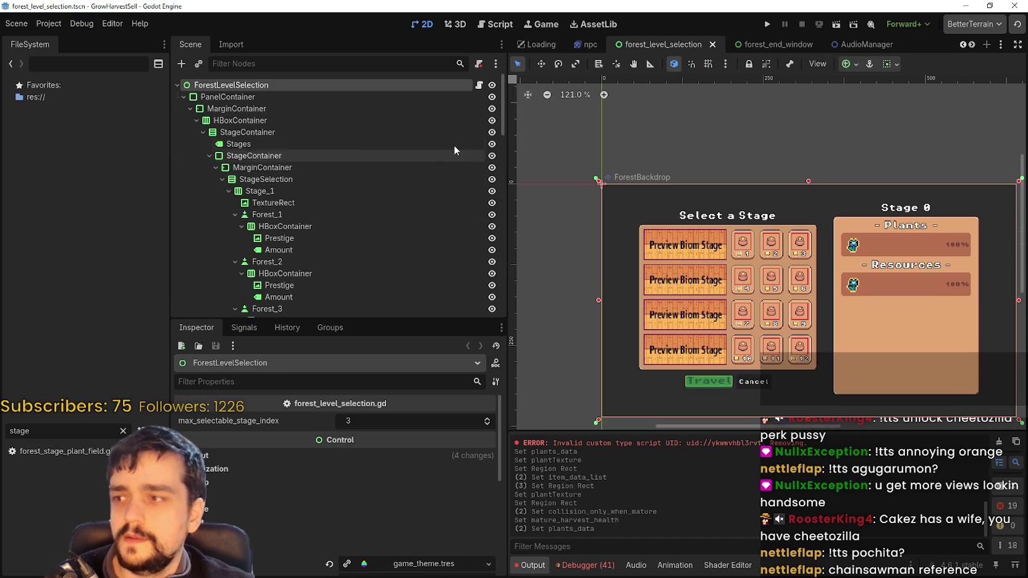
click(480, 86)
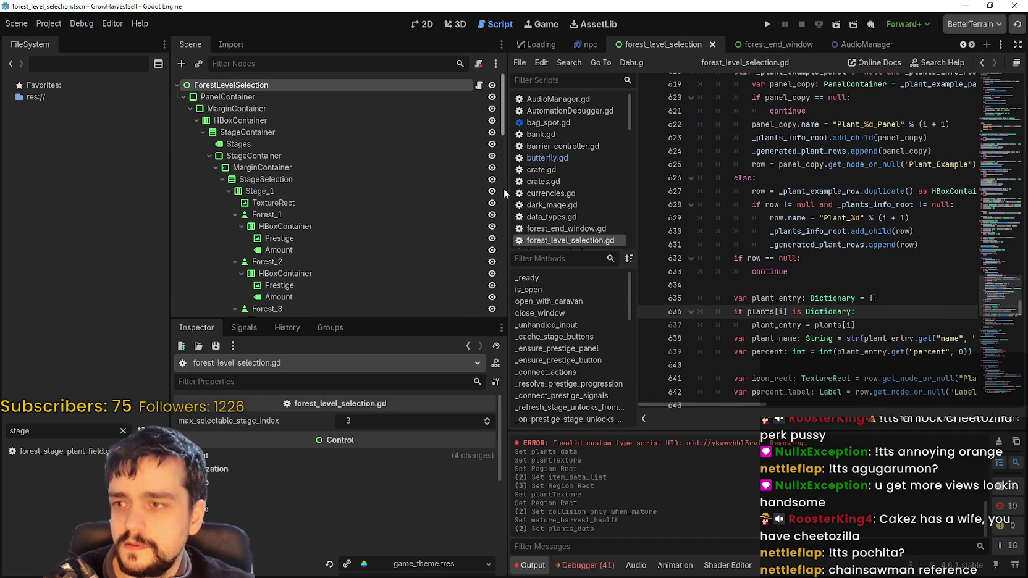
drag(505, 189, 356, 185)
mouse_move(988, 309)
mouse_down()
mouse_move(985, 159)
mouse_move(996, 88)
mouse_move(991, 103)
mouse_up()
scroll(683, 245, down, 3)
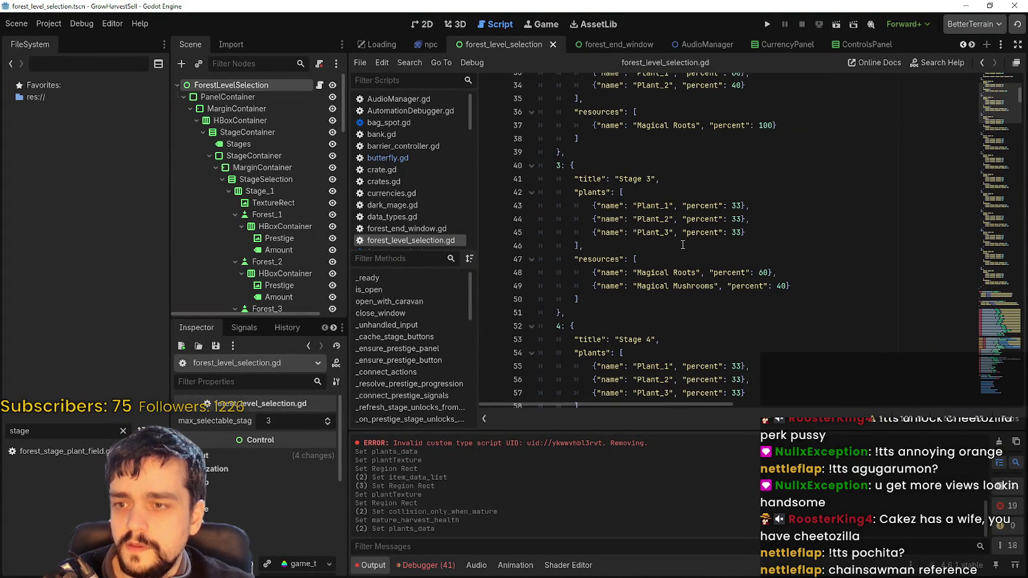
Set Stage 3 to Magical Roots 60% and Magical Roots 2 40%, save, and run the project
double_click(700, 286)
text(Roots 2)
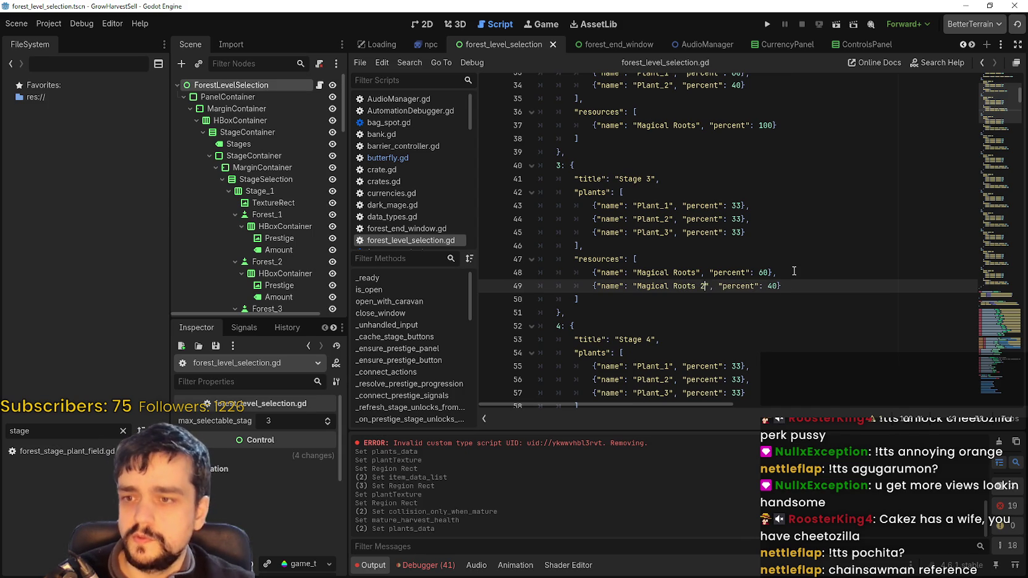
key(ctrl+s)
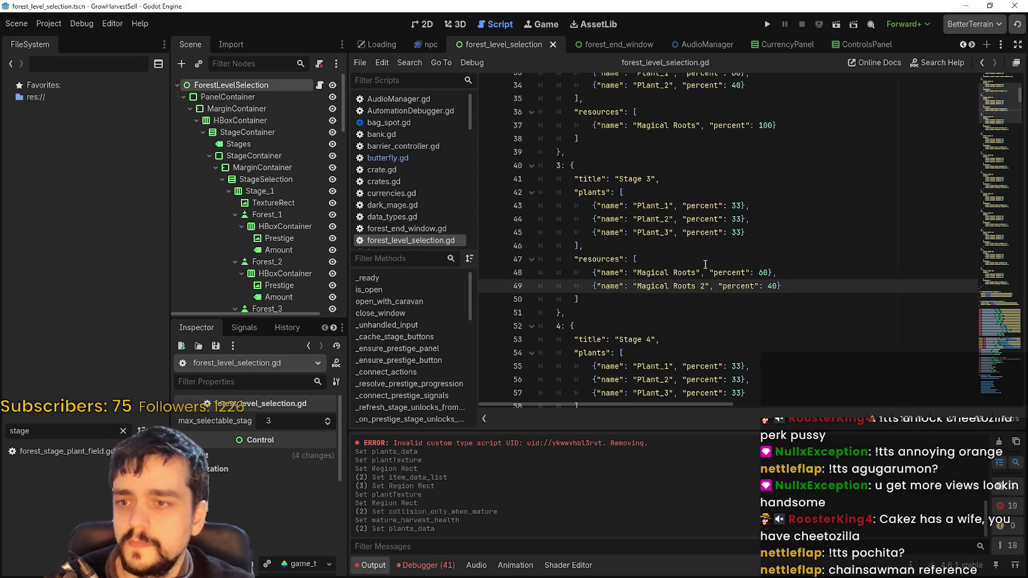
key(Up)
key(Up)
key(ctrl+s)
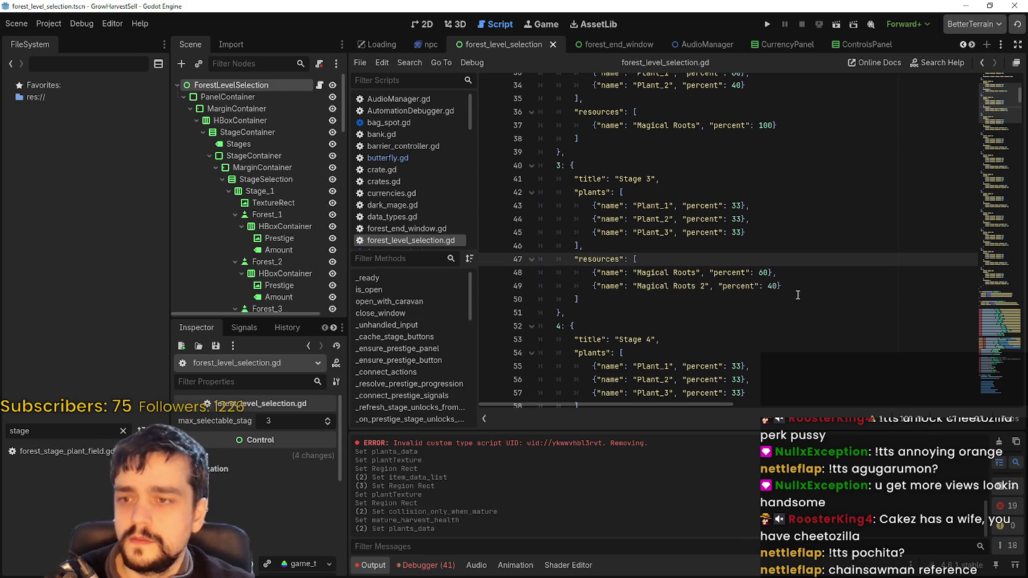
click(798, 295)
click(810, 286)
scroll(804, 305, up, 3)
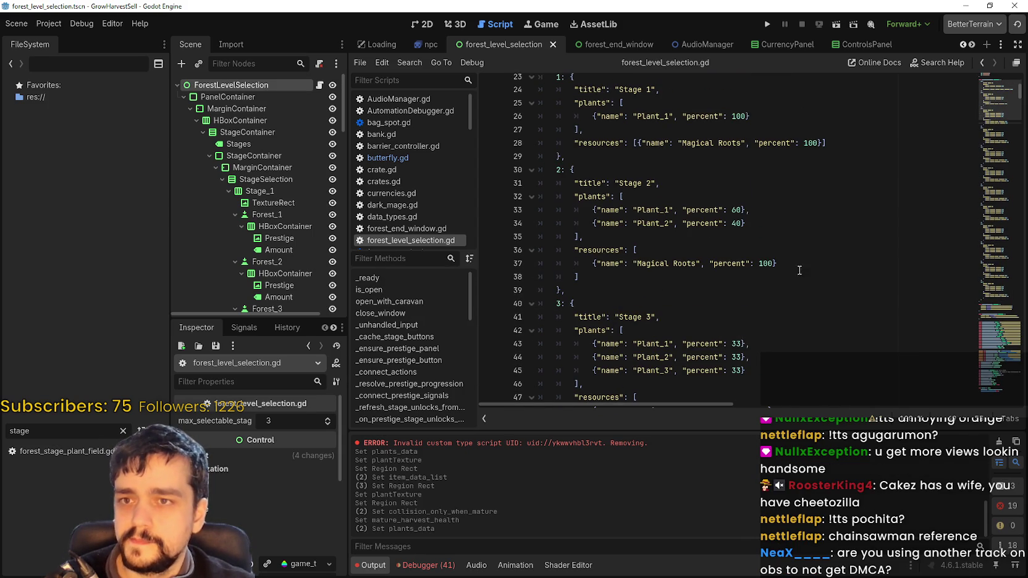
click(769, 23)
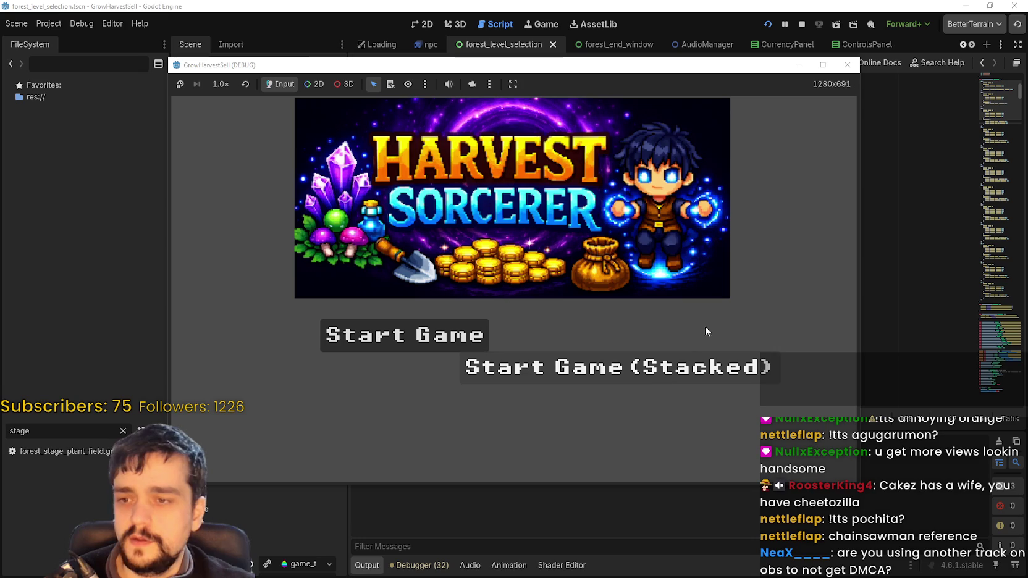
Maximize the game window and choose Start Game (Stacked) to reach the village
click(823, 64)
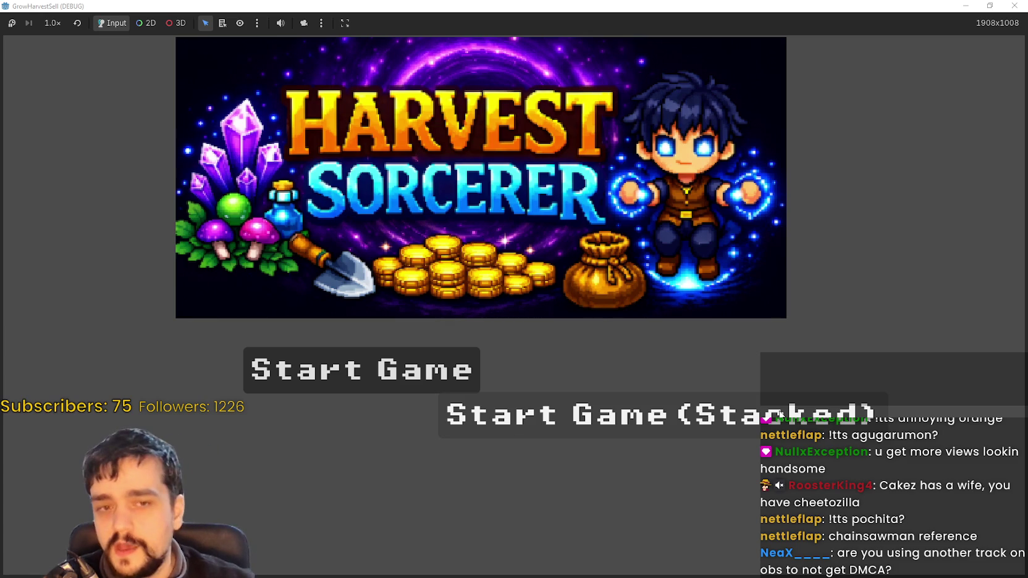
click(683, 425)
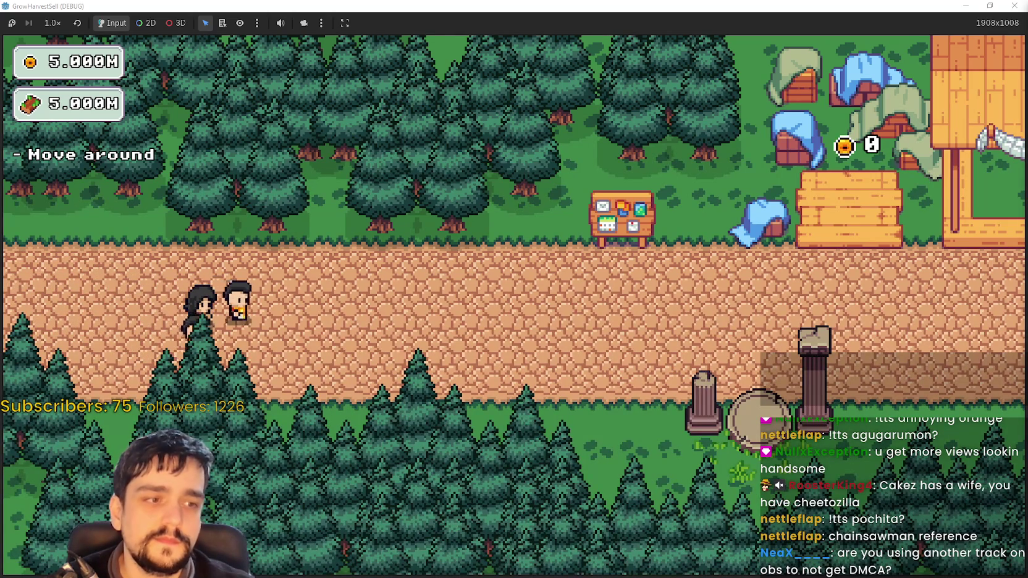
Unlock the portal at the Skill Board, then preview Stage 1's plants and cancel
key(d)
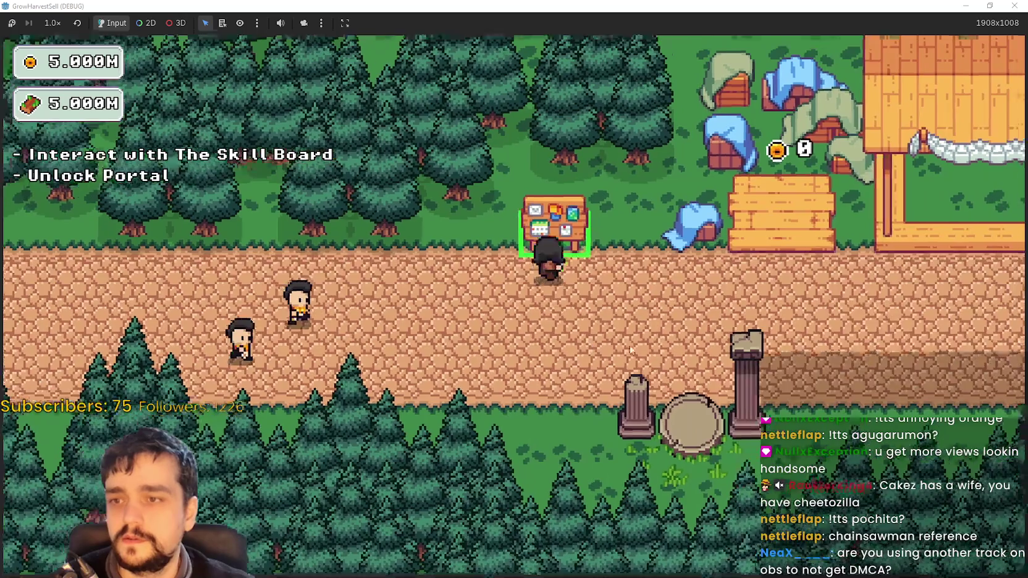
key(e)
key(Escape)
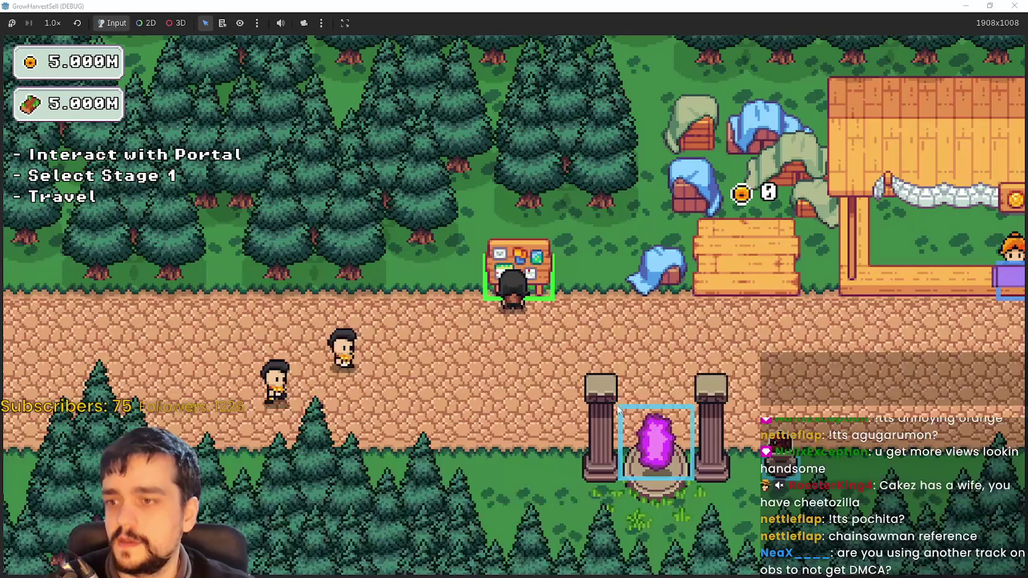
click(629, 420)
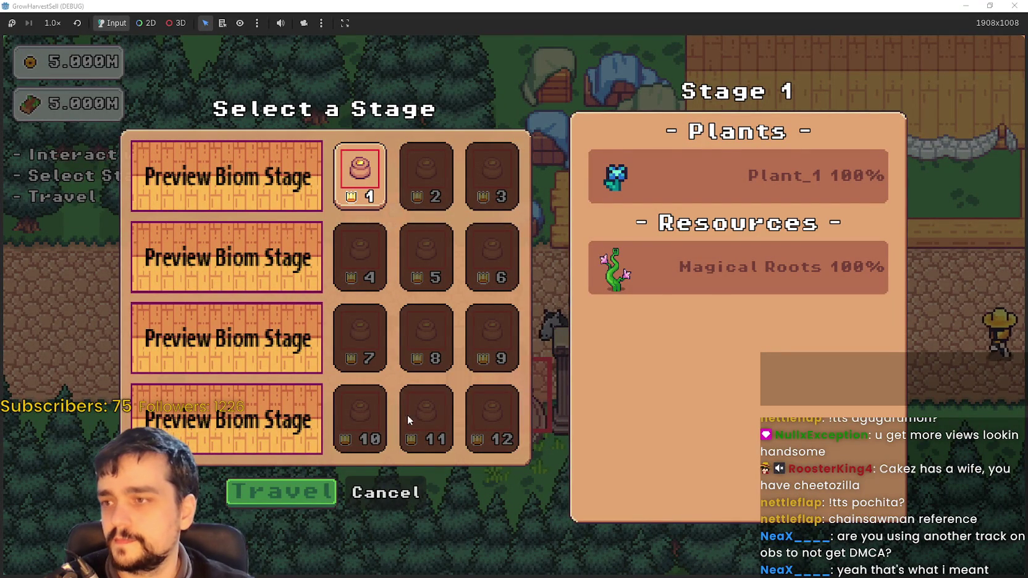
click(395, 489)
Open the Prestige skill tree and buy the node to the right
key(e)
scroll(656, 304, down, 5)
click(556, 328)
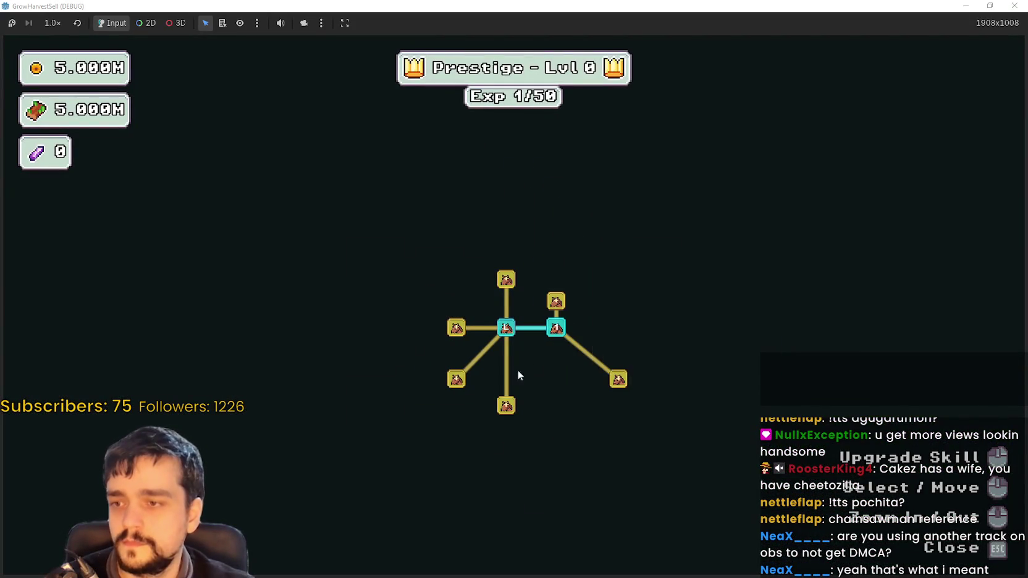
Buy the bottom, right and left skill nodes, including Magical Roots Increase and Plant Domain Energy
click(506, 405)
click(456, 378)
click(478, 444)
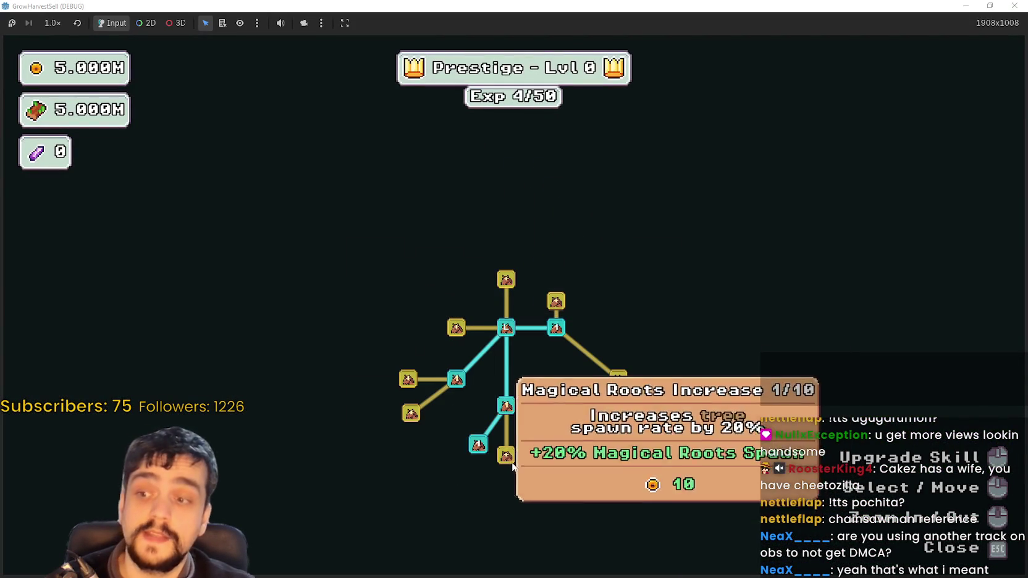
click(506, 463)
click(618, 377)
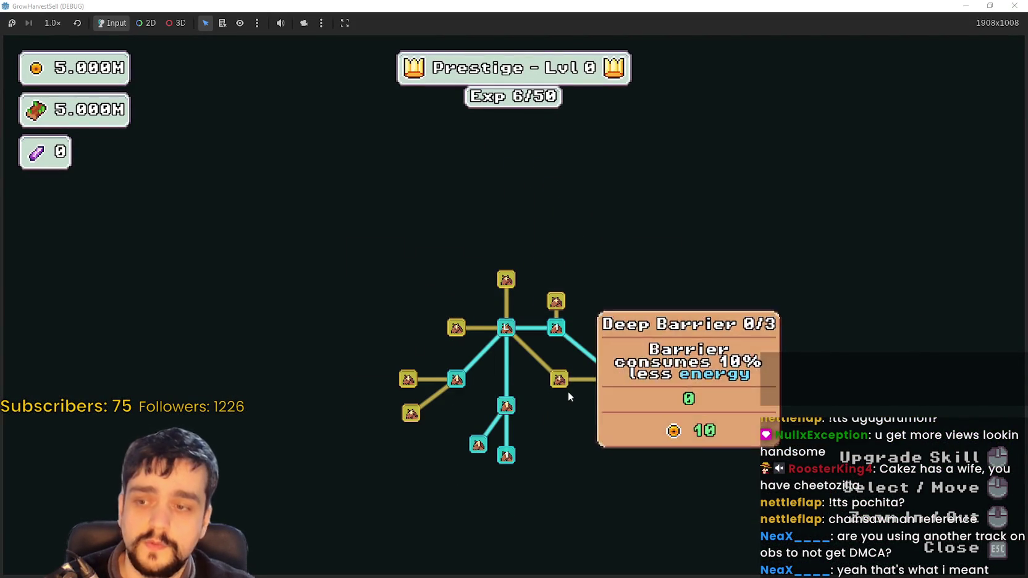
click(624, 411)
click(558, 378)
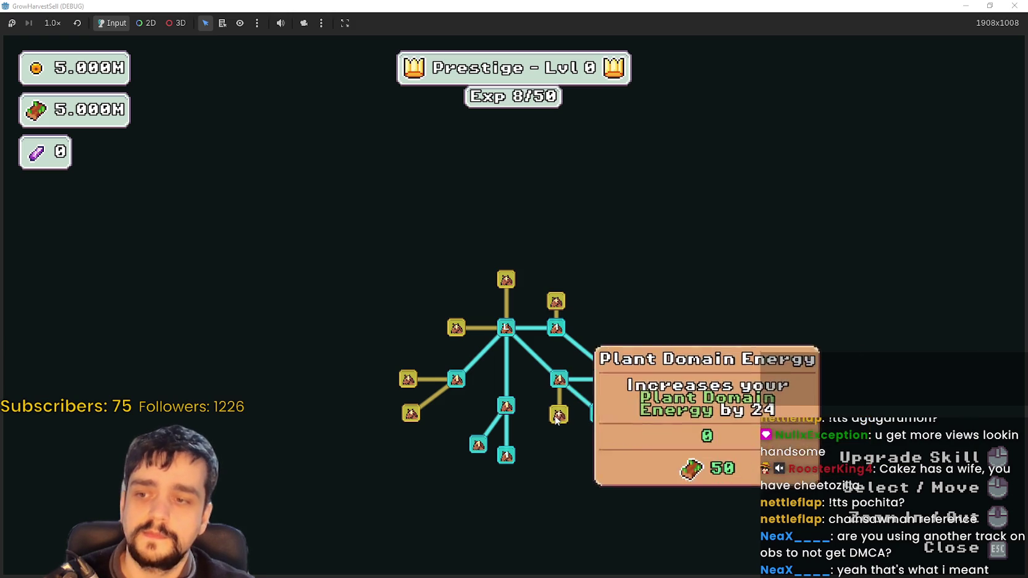
click(556, 415)
click(628, 445)
click(648, 404)
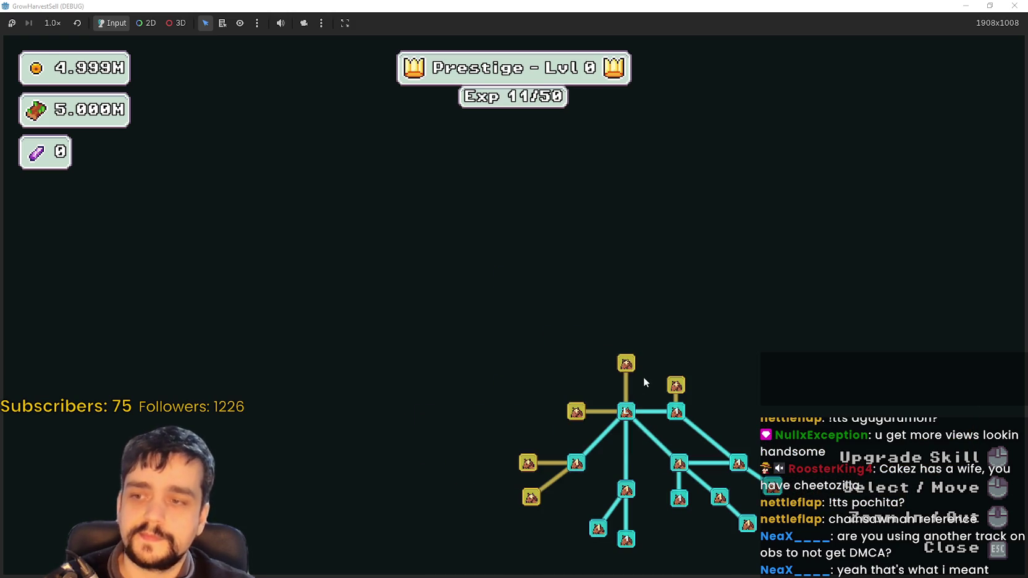
click(676, 386)
click(625, 363)
click(576, 410)
click(538, 411)
click(538, 376)
click(540, 436)
click(527, 462)
click(531, 497)
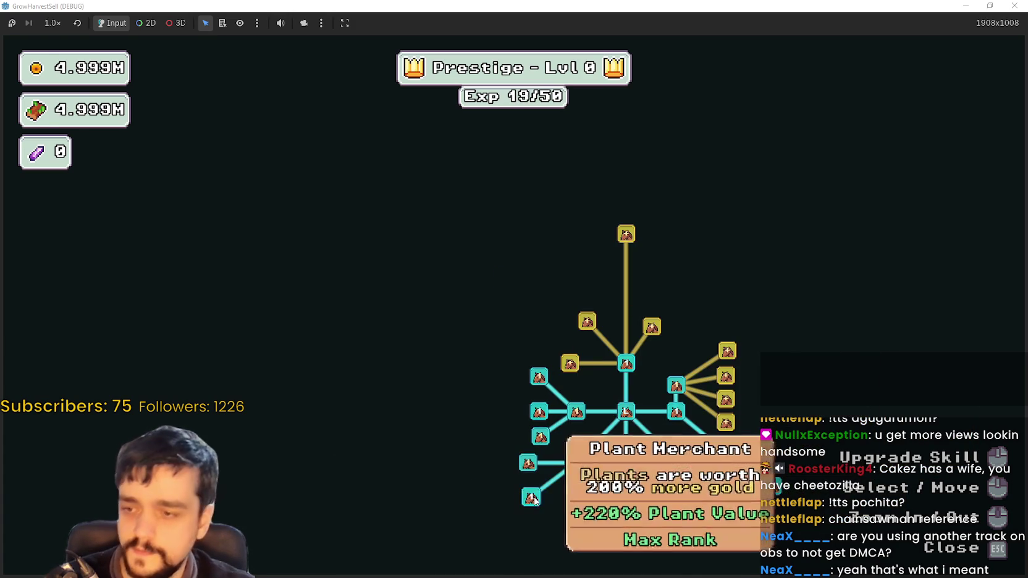
Buy the upper and right yellow nodes plus the magical book, reaching Exp 34/50, then switch to VLC
click(585, 322)
click(651, 326)
click(538, 319)
click(726, 376)
click(727, 351)
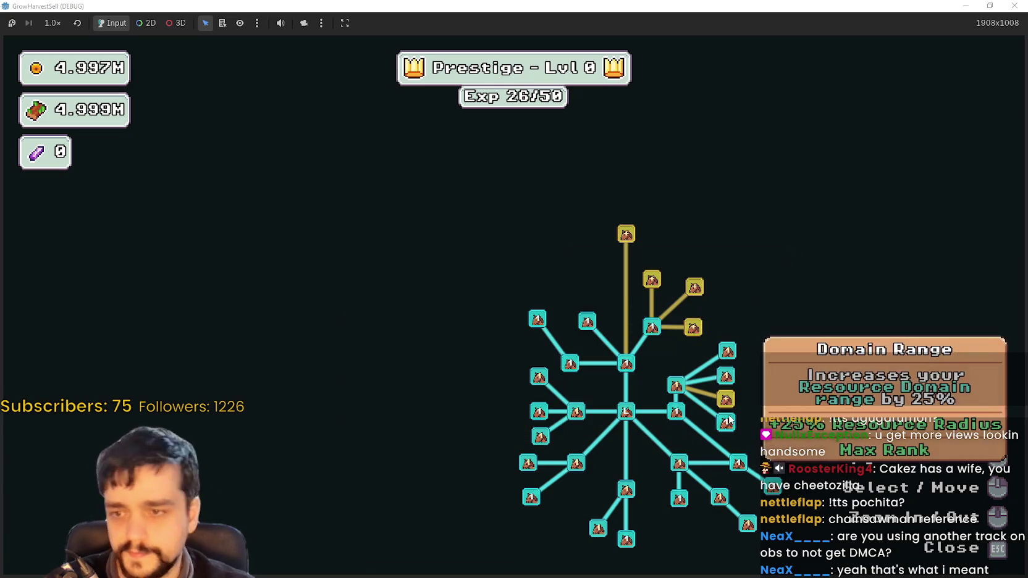
click(725, 399)
click(726, 422)
click(692, 327)
click(694, 288)
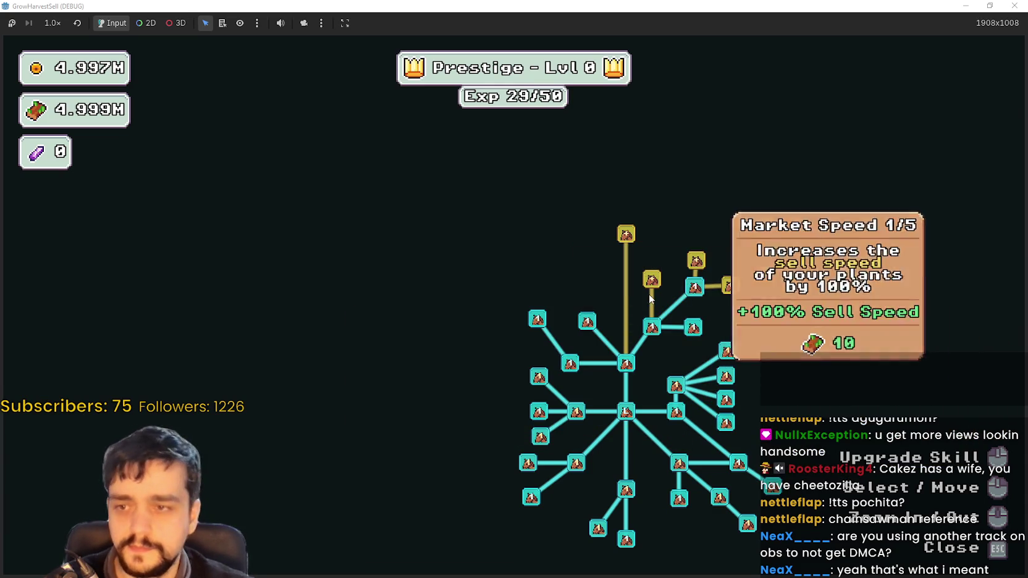
click(652, 279)
click(625, 235)
click(576, 260)
drag(700, 269, 665, 298)
click(662, 290)
click(696, 315)
scroll(710, 302, up, 2)
mouse_move(746, 399)
mouse_down()
mouse_move(800, 331)
mouse_move(736, 297)
mouse_up()
scroll(807, 359, down, 1)
scroll(738, 295, up, 2)
scroll(739, 292, down, 2)
scroll(736, 297, up, 2)
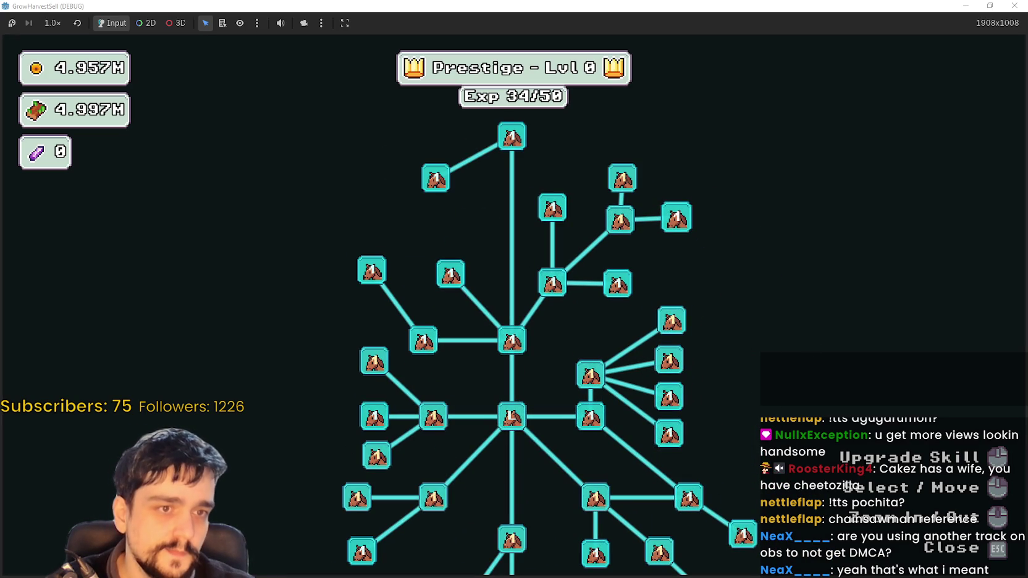
key(alt+Tab)
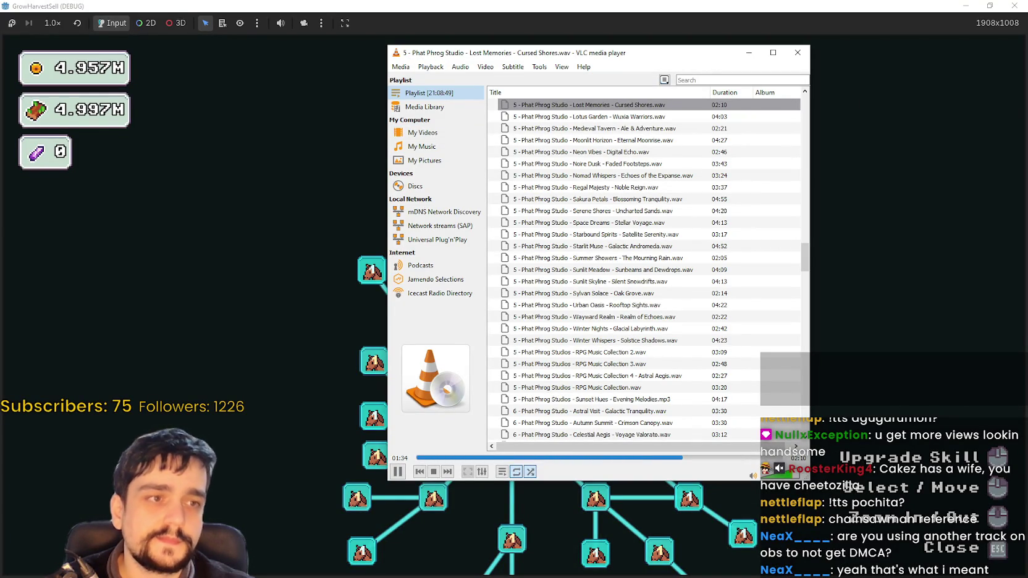
Nudge the VLC window aside and minimize it to uncover the skill tree
mouse_move(707, 55)
mouse_down()
mouse_move(751, 54)
mouse_move(709, 51)
mouse_up()
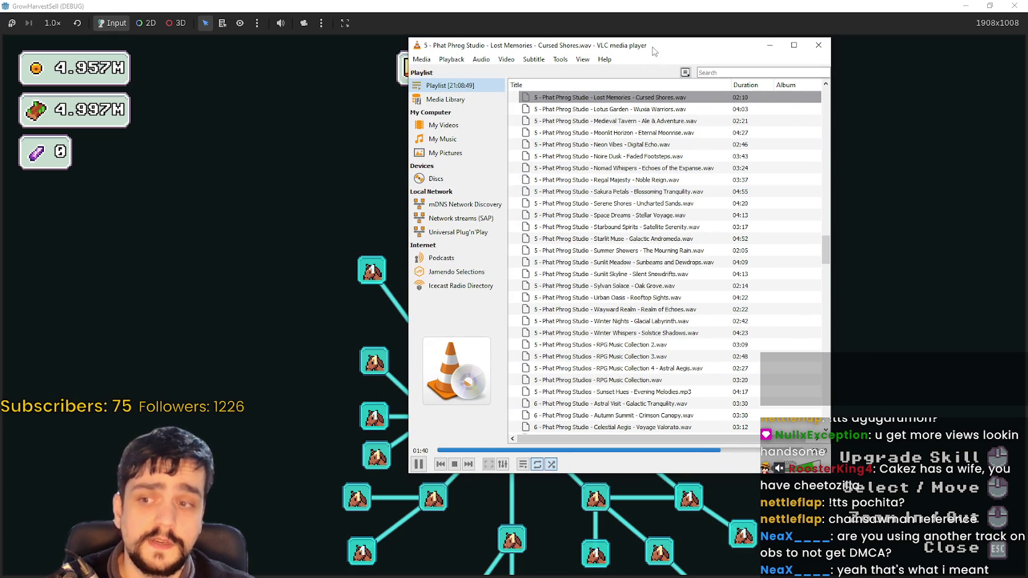
click(769, 45)
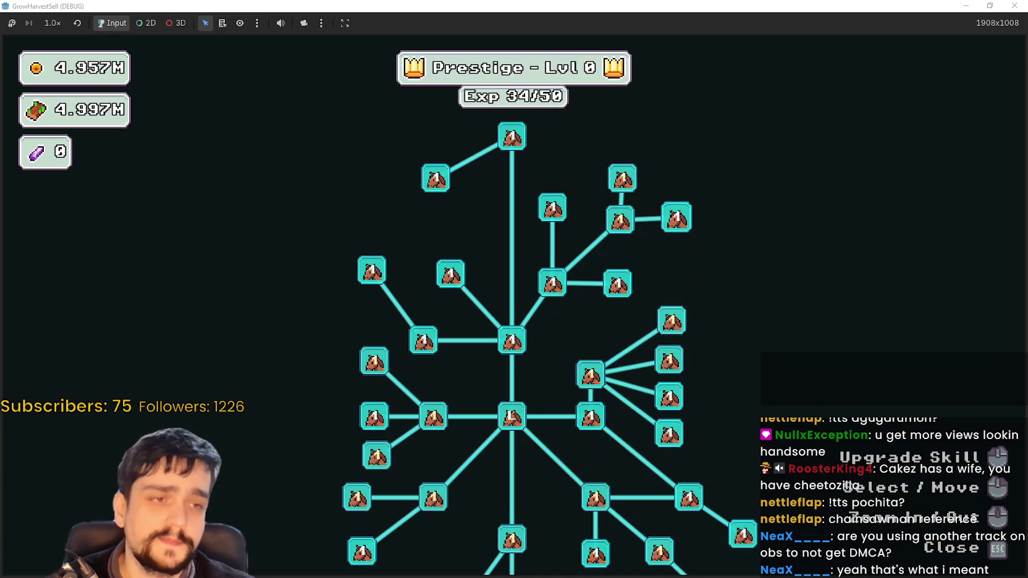
Upgrade Market Speed to level 3 and raise both Plant Domain Damage nodes
scroll(707, 285, down, 3)
scroll(737, 258, up, 3)
click(672, 216)
double_click(677, 173)
click(676, 173)
click(662, 220)
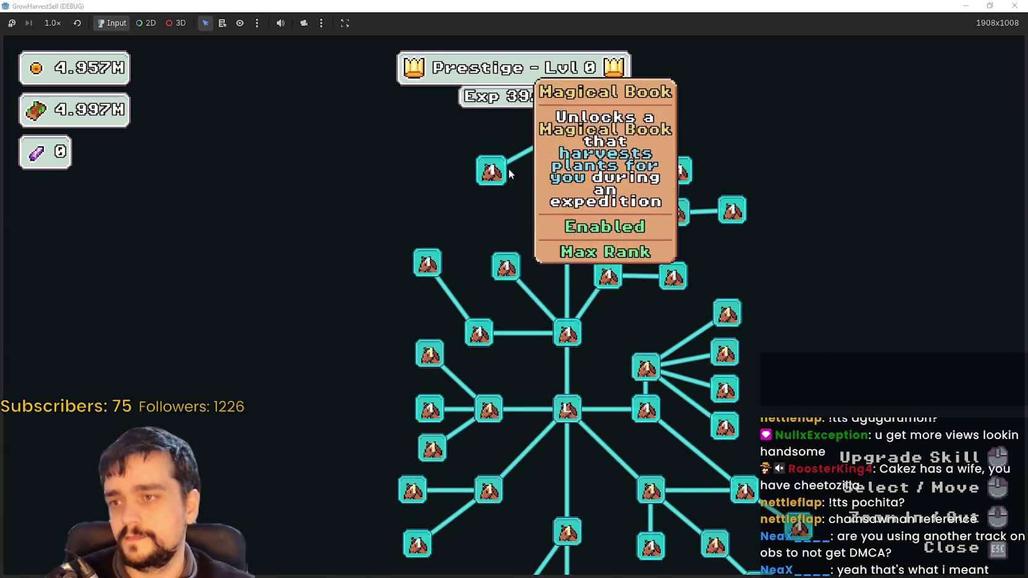
double_click(436, 367)
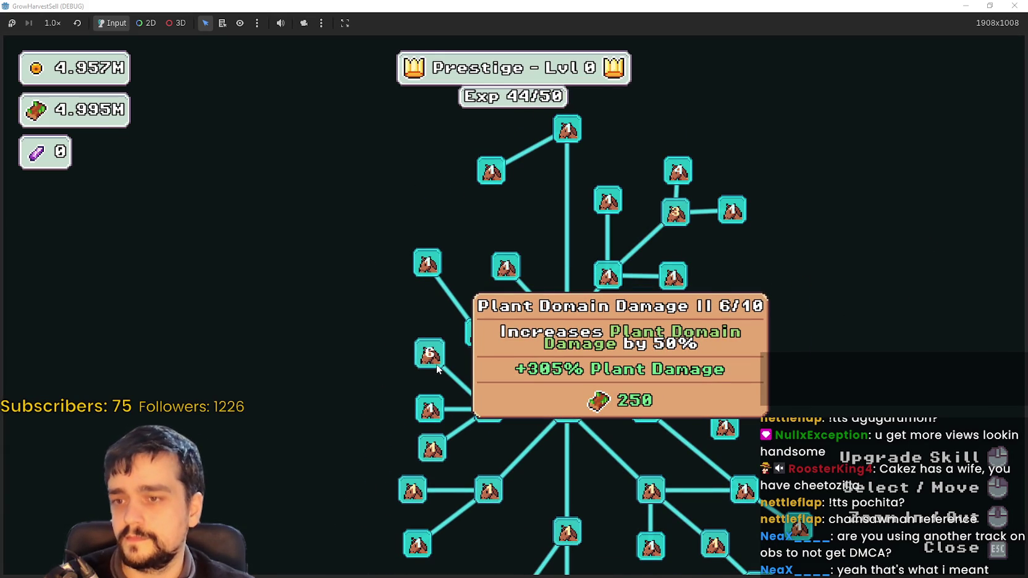
double_click(433, 367)
click(488, 414)
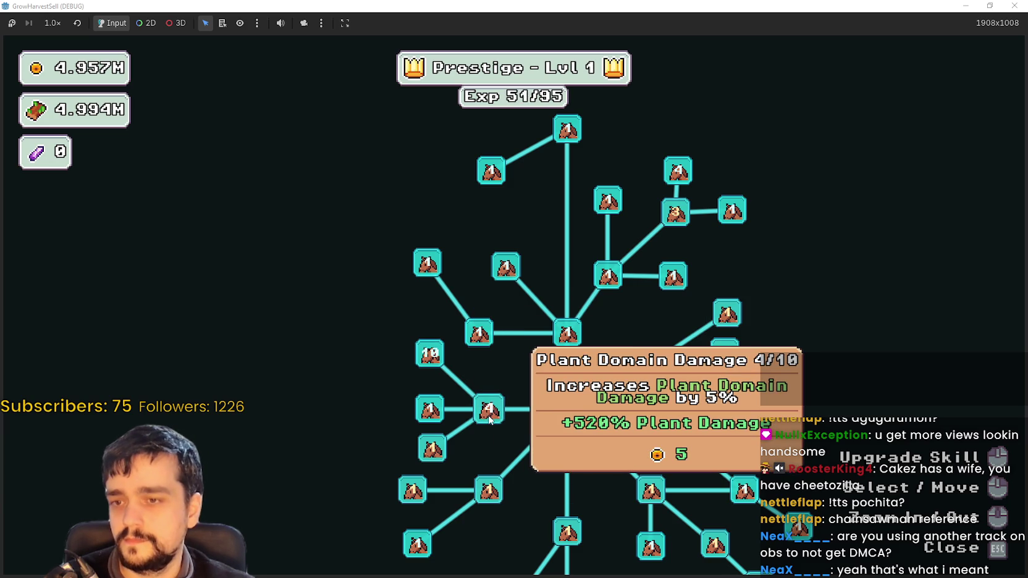
drag(489, 420, 516, 340)
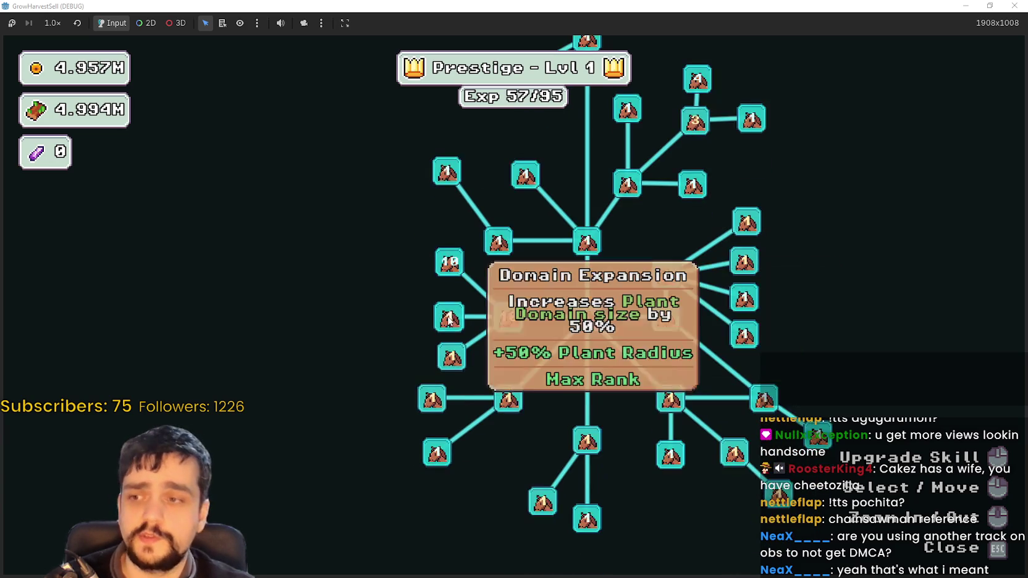
Raise Dopple Sickle to 4, Magical Roots Increase to 6/10, and Barrier Energy I and II
double_click(451, 356)
click(448, 368)
click(442, 407)
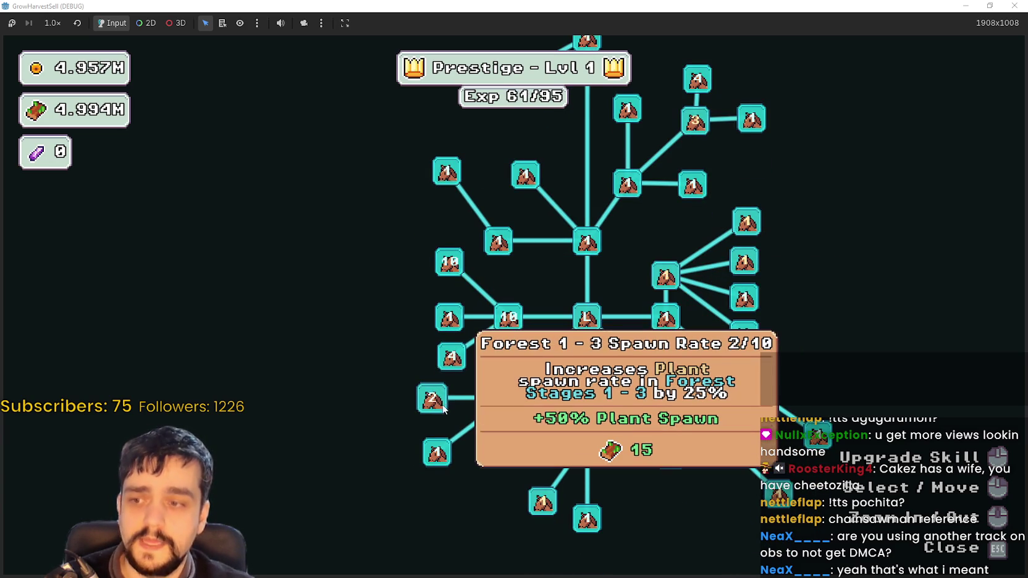
click(440, 408)
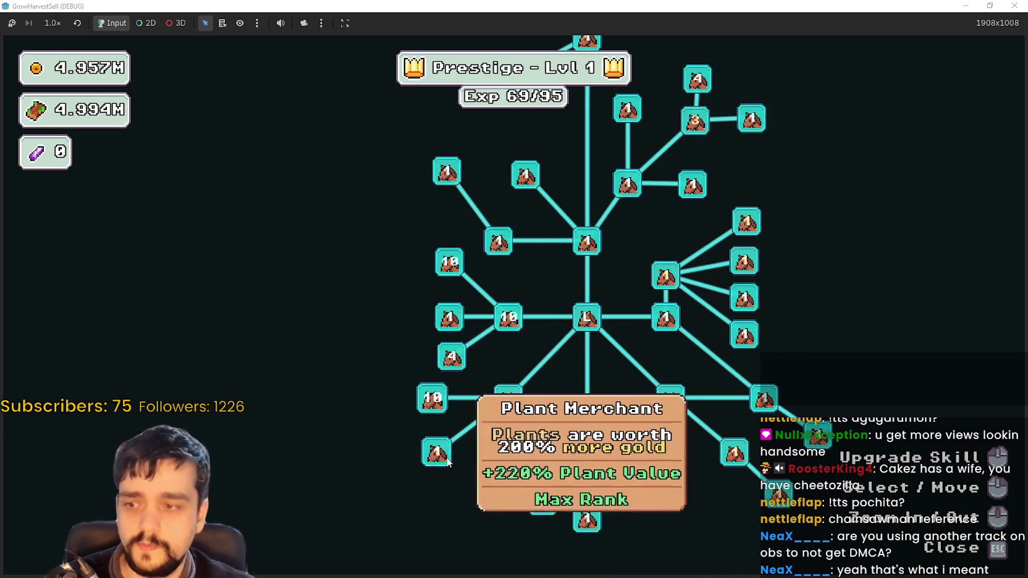
double_click(551, 505)
triple_click(554, 507)
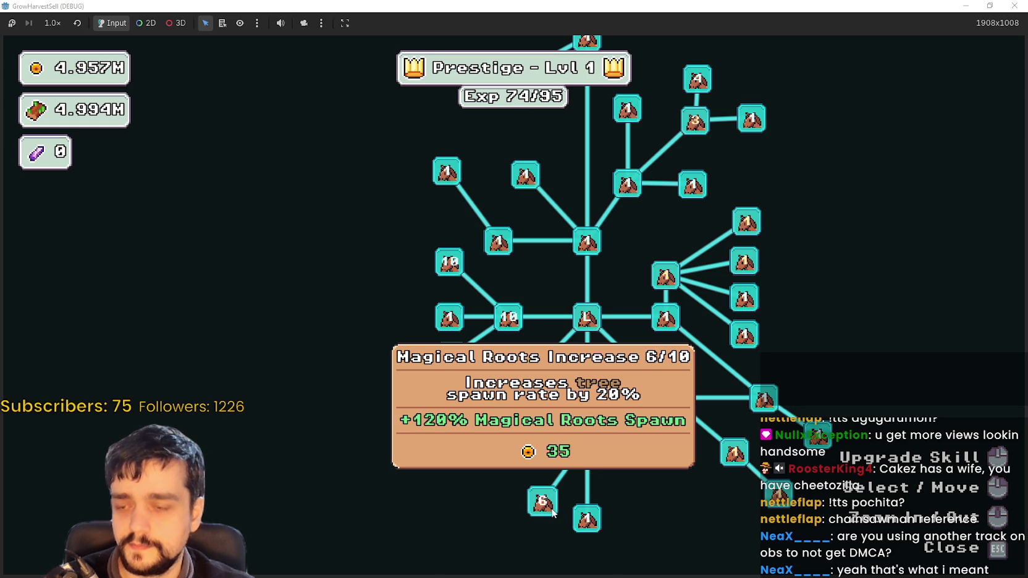
double_click(552, 511)
triple_click(734, 461)
triple_click(733, 461)
triple_click(733, 461)
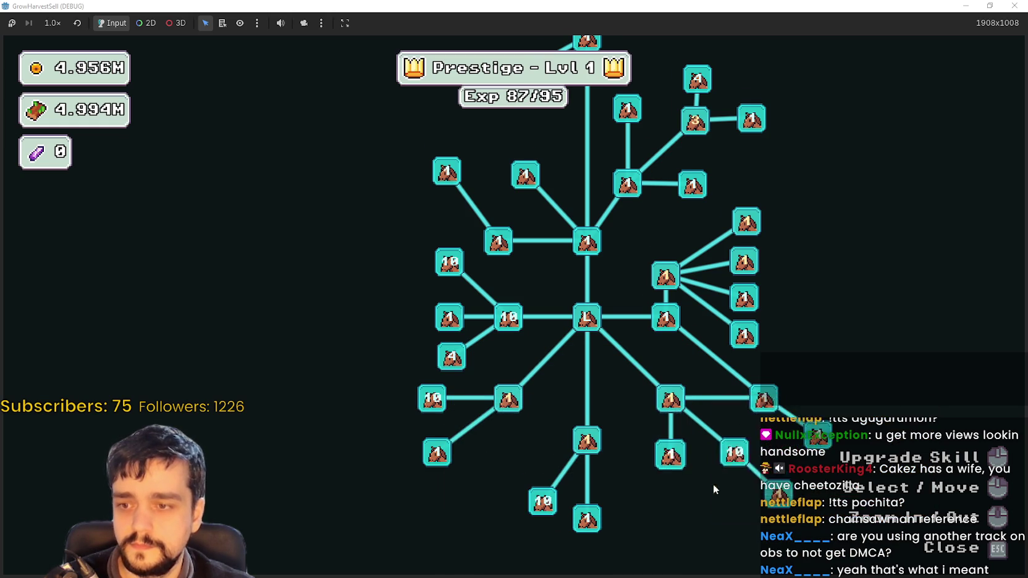
drag(715, 488, 729, 413)
triple_click(729, 419)
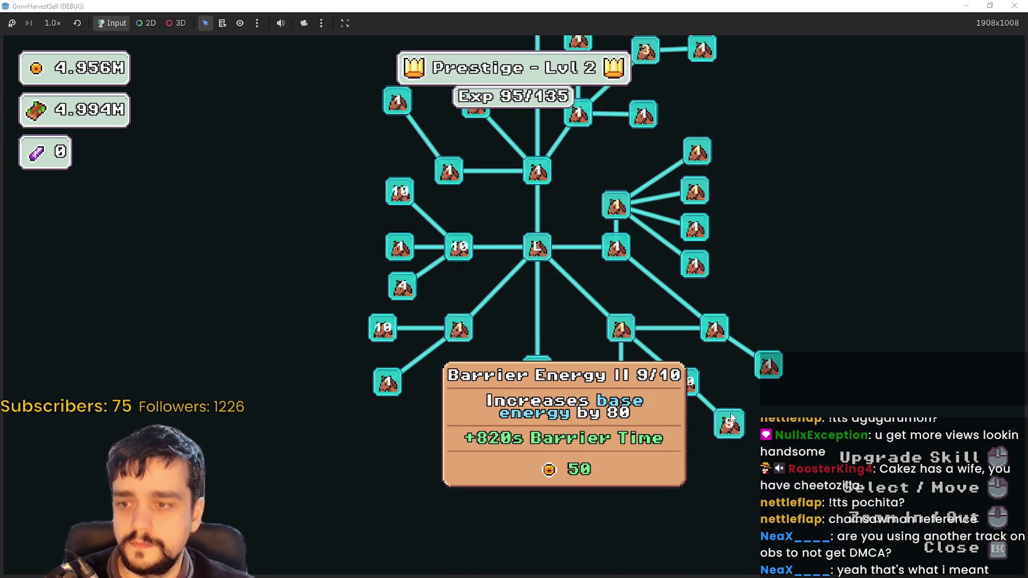
Max out Resource Domain Damage II, Domain Charge at 5/5 and Plants Value at 10/10
drag(699, 197, 823, 290)
triple_click(823, 290)
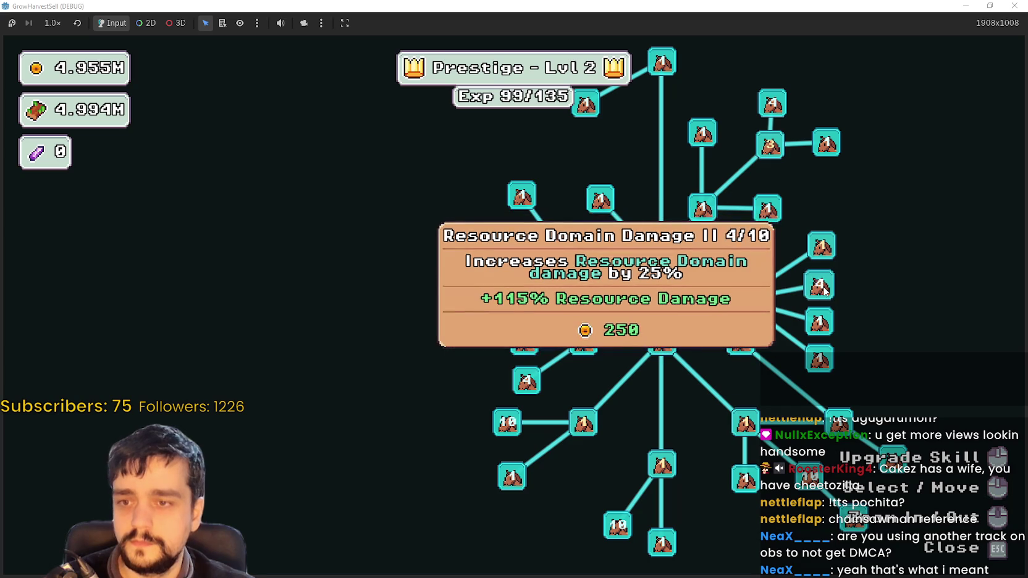
click(824, 291)
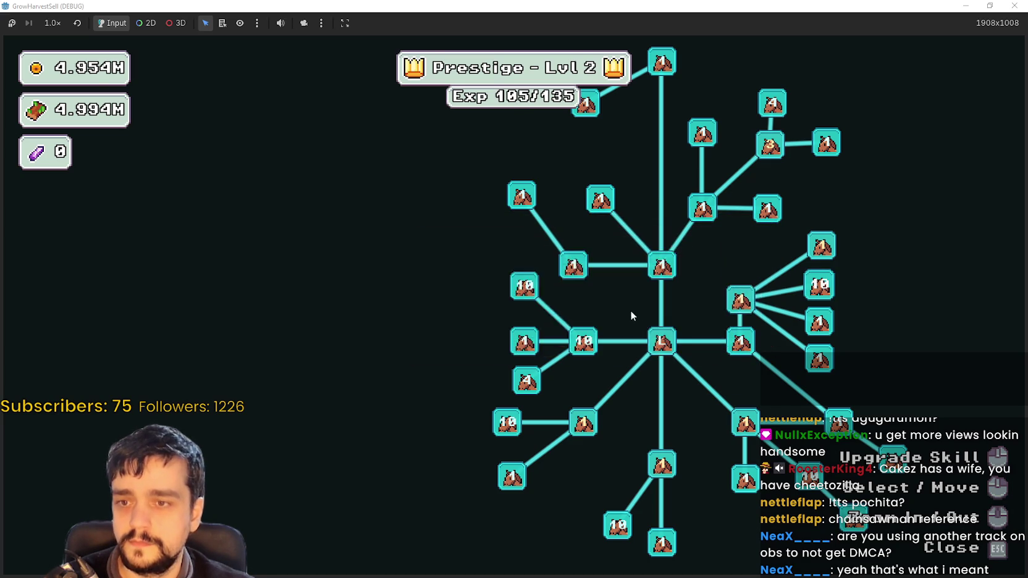
click(835, 257)
triple_click(835, 256)
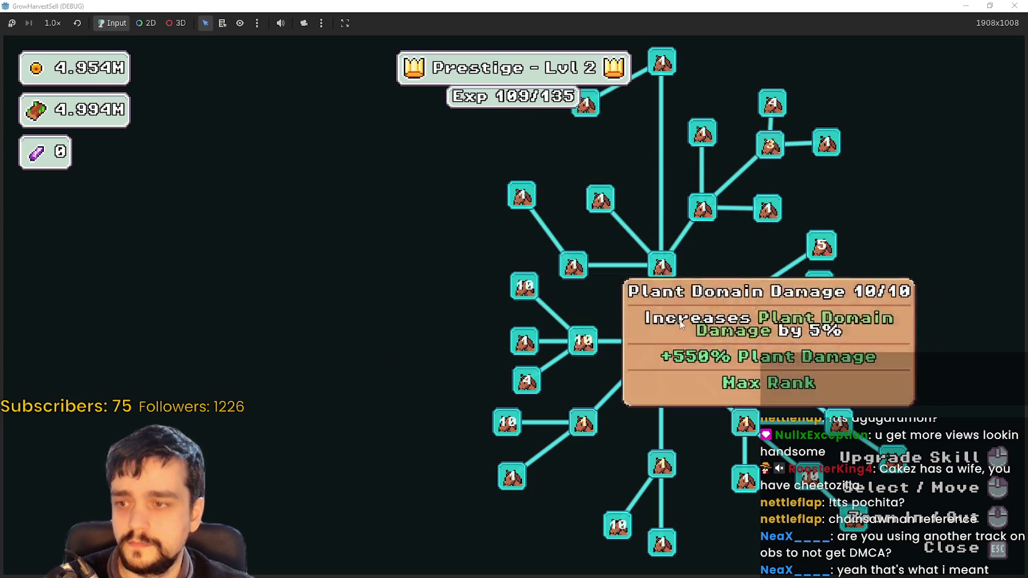
click(586, 423)
double_click(584, 423)
triple_click(584, 423)
Buy Plant Insurance, max Light Feet at 4/4 and Magical Roots Gatherer at 10/10, then close the tree
click(664, 406)
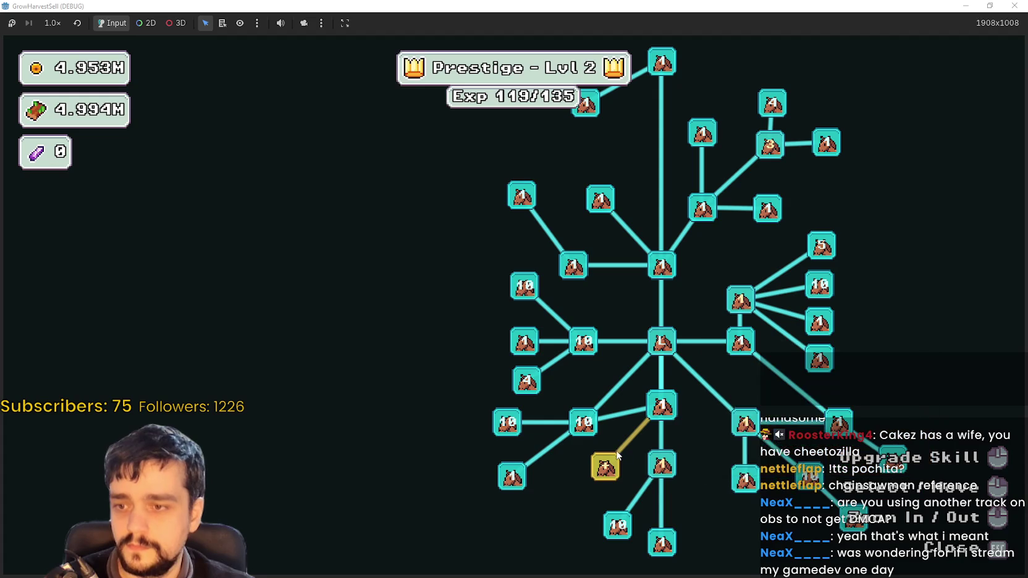
click(605, 468)
double_click(605, 468)
click(605, 467)
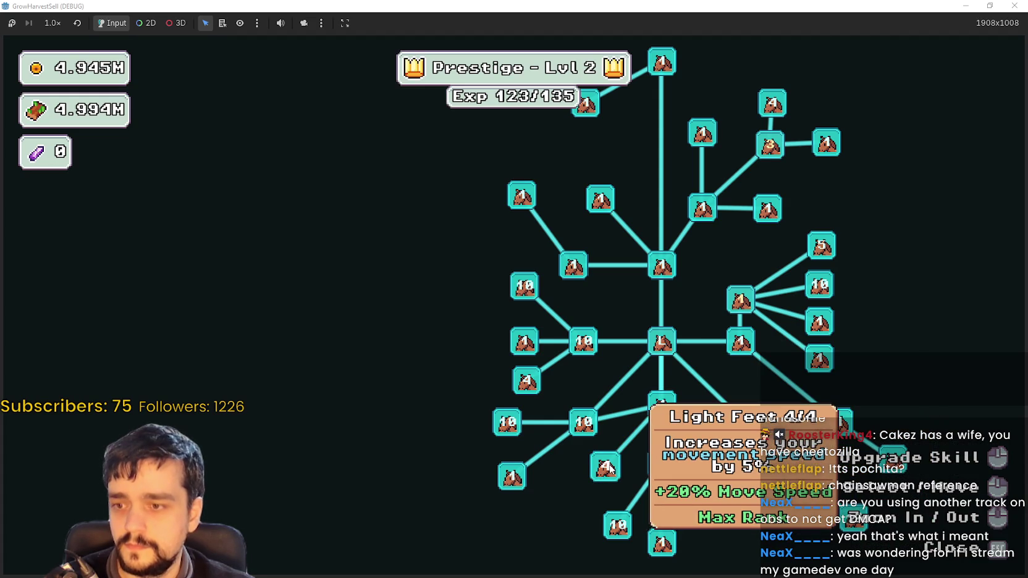
mouse_move(672, 468)
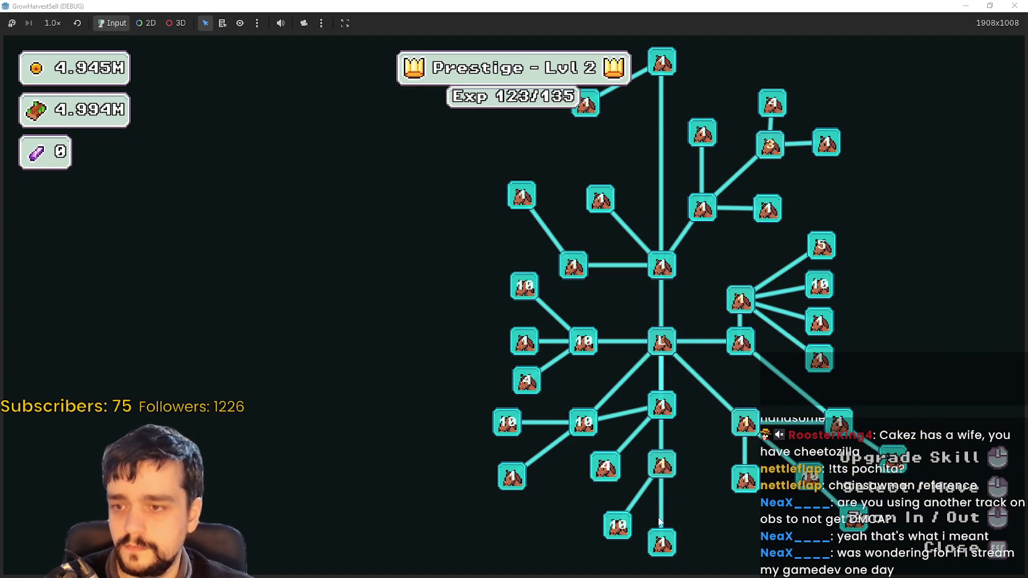
double_click(654, 466)
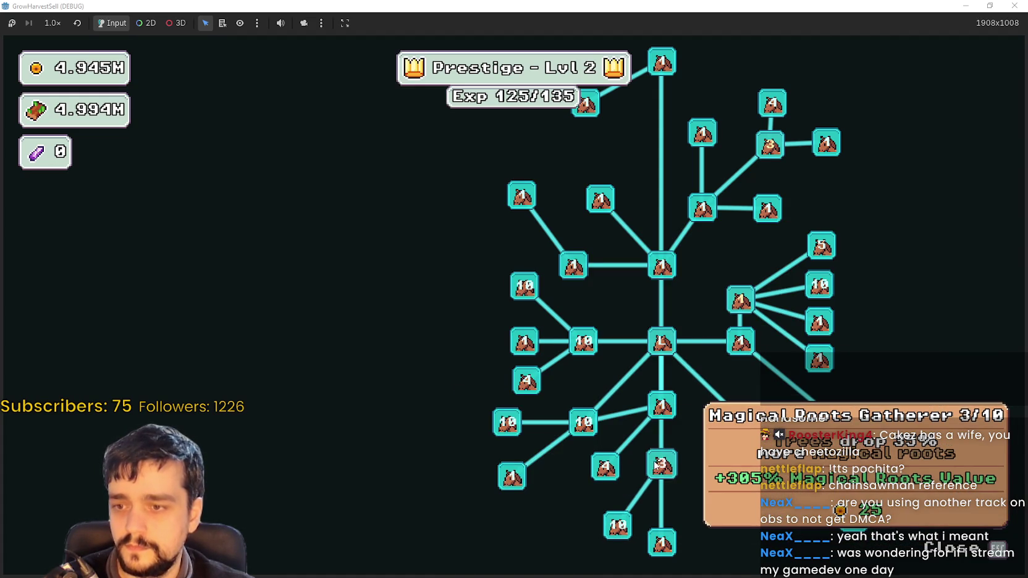
double_click(654, 467)
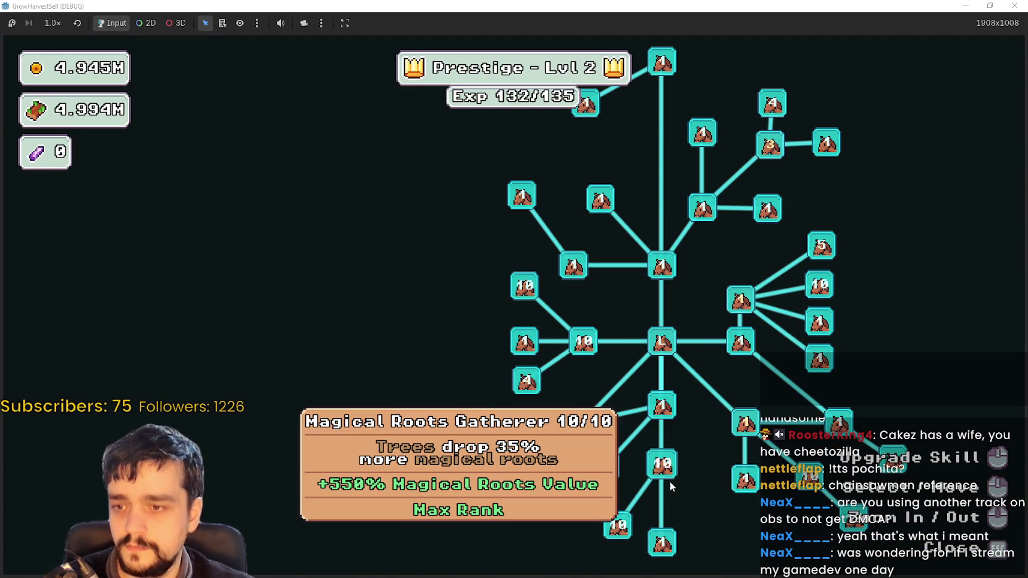
key(Escape)
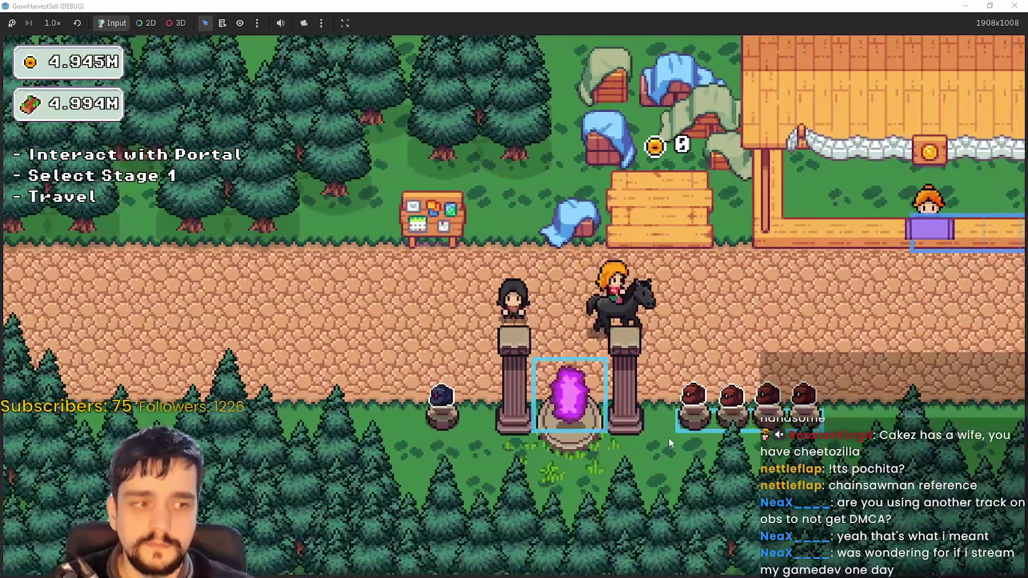
Ride to the portal, pick Stage 3 and travel to the forest_3 stage
key(d)
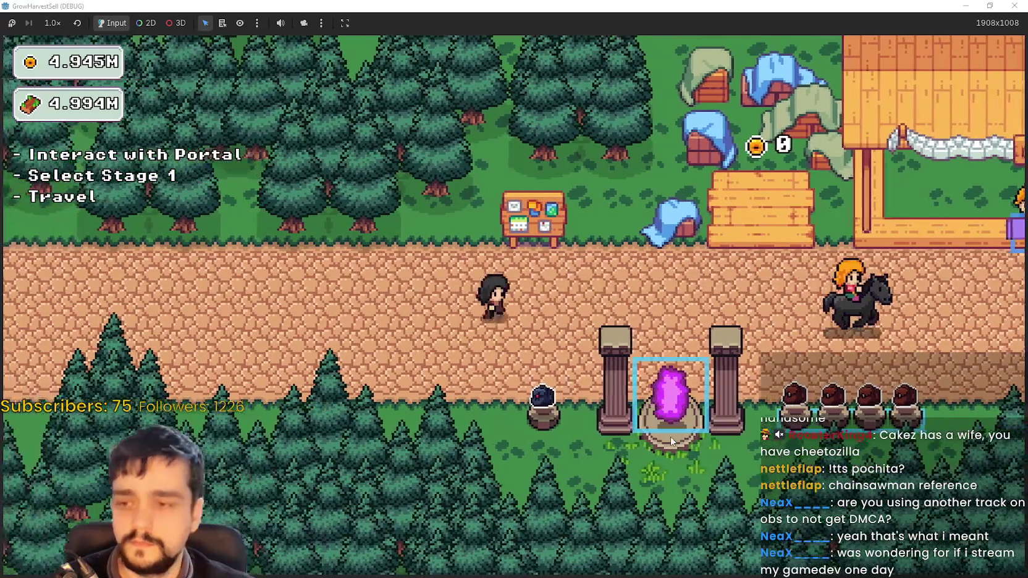
key(d)
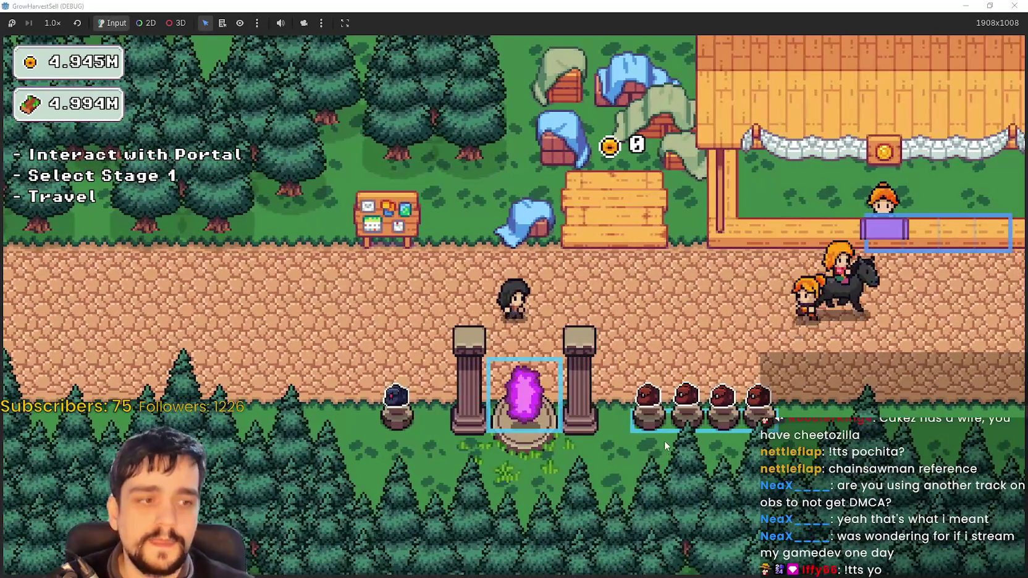
key(d)
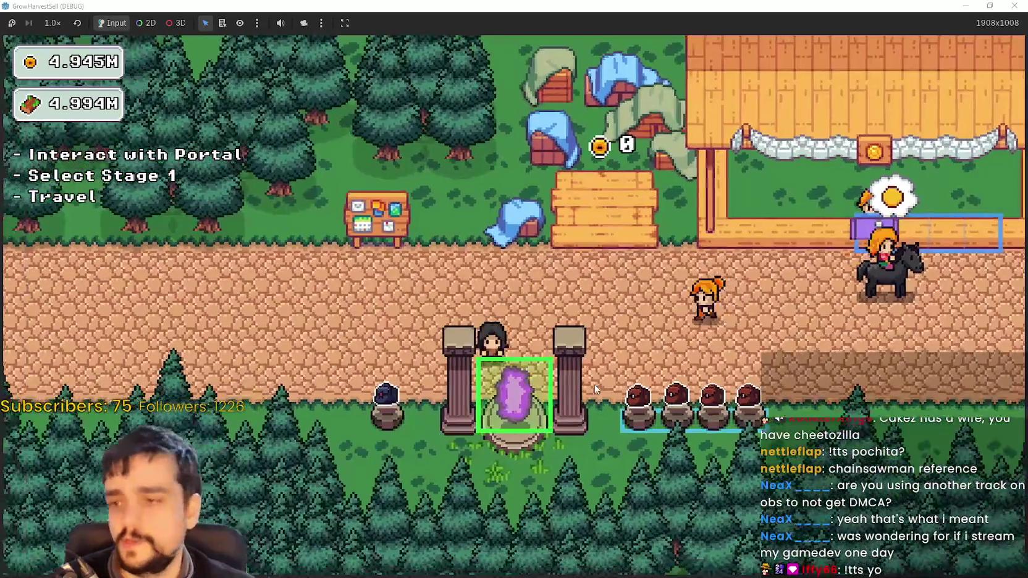
key(d)
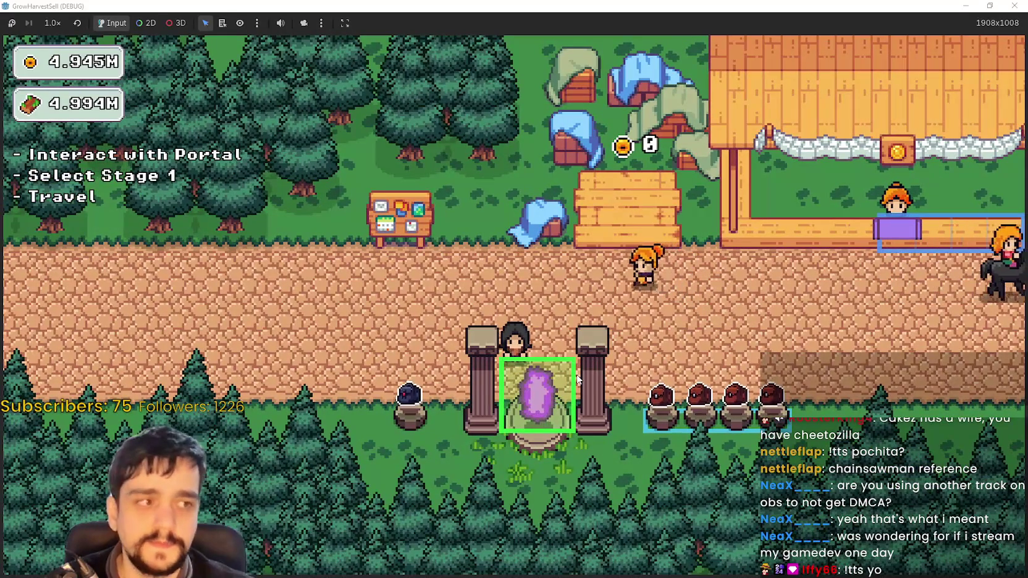
click(576, 380)
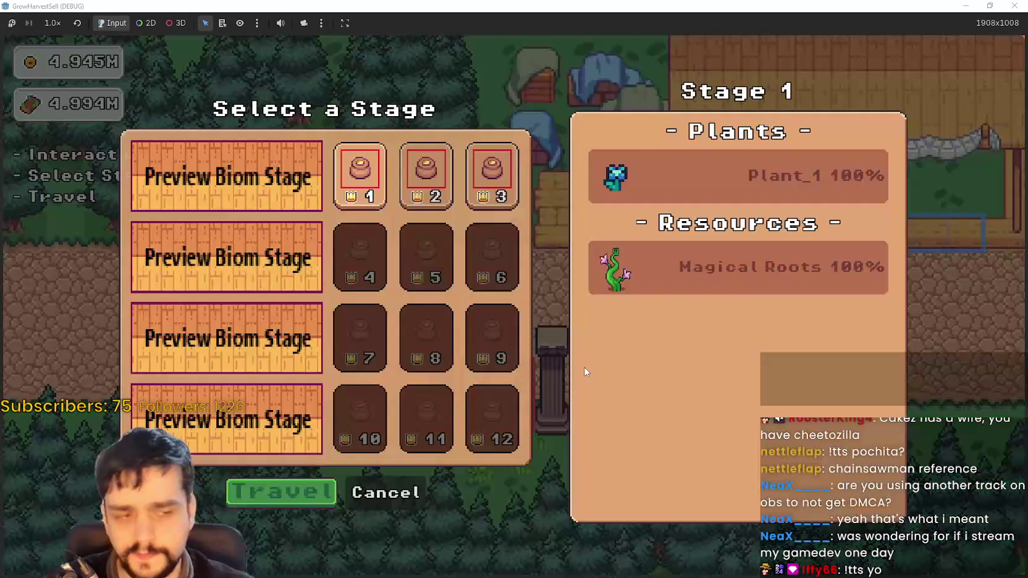
click(488, 206)
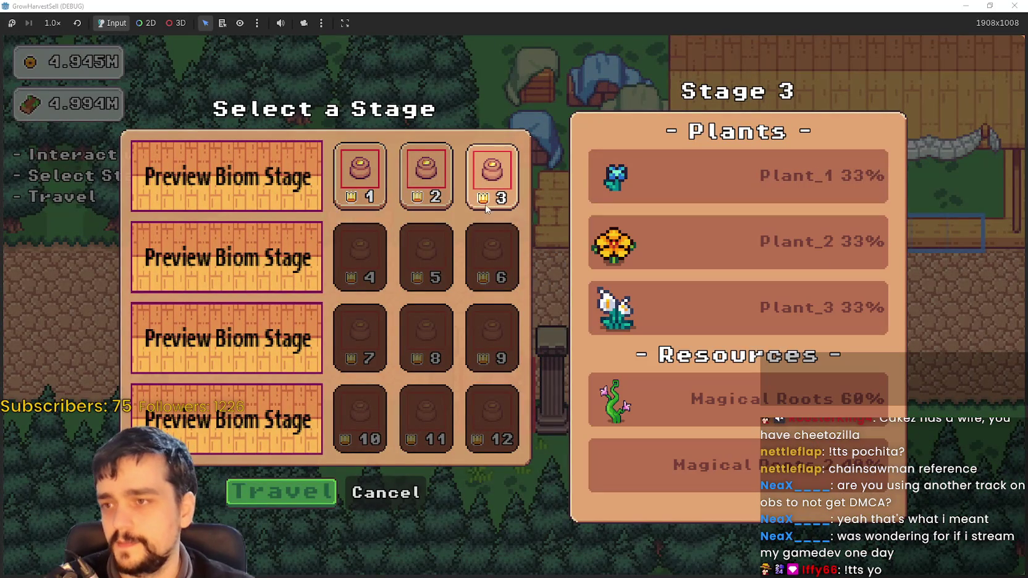
click(315, 490)
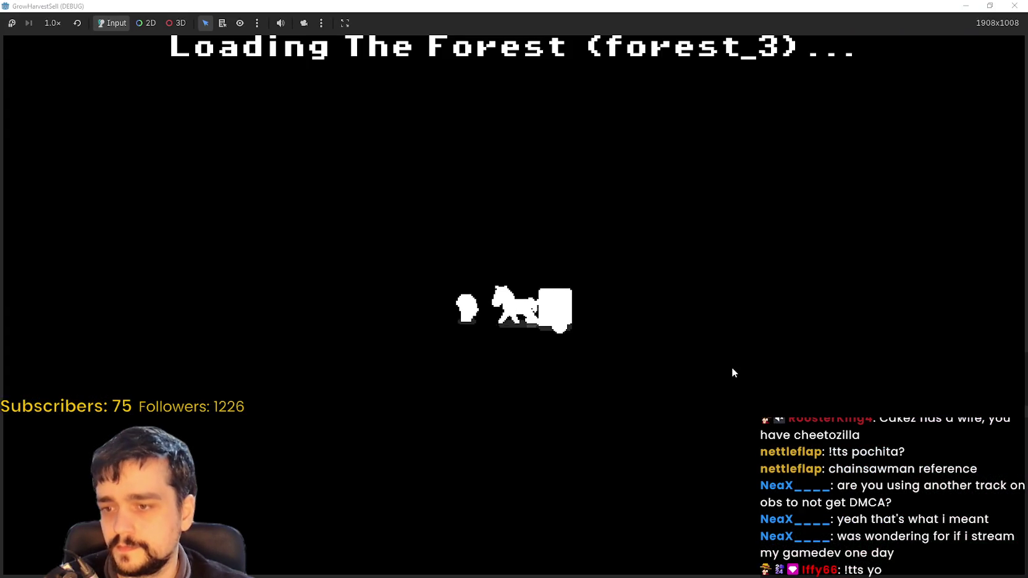
Equip the axe (slot 2) and walk the forest harvesting nearby trees and flowers
key(d)
key(a)
key(a)
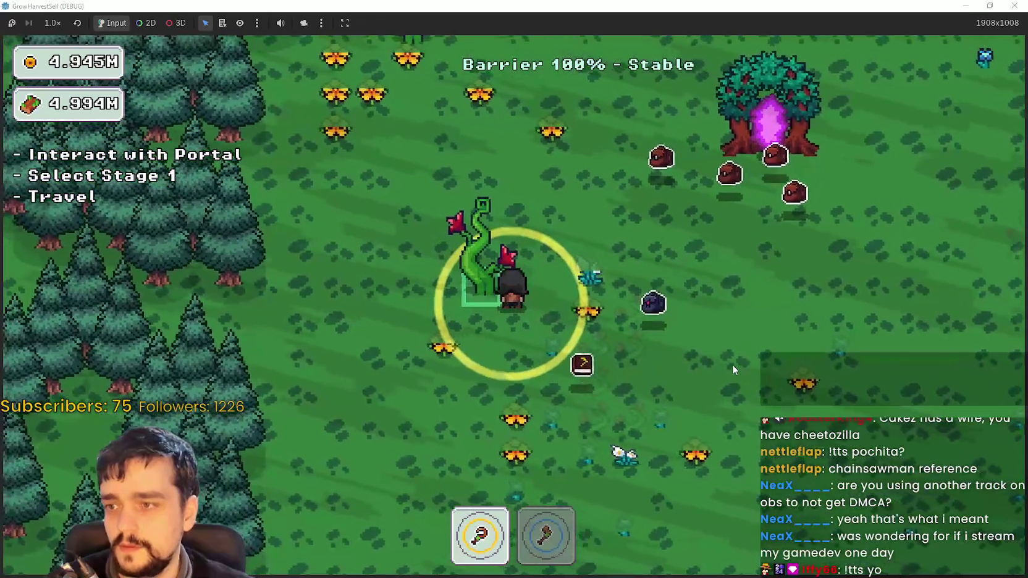
key(2)
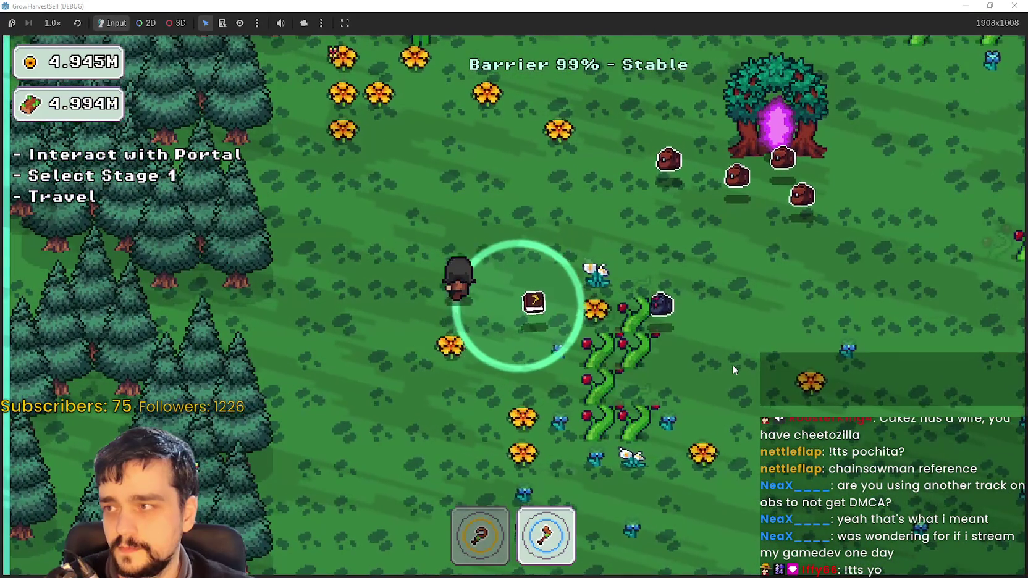
key(w)
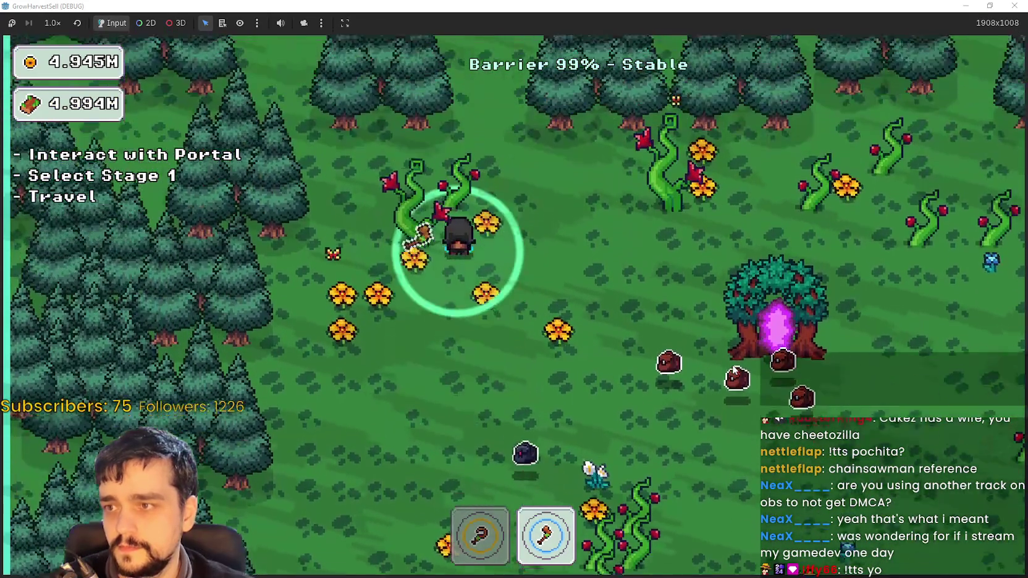
key(d)
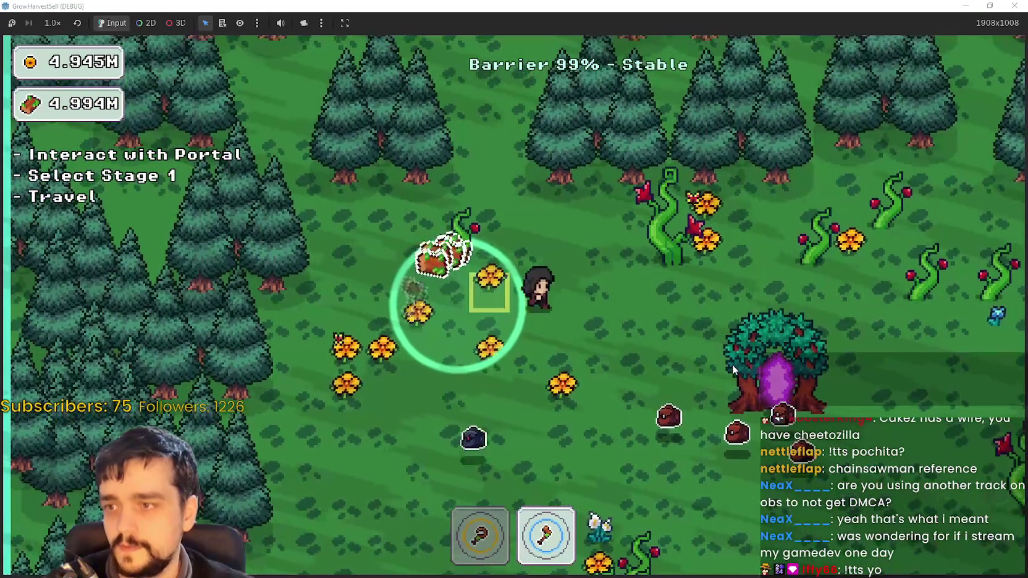
key(d)
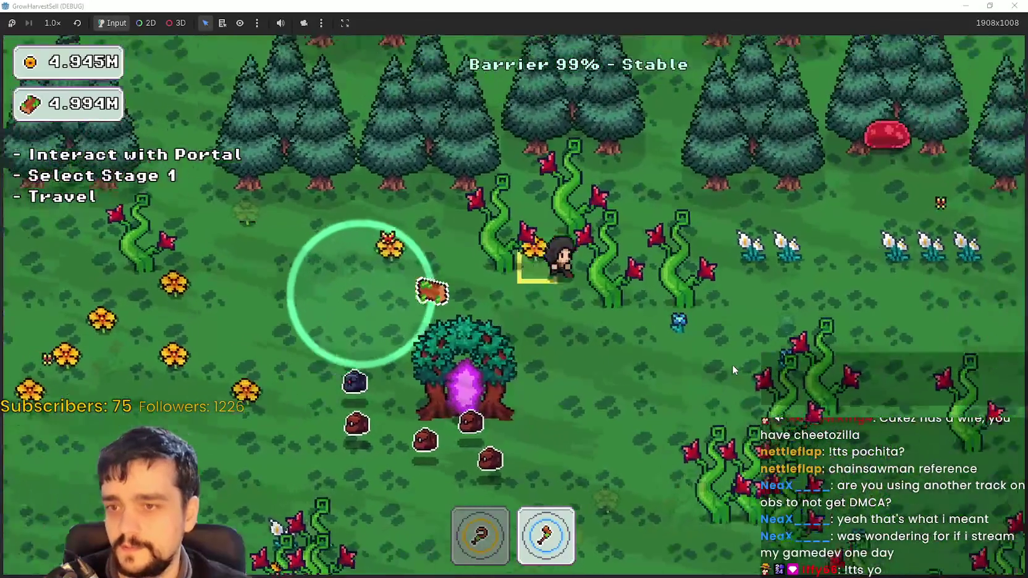
Walk down-right through the root vines, then loop left and up past the portal tree
key(s)
key(d)
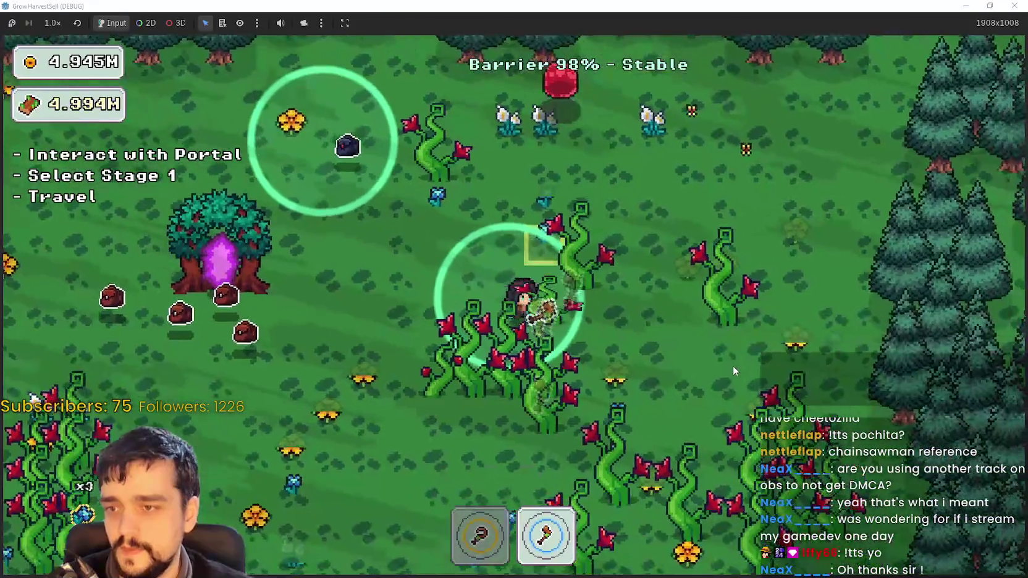
key(s)
key(d)
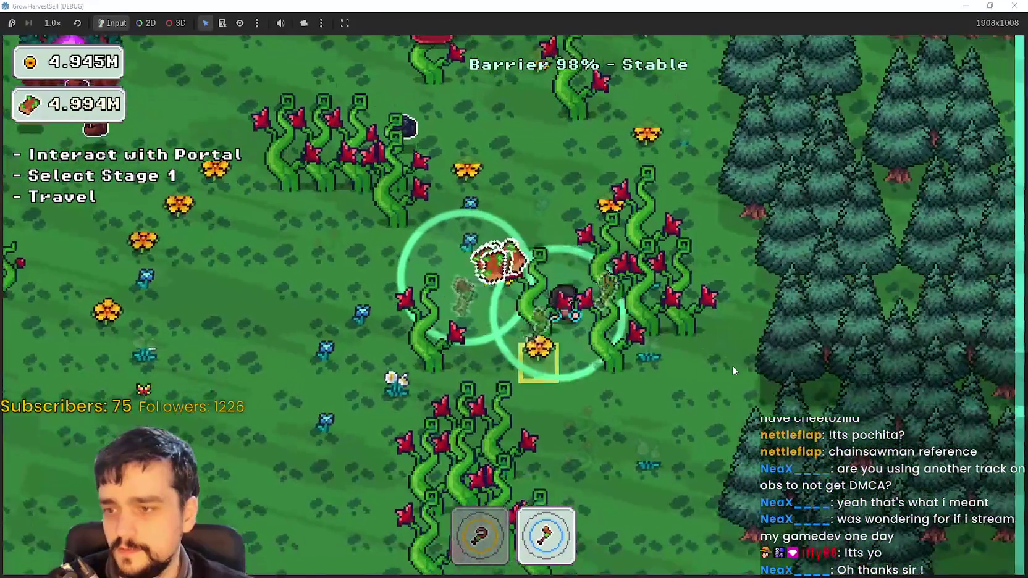
key(s)
key(a)
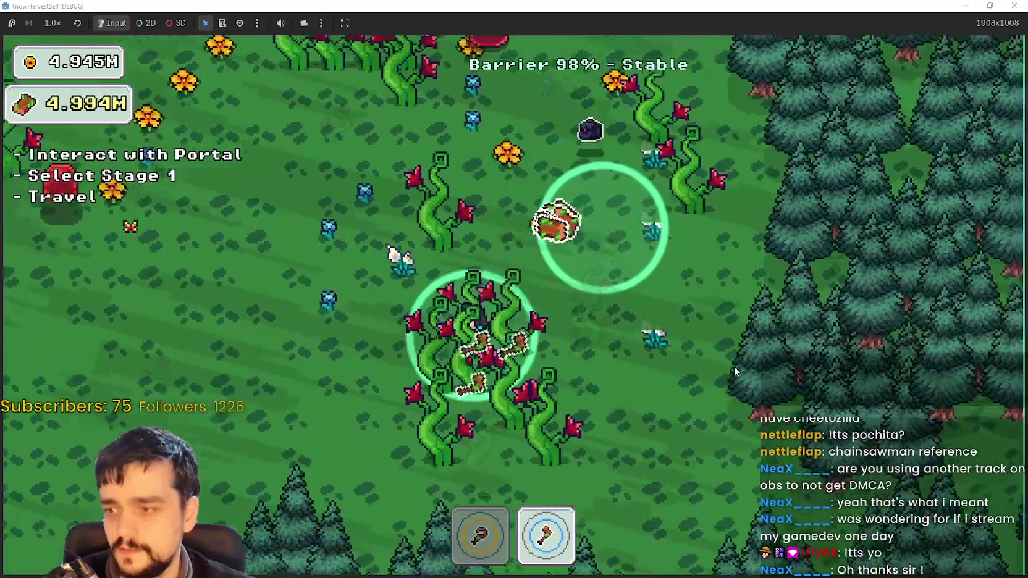
key(a)
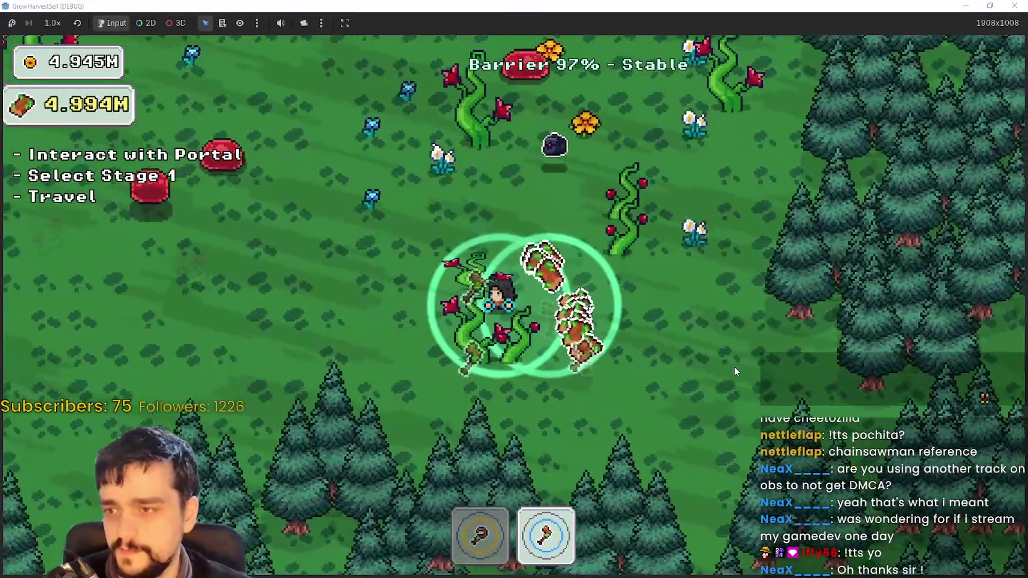
key(a)
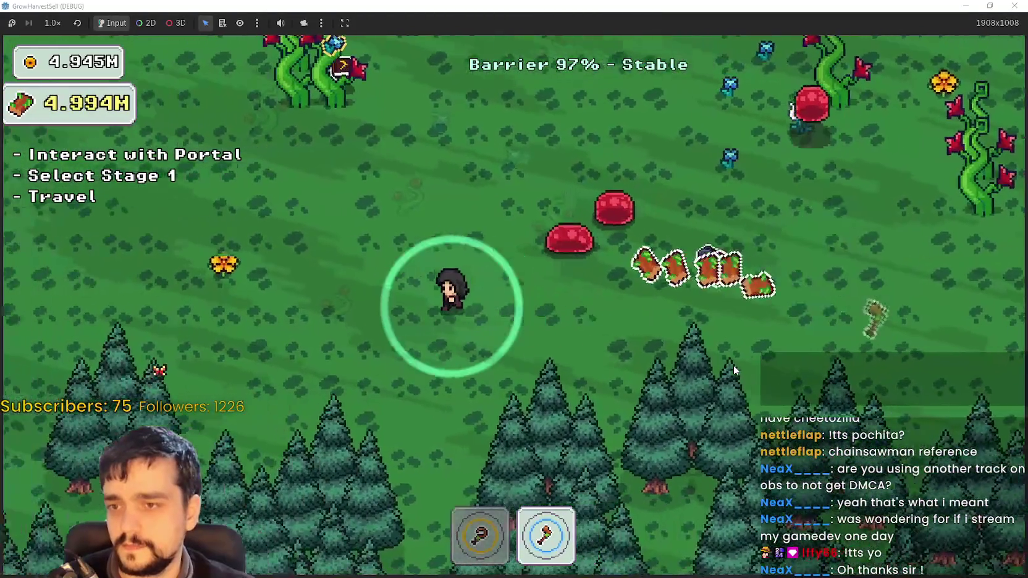
key(w)
key(w)
key(d)
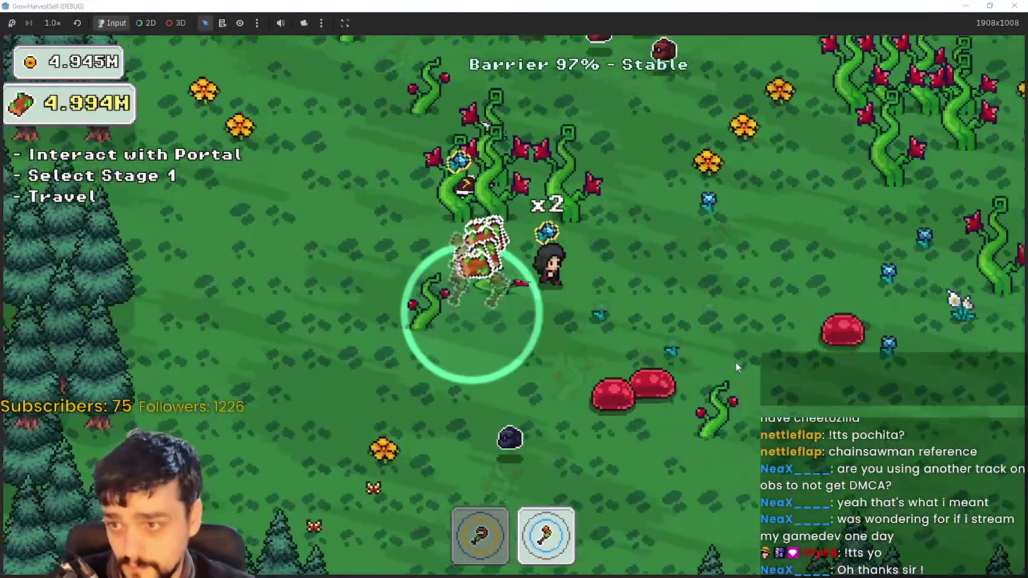
key(d)
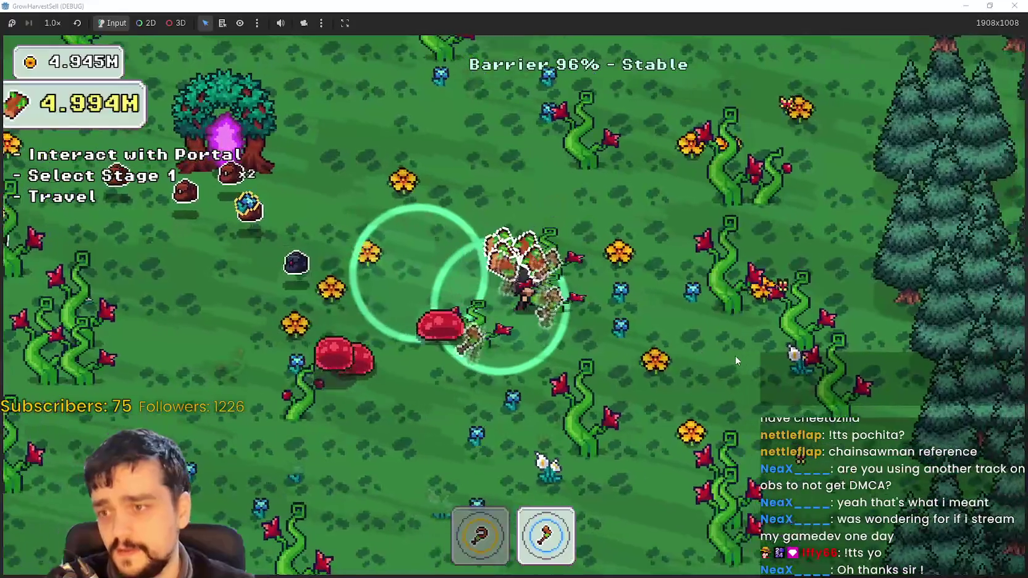
Walk around the portal tree and switch back to the first harvesting tool (slot 1)
key(w)
key(a)
key(s)
key(a)
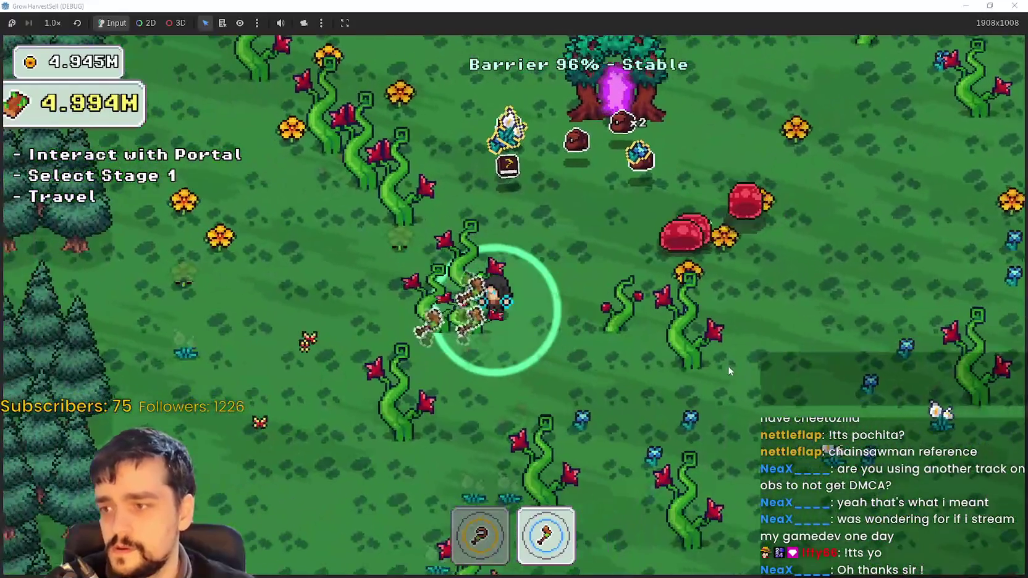
key(s)
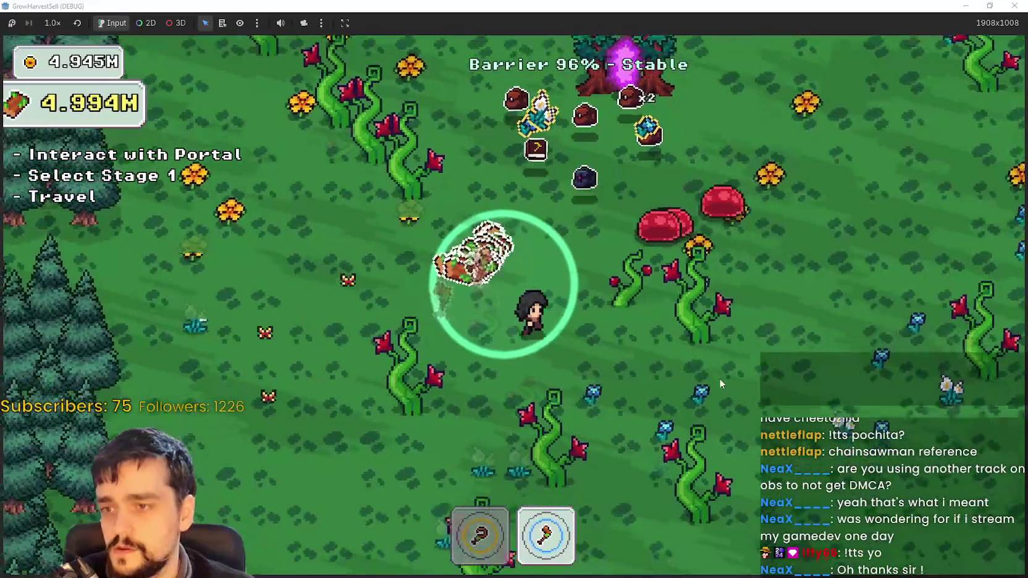
key(d)
key(d)
key(s)
key(1)
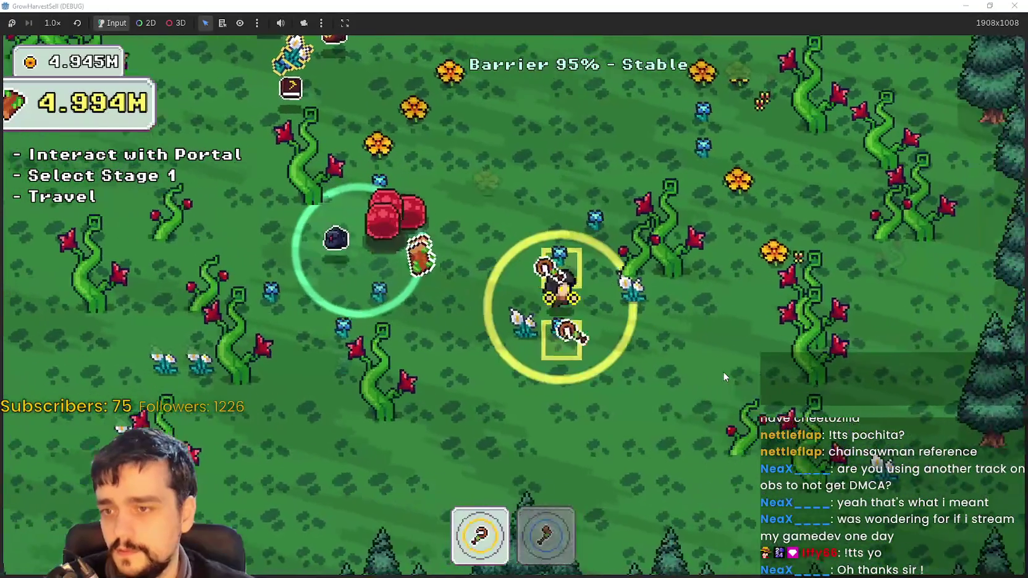
Roam up and left across the field around the portal tree
key(a)
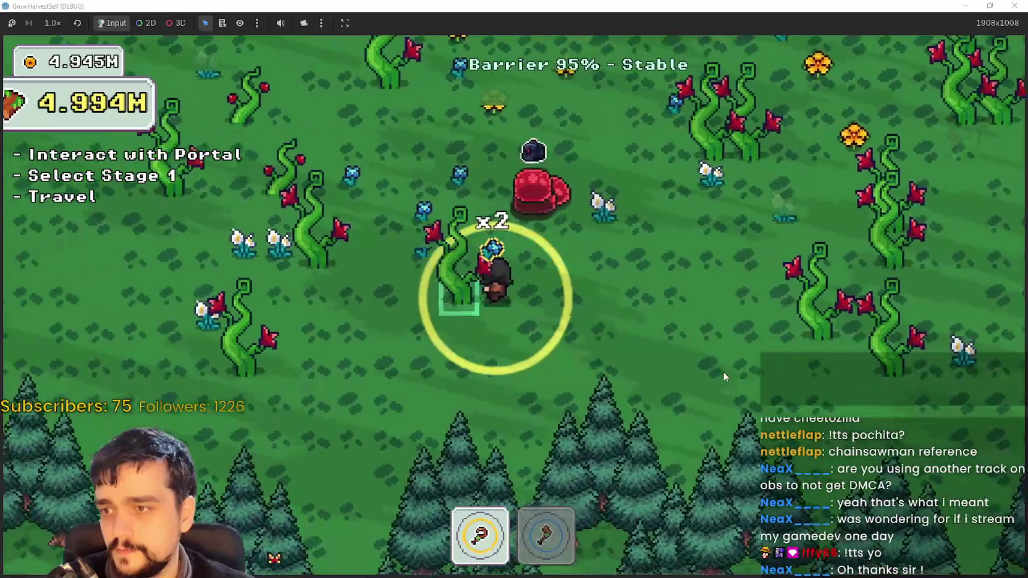
key(w)
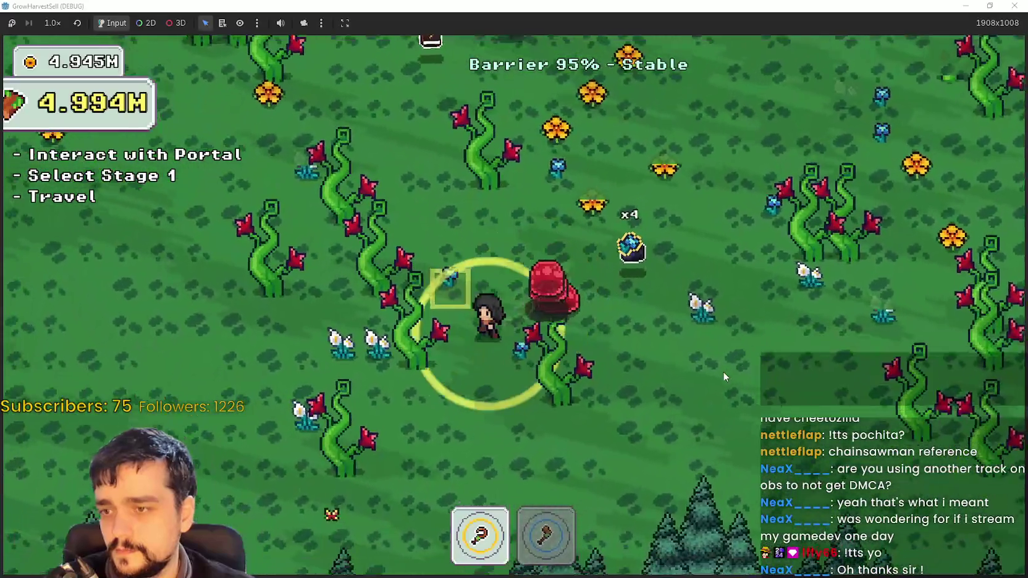
key(s)
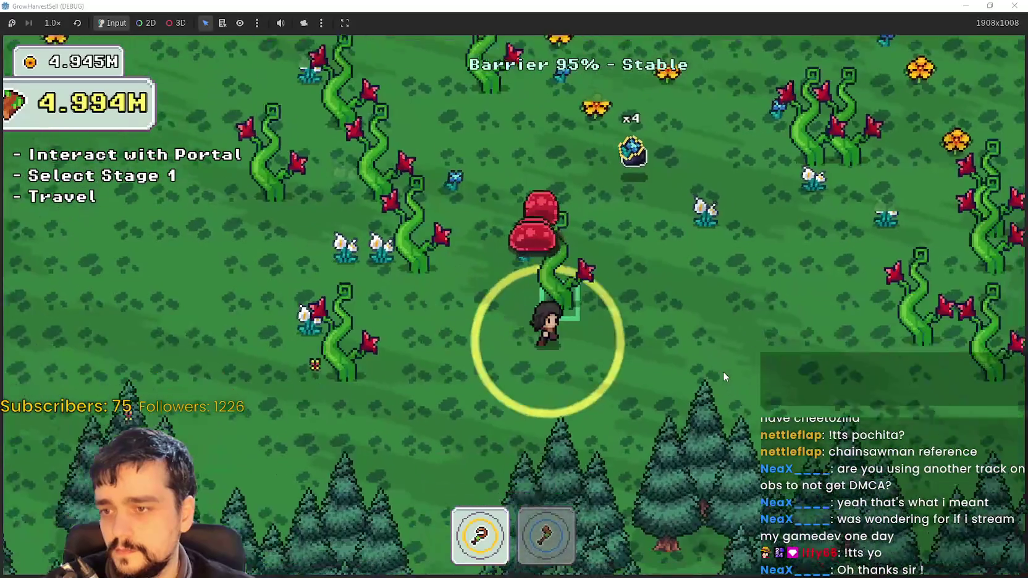
key(a)
key(w)
key(w)
key(a)
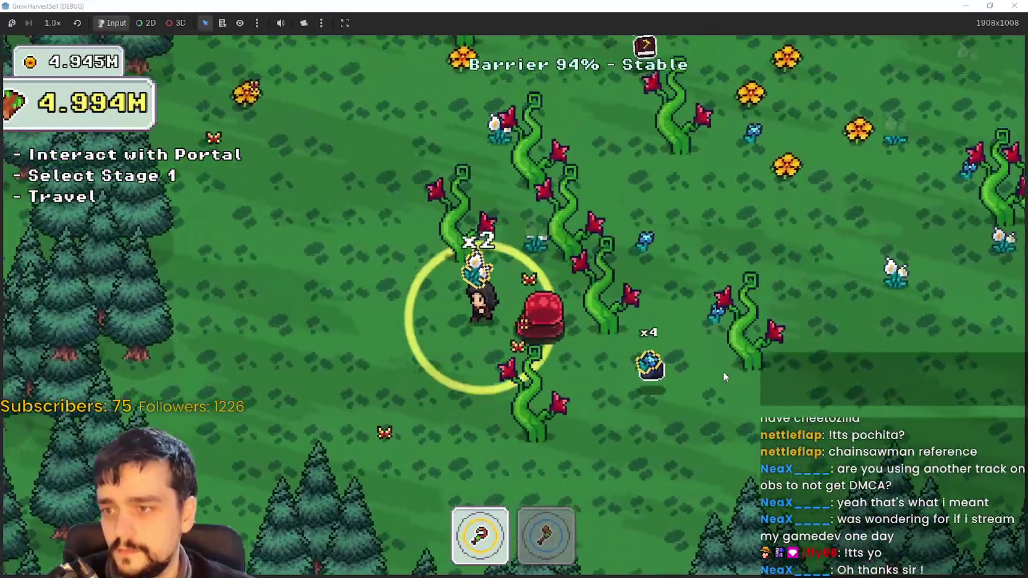
key(s)
key(d)
key(w)
key(w)
key(d)
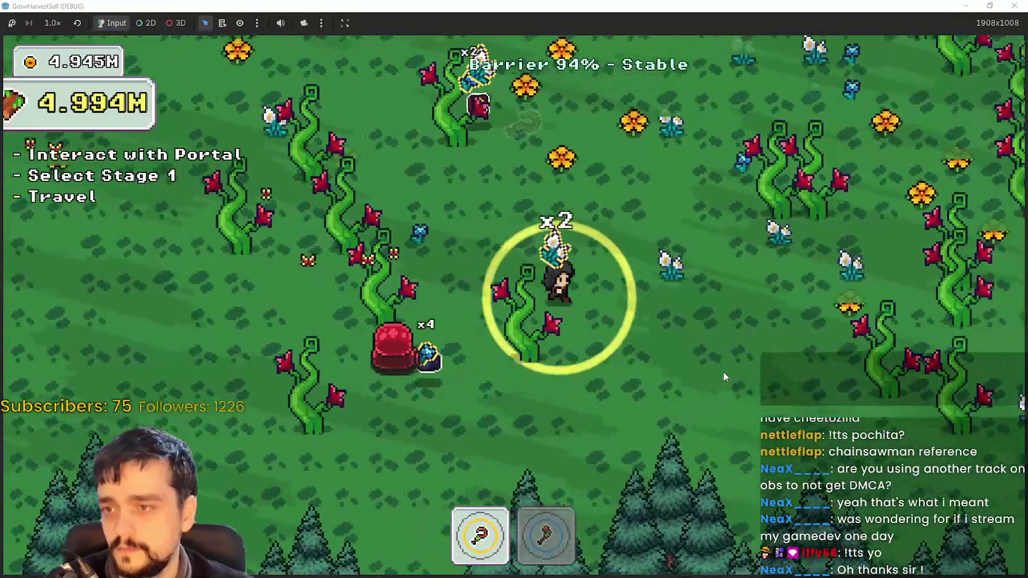
key(a)
key(s)
key(w)
key(w)
key(a)
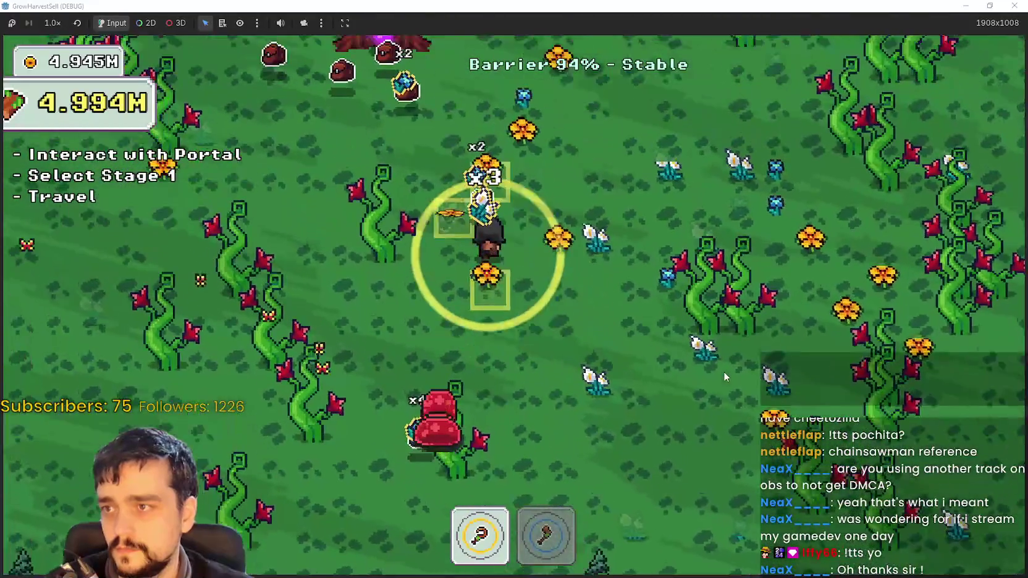
key(w)
Walk right and down toward the pines, then loop back left and up
key(d)
key(d)
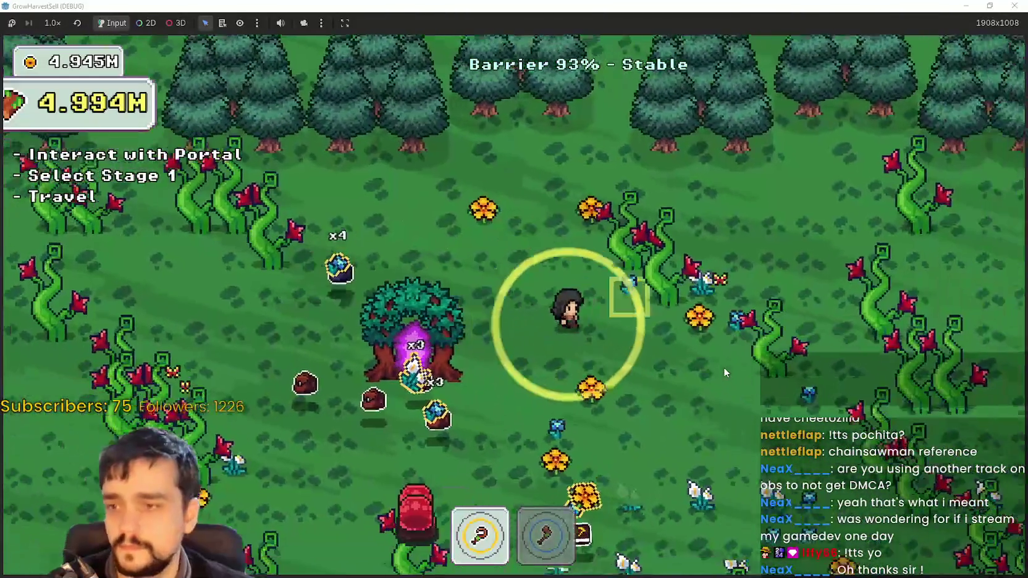
key(s)
key(d)
key(s)
key(s)
key(a)
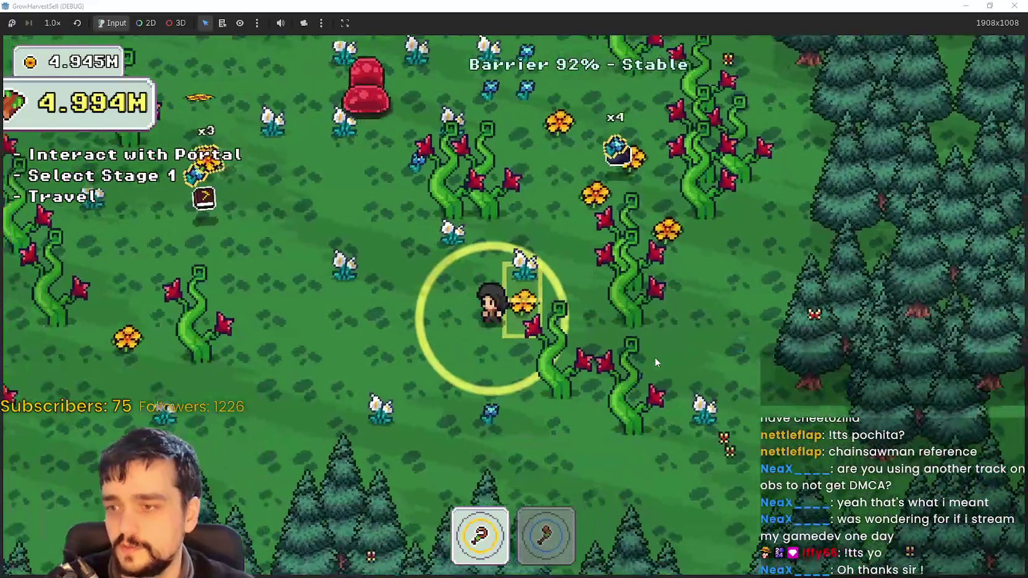
key(w)
key(a)
key(w)
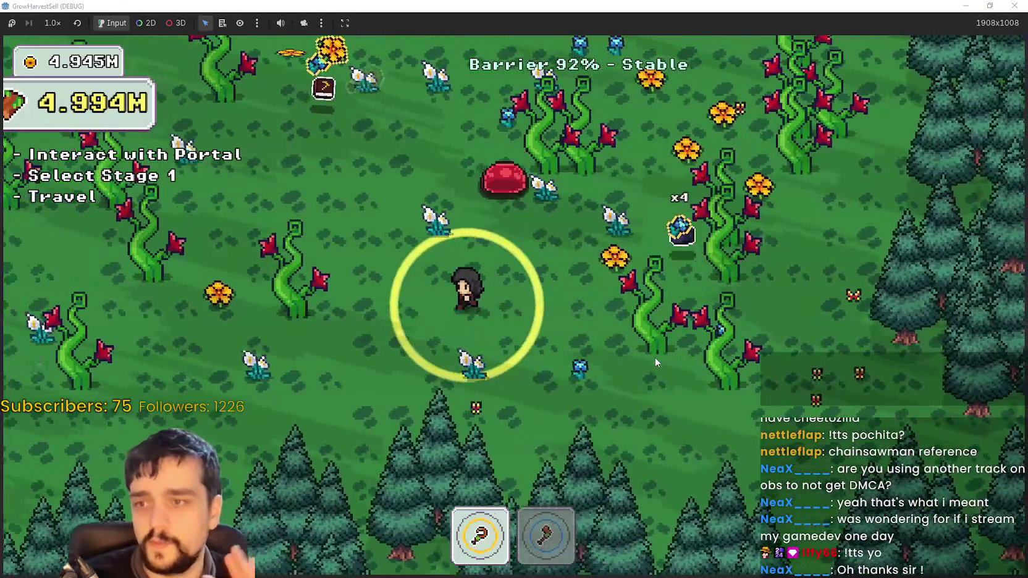
key(w)
key(d)
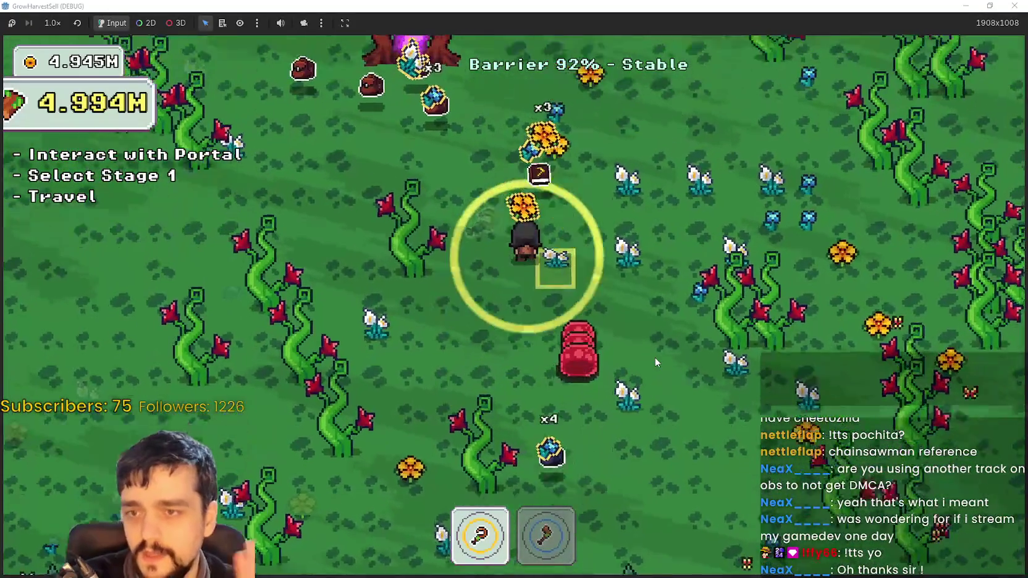
key(a)
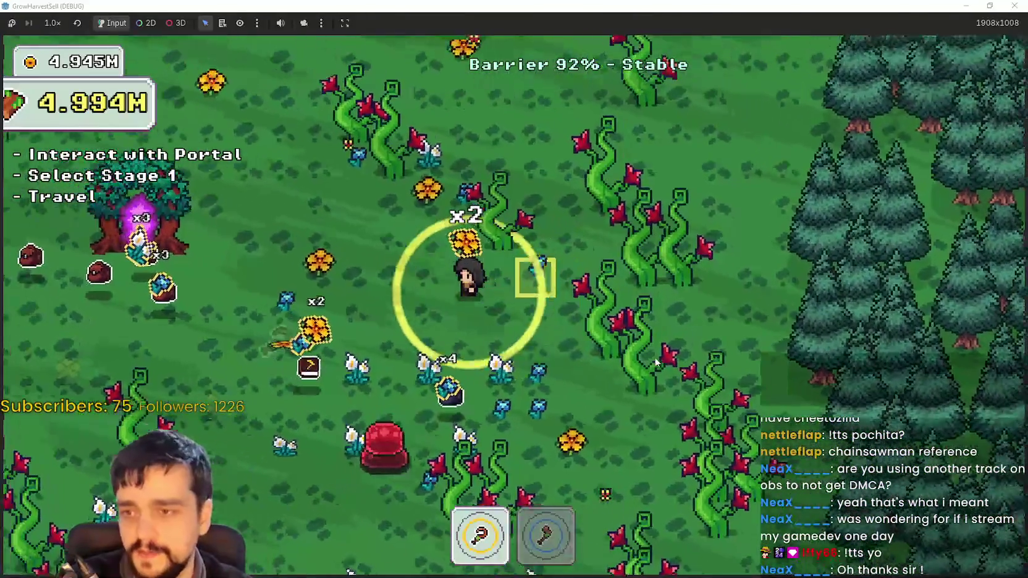
key(d)
key(s)
Head down-left, then walk up-right past the portal tree to the north
key(s)
key(a)
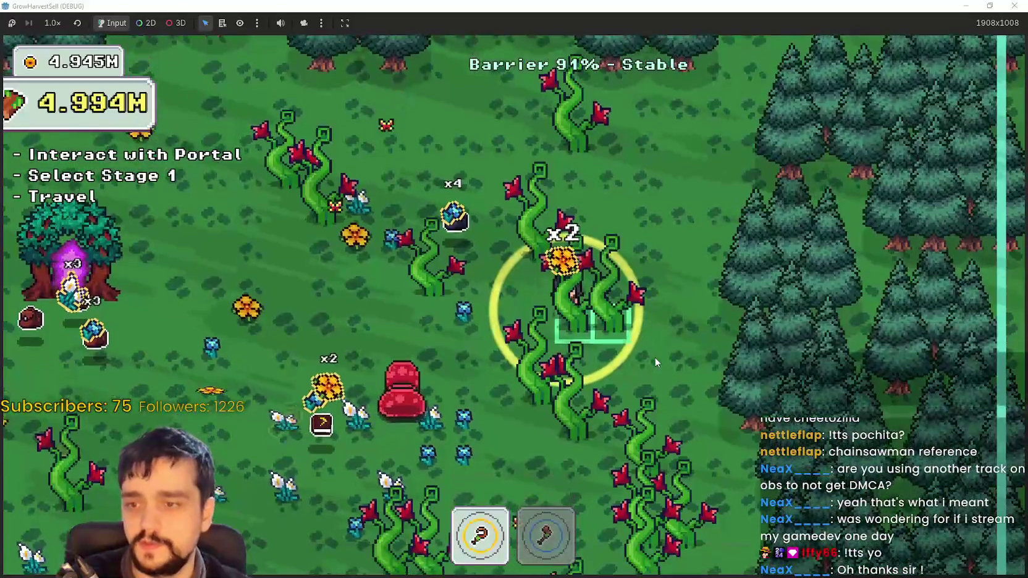
key(s)
key(a)
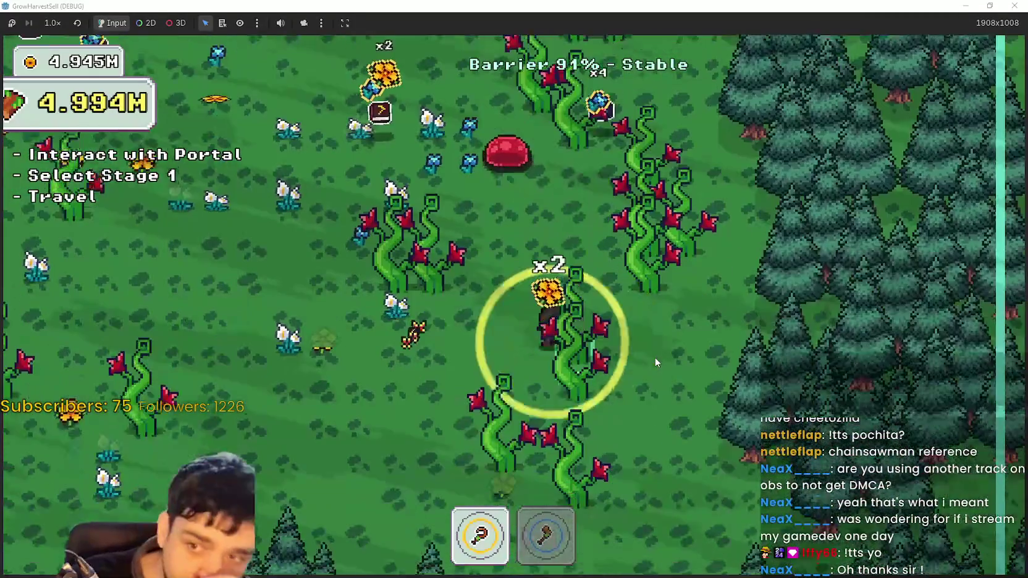
key(w)
key(a)
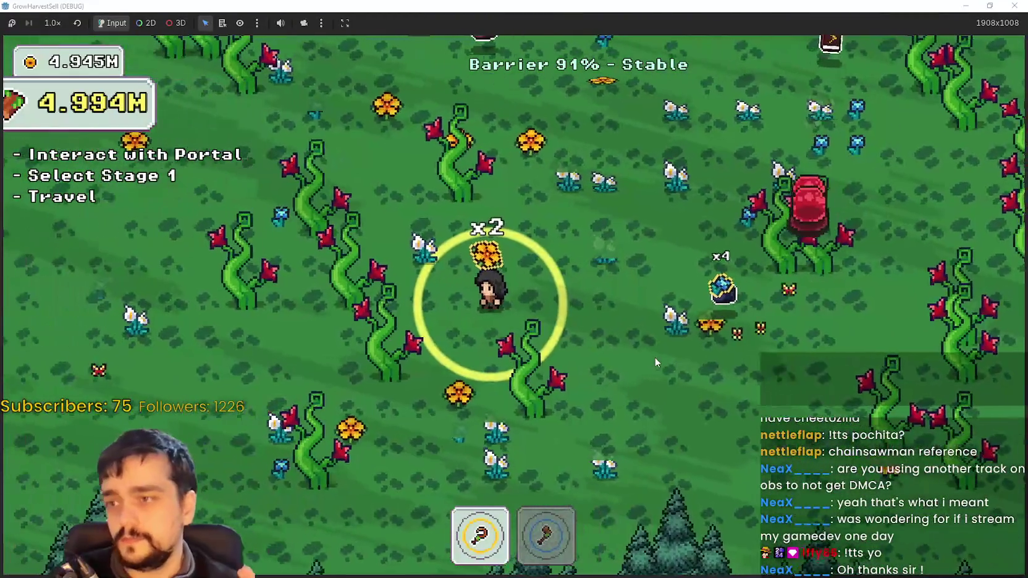
key(d)
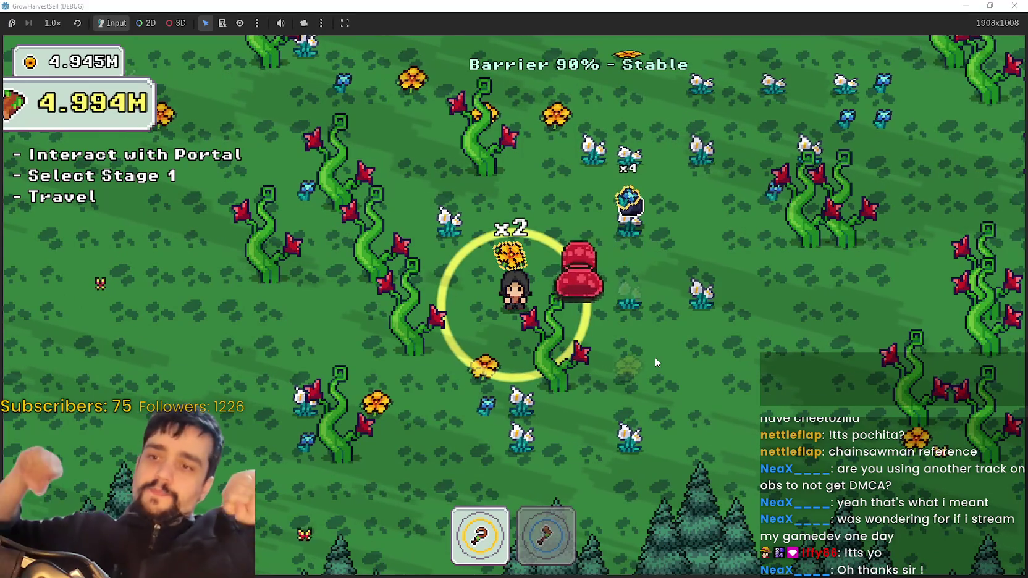
key(a)
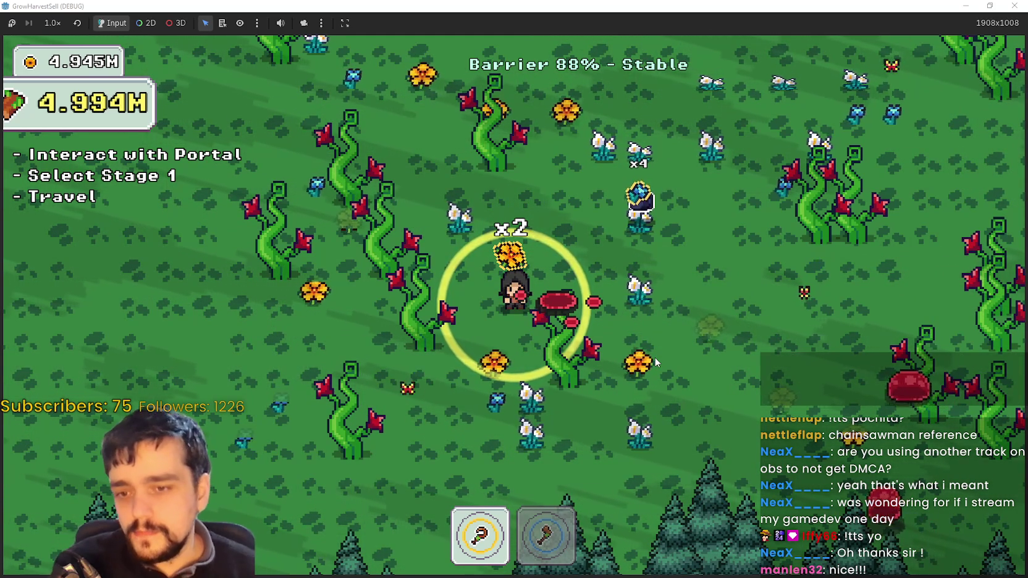
key(w)
key(d)
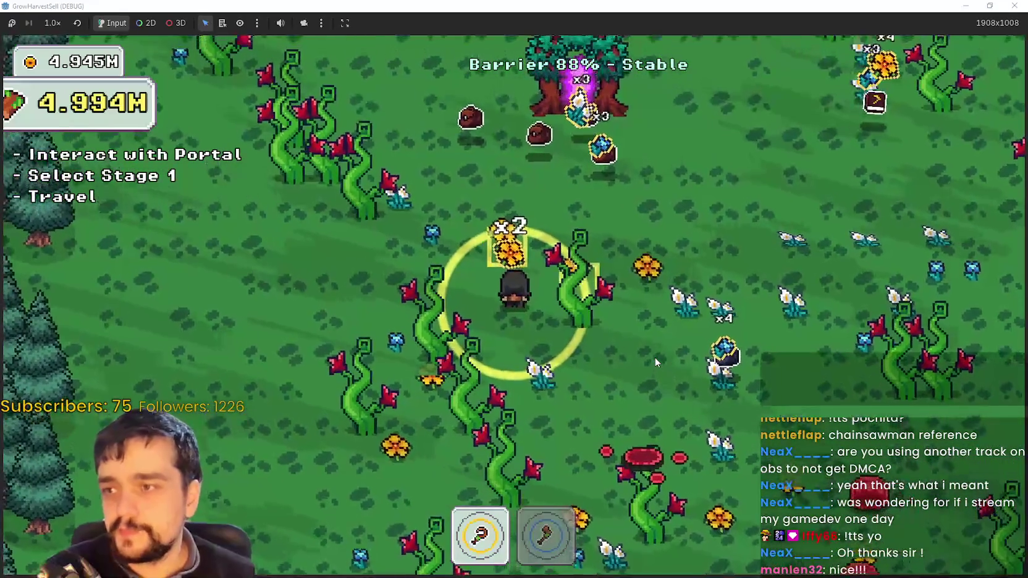
key(w)
key(d)
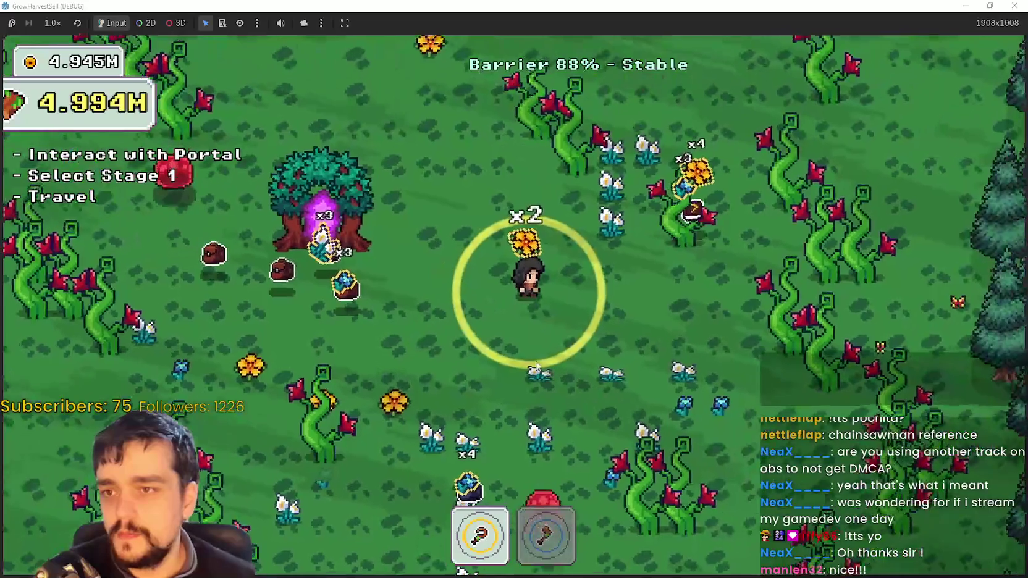
key(w)
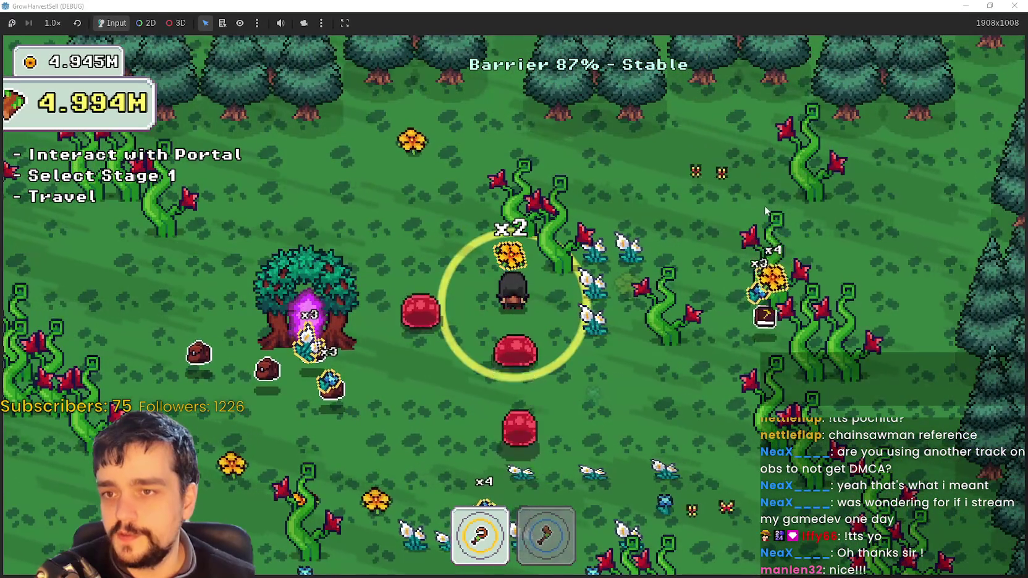
Equip the axe (slot 2) and walk down, then up-right, cutting plants and flowers
key(w)
key(a)
key(a)
key(2)
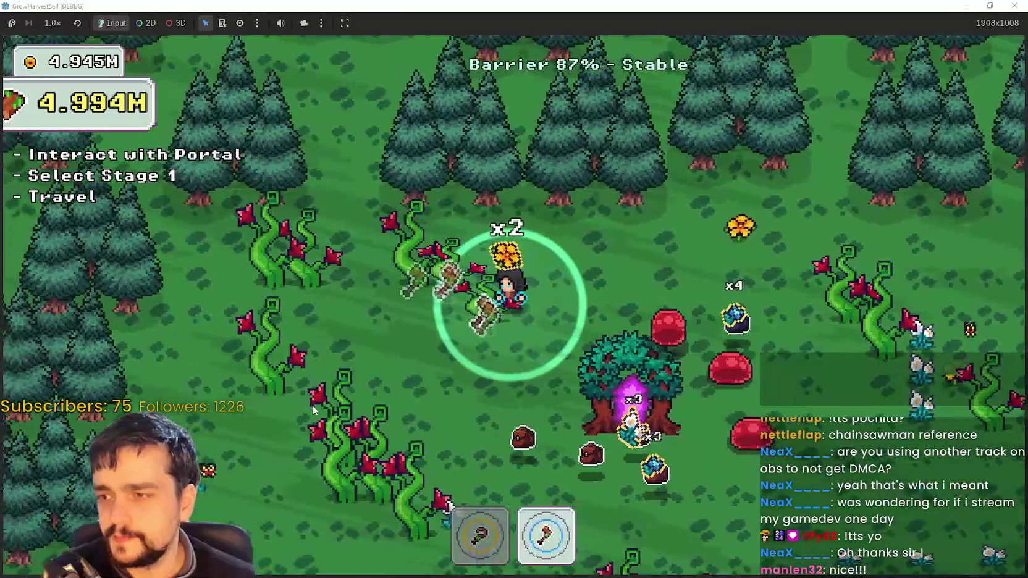
key(s)
key(a)
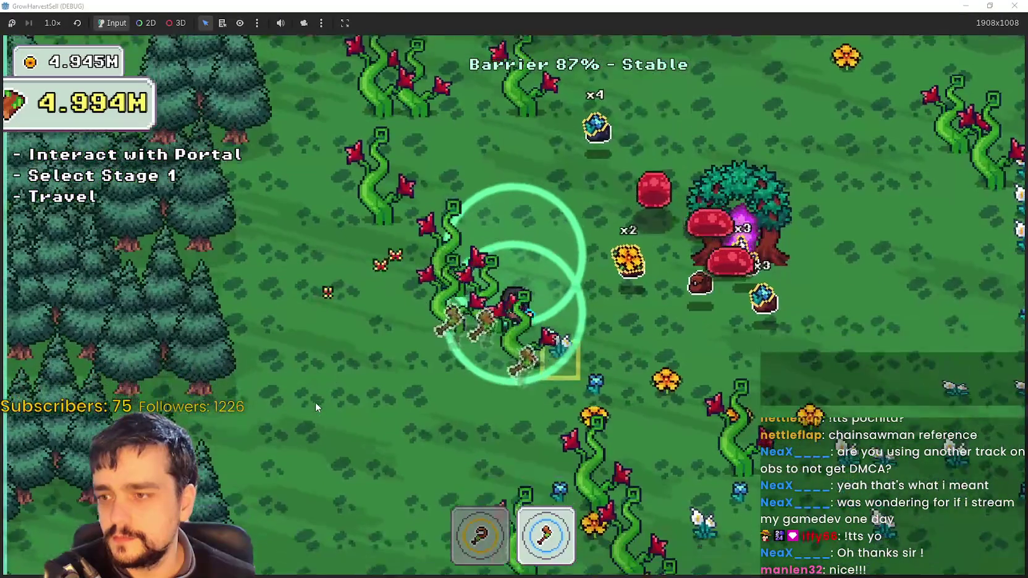
key(s)
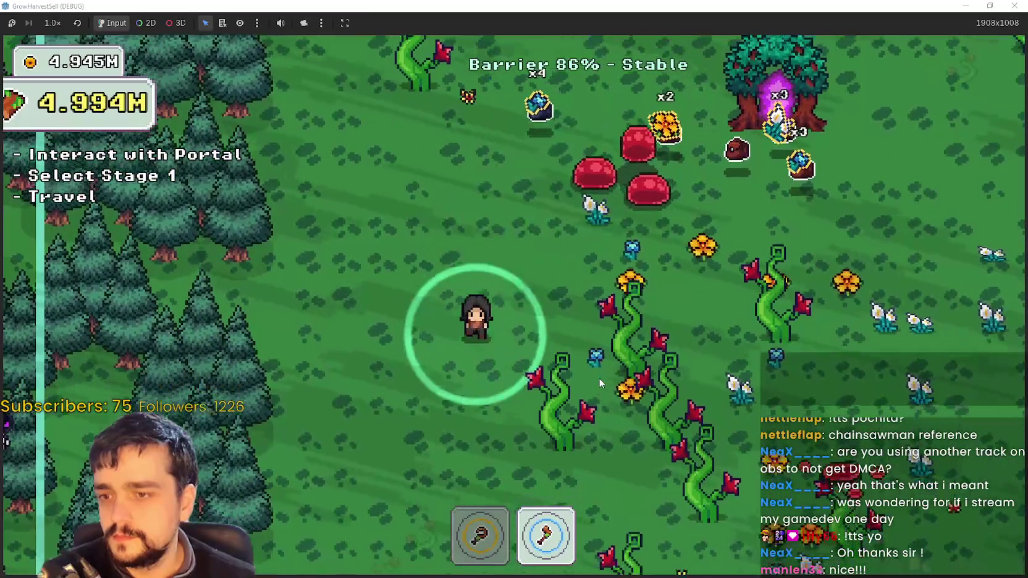
key(s)
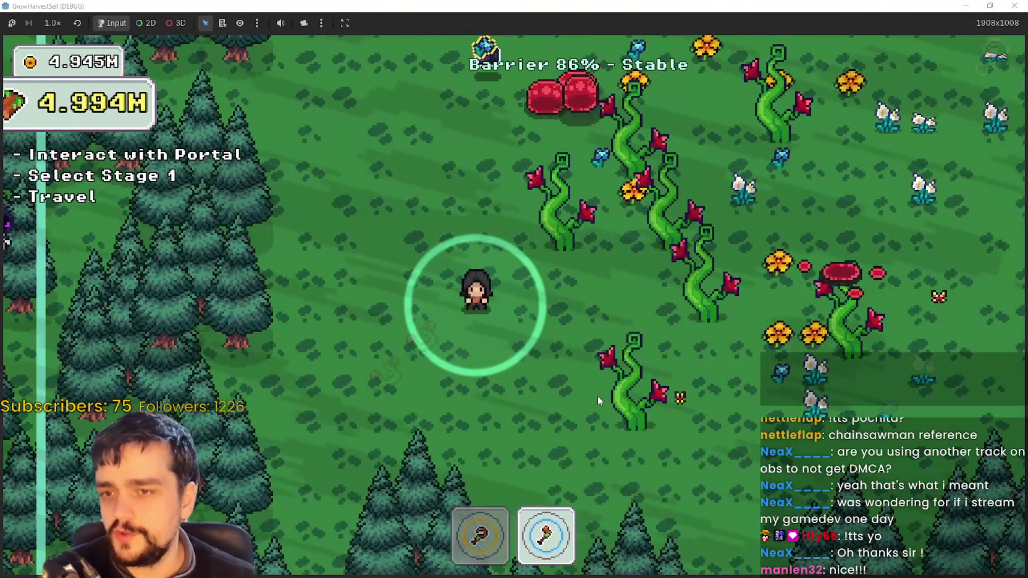
key(w)
key(d)
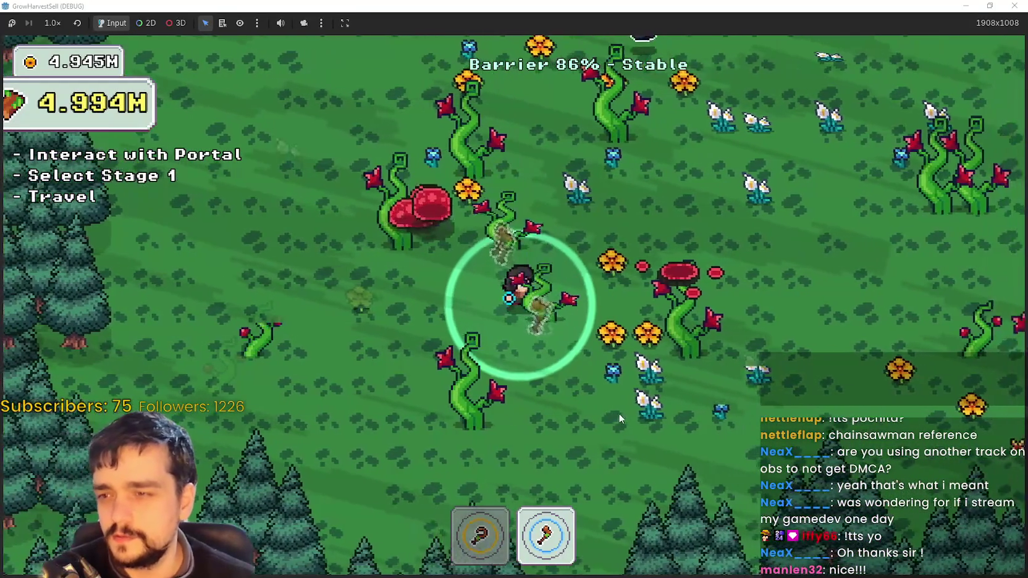
key(s)
key(d)
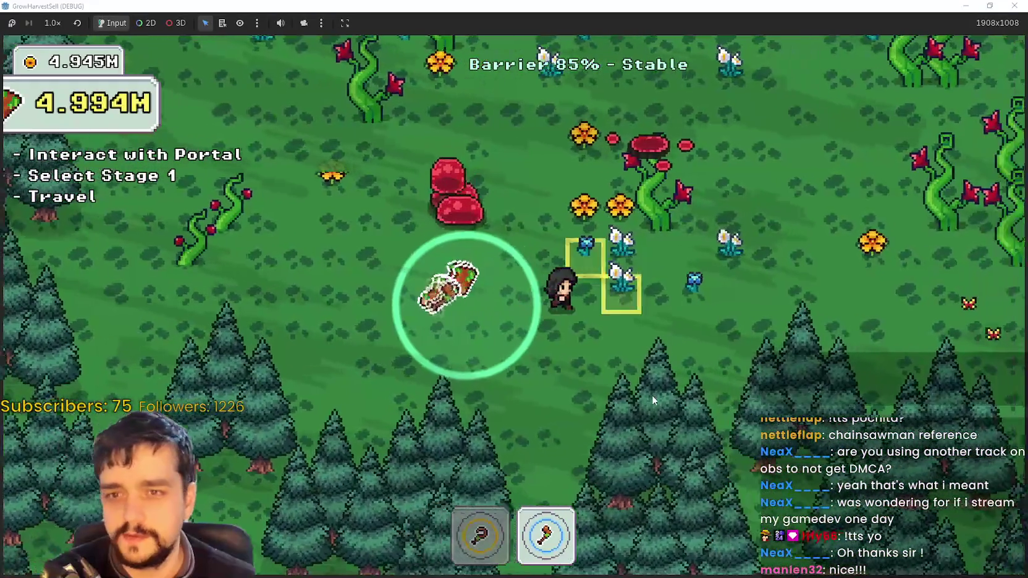
Walk up-right into the Magical Roots vines, harvesting vine plants along the way
key(w)
key(d)
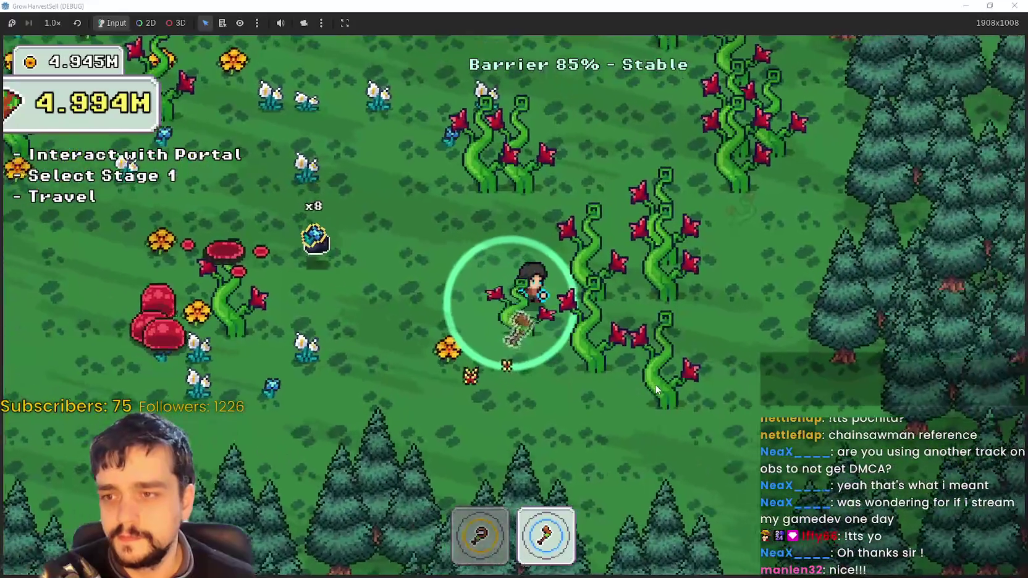
key(w)
key(d)
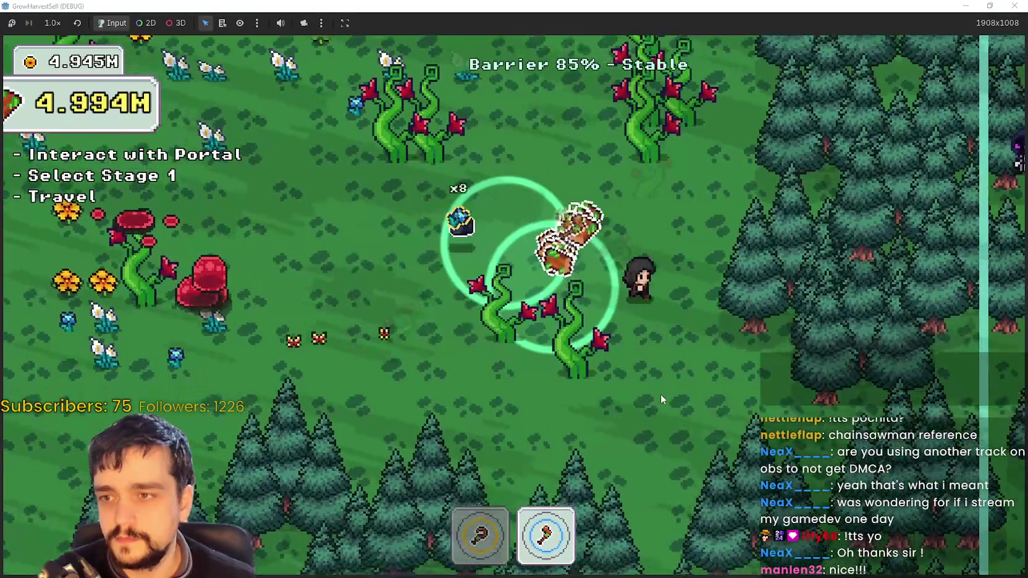
key(w)
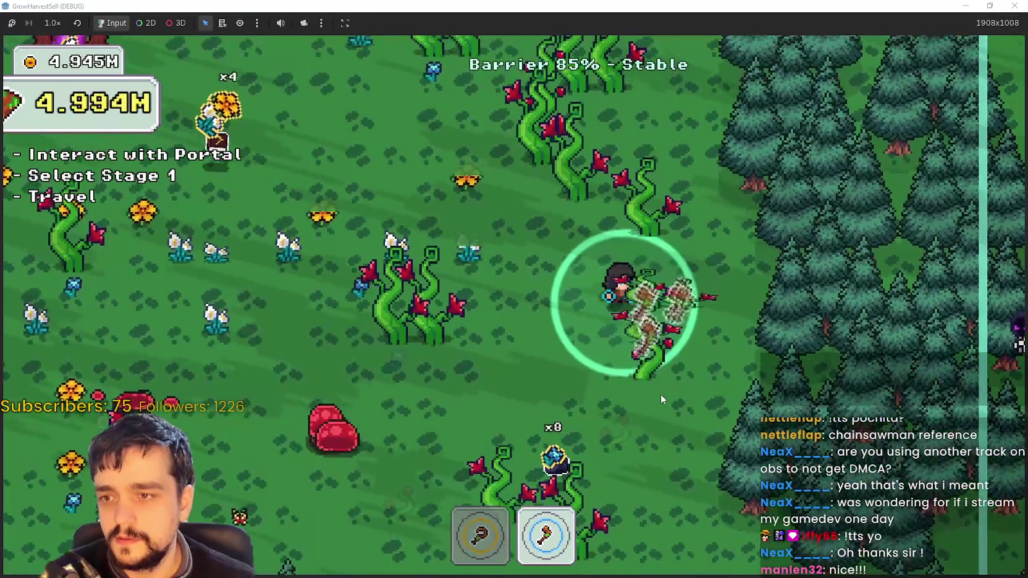
key(d)
key(w)
key(a)
key(w)
key(a)
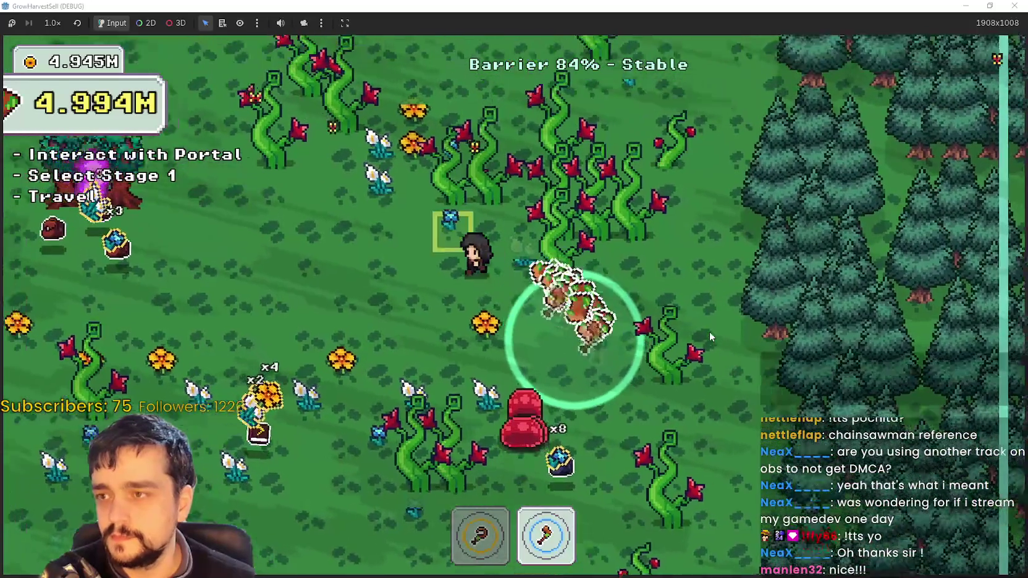
key(d)
key(w)
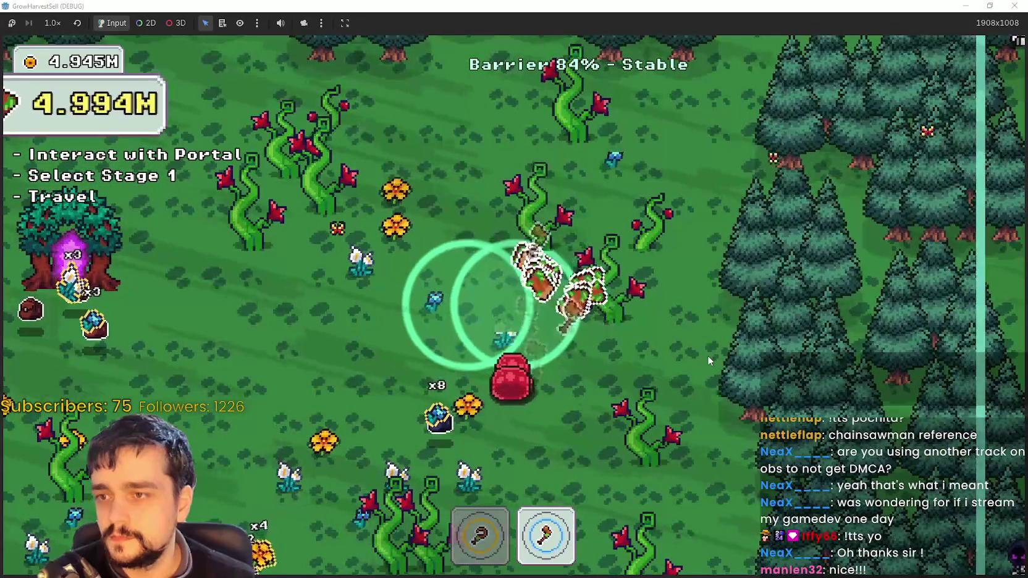
key(w)
key(a)
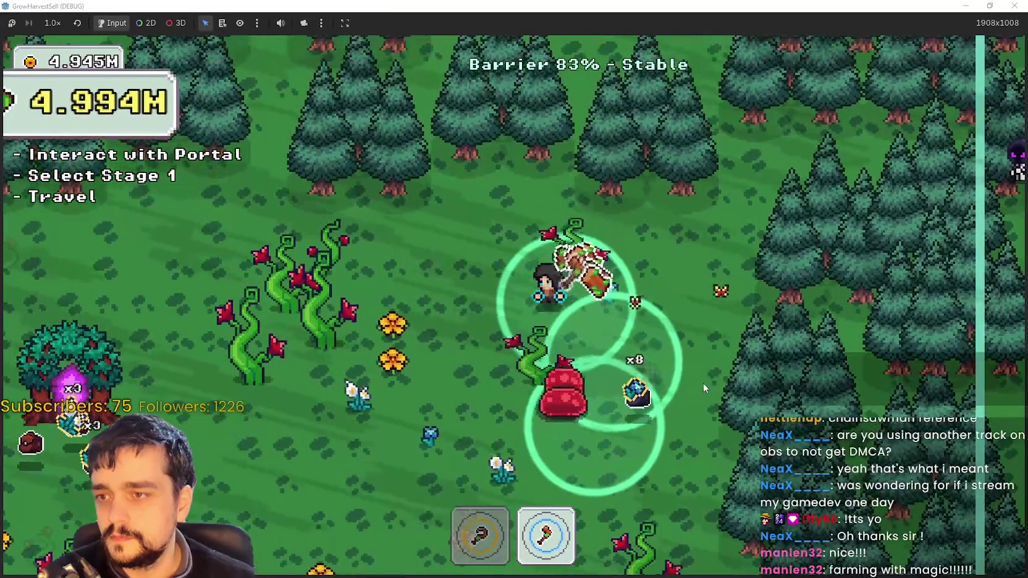
Walk left toward the portal tree, then back right and down through the forest
key(a)
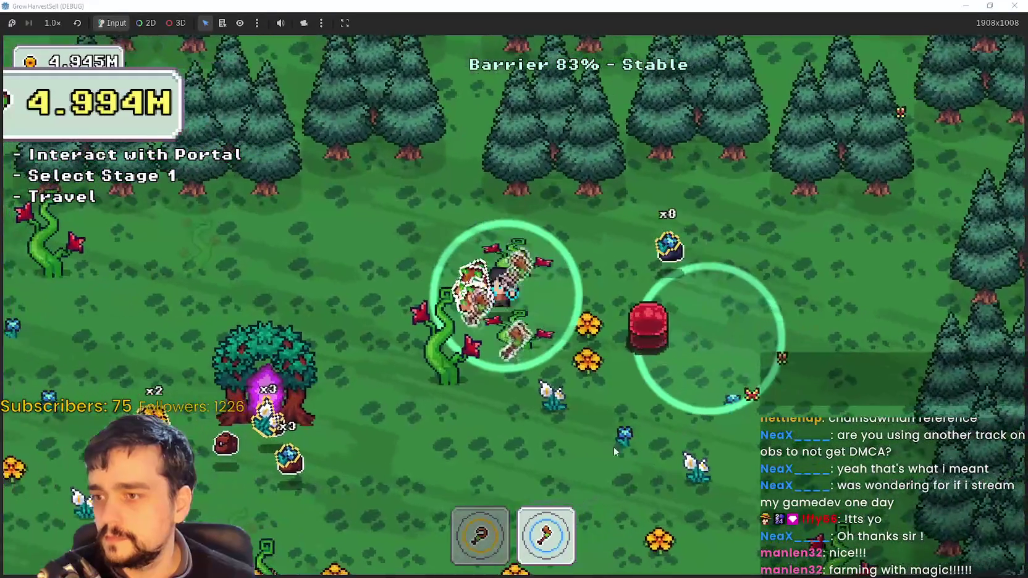
key(a)
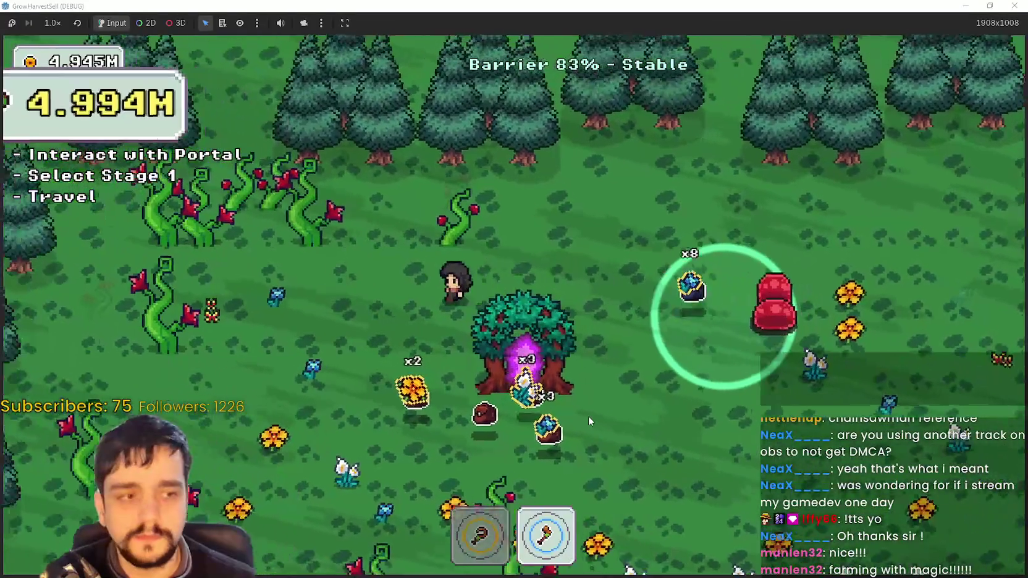
key(a)
key(w)
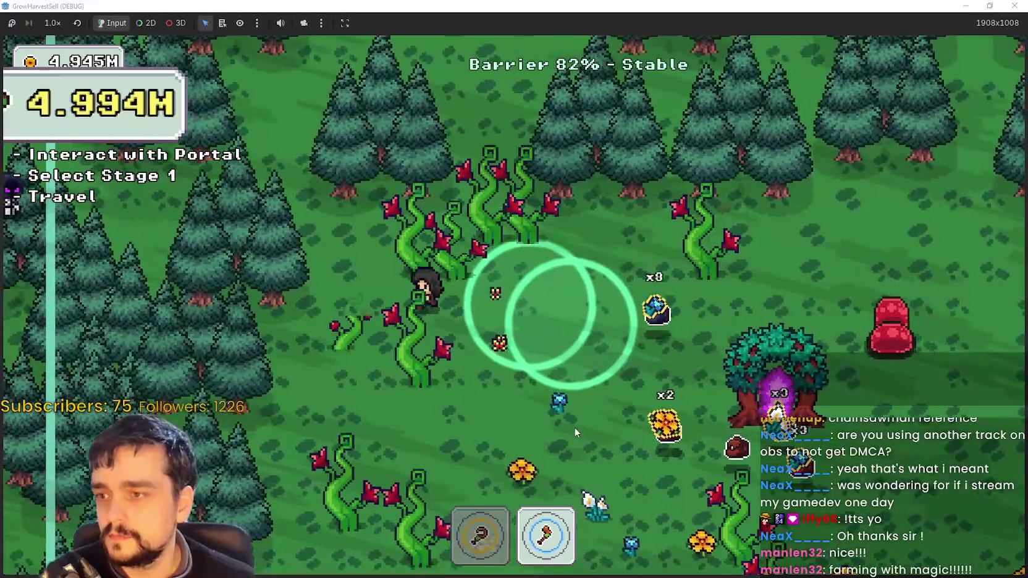
key(d)
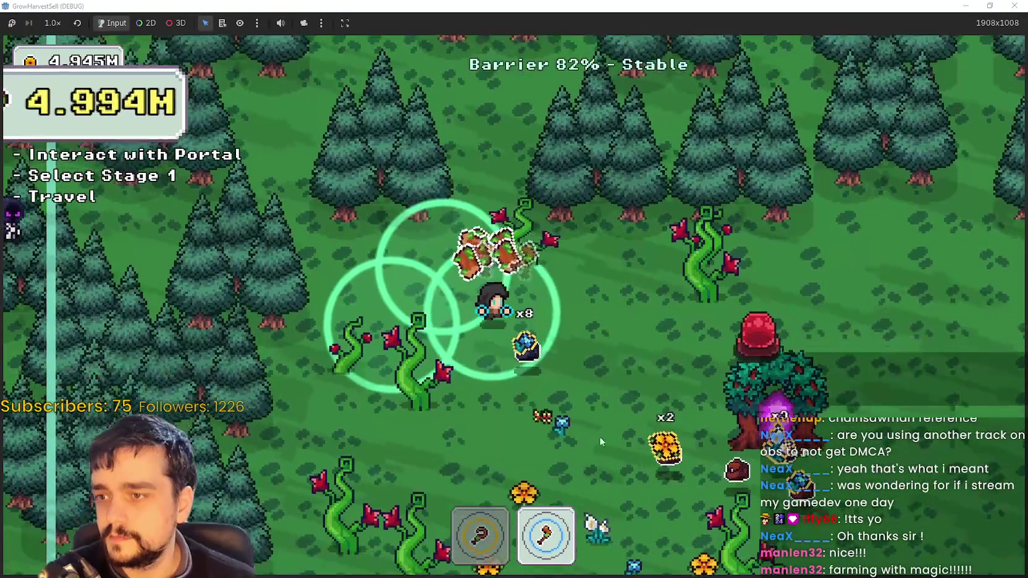
key(s)
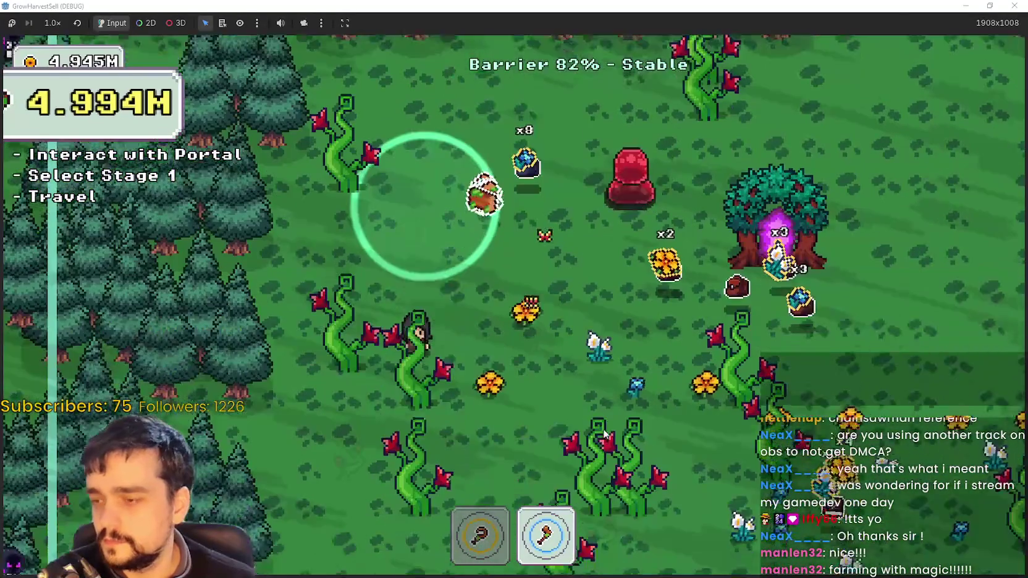
key(d)
key(s)
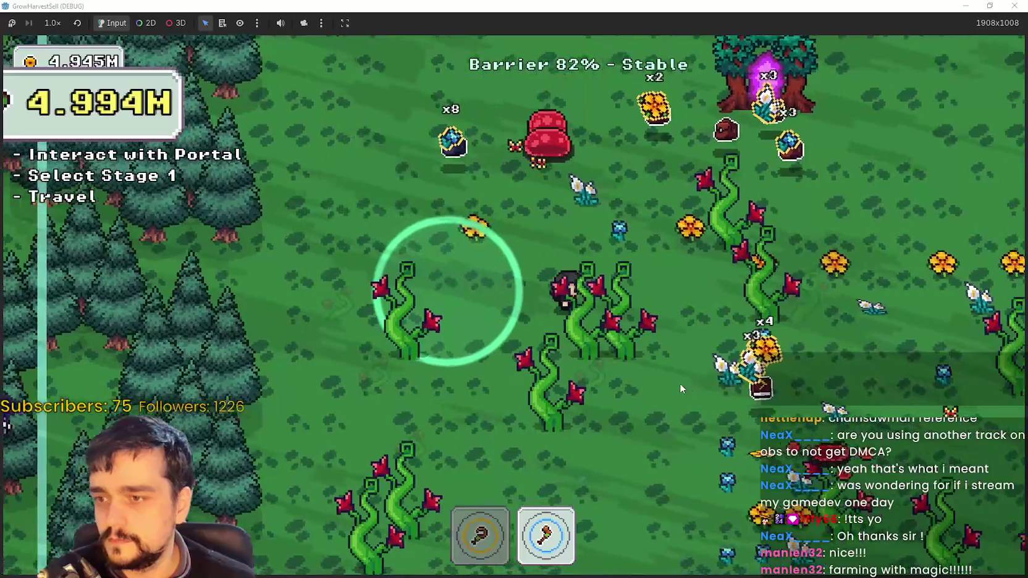
key(s)
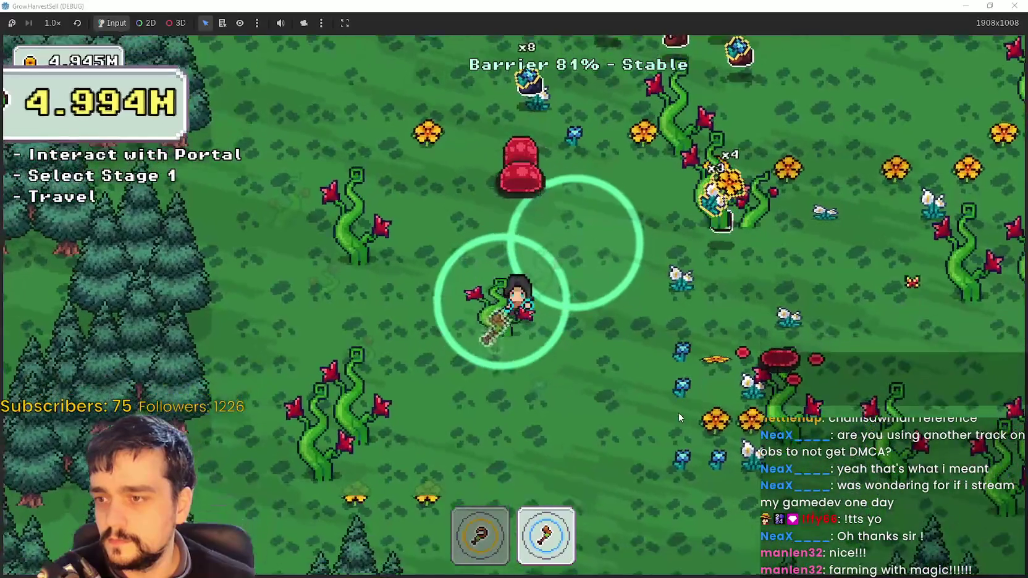
Swap to the first tool and back to the axe, then shrink the game window and stop the run
key(1)
key(d)
key(a)
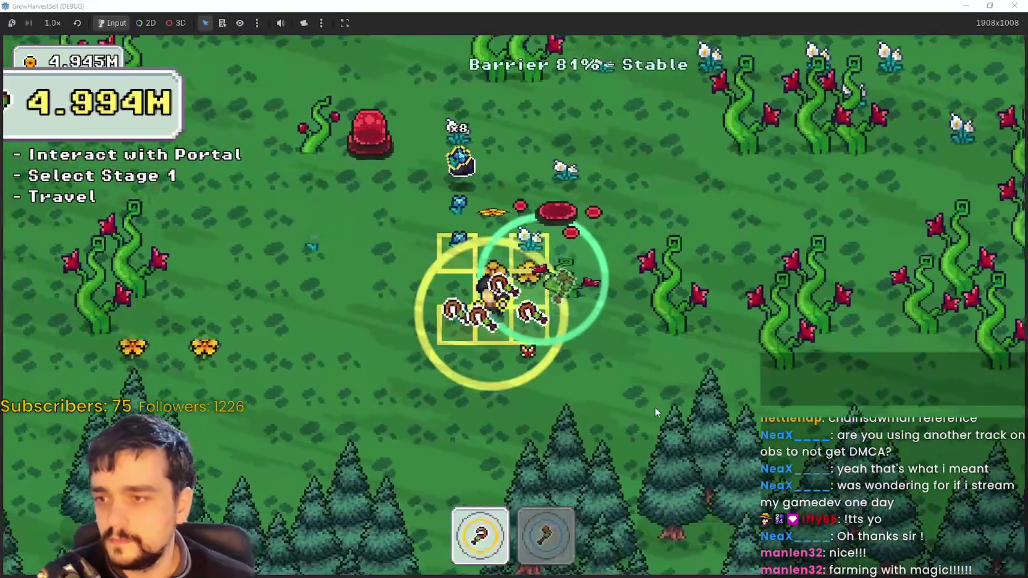
key(w)
key(2)
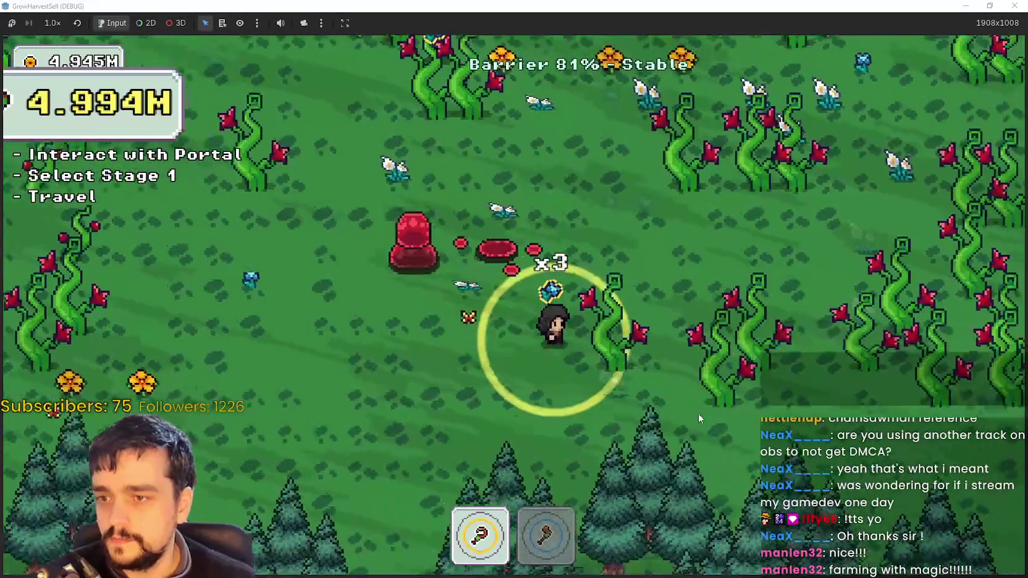
key(d)
mouse_move(592, 6)
mouse_down()
mouse_move(589, 37)
mouse_move(762, 45)
mouse_move(781, 99)
mouse_up()
click(800, 24)
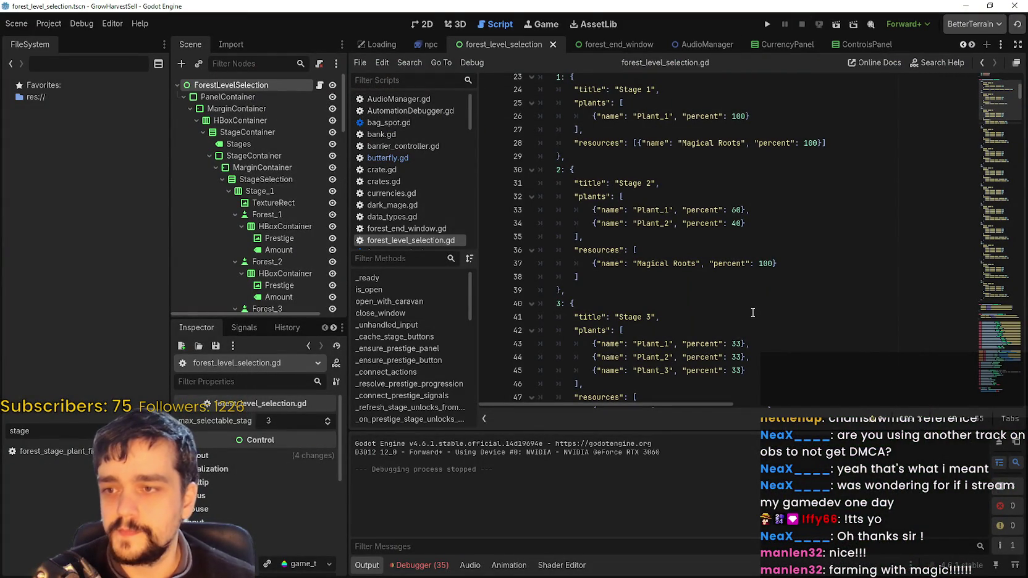
Scroll forest_level_selection.gd to check Stage 3's Magical Roots lines, then clear the 'stage' filter
scroll(750, 300, up, 2)
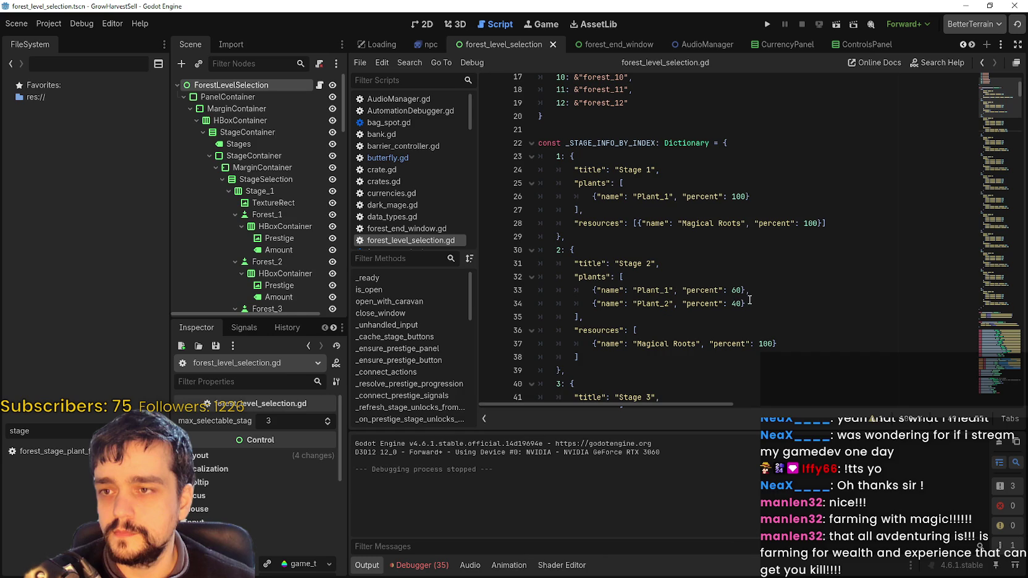
scroll(717, 314, down, 5)
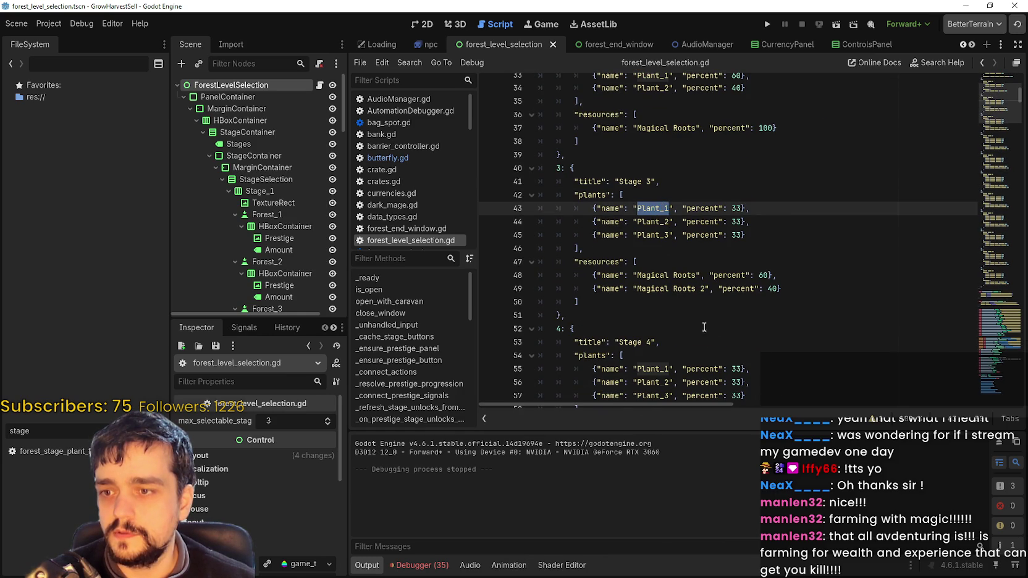
scroll(707, 325, down, 3)
click(680, 313)
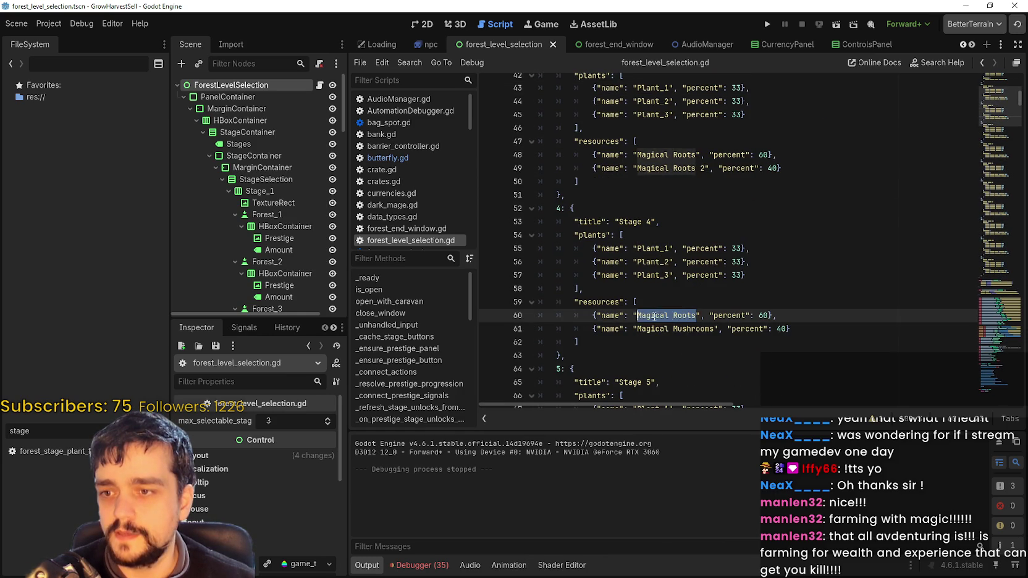
scroll(650, 316, up, 2)
click(685, 234)
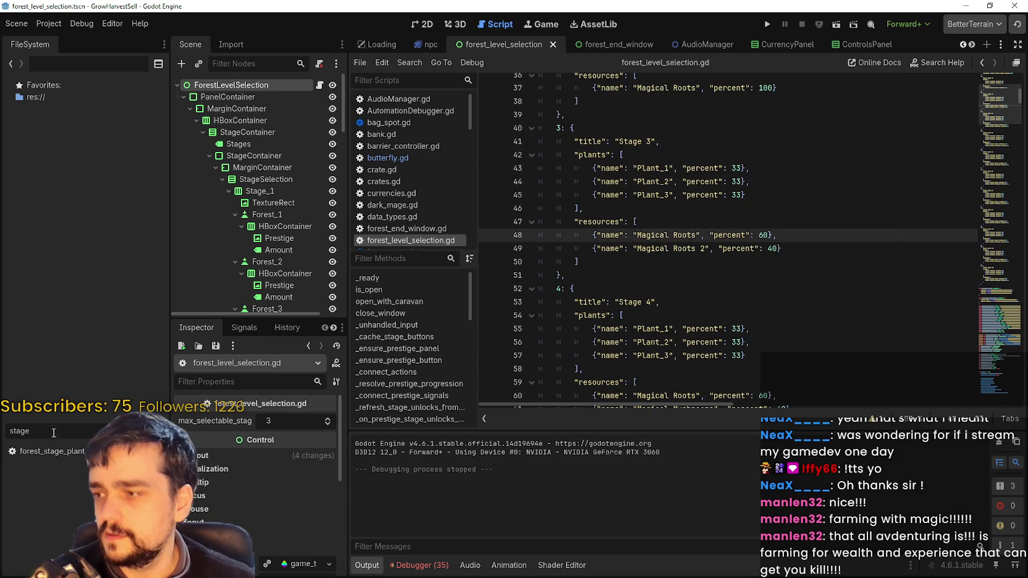
key(BackSpace)
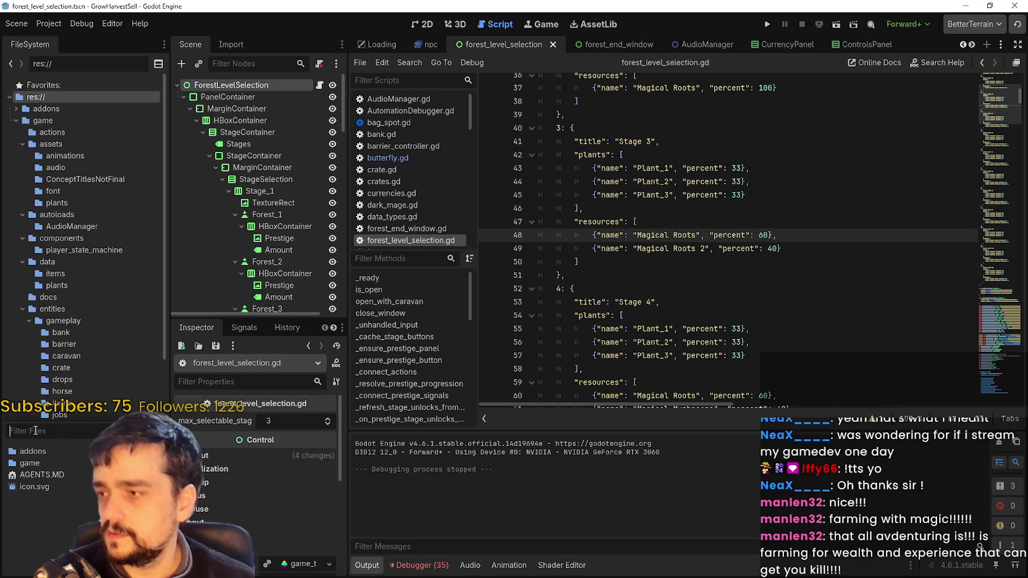
Filter for 'magical', select plant_magical_roots.tres and check its plantID list, leaving Magical Roots
text(magical)
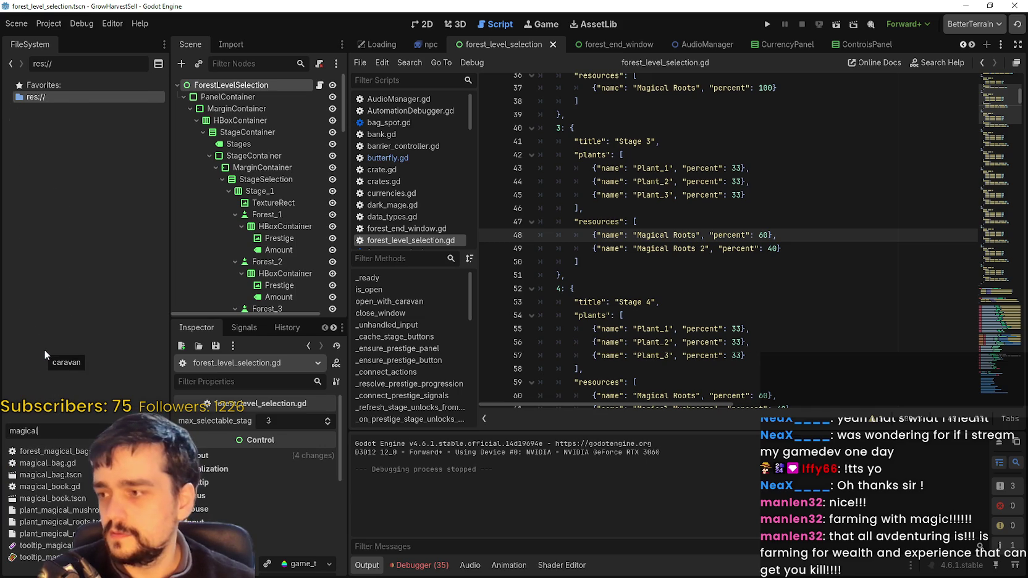
click(55, 522)
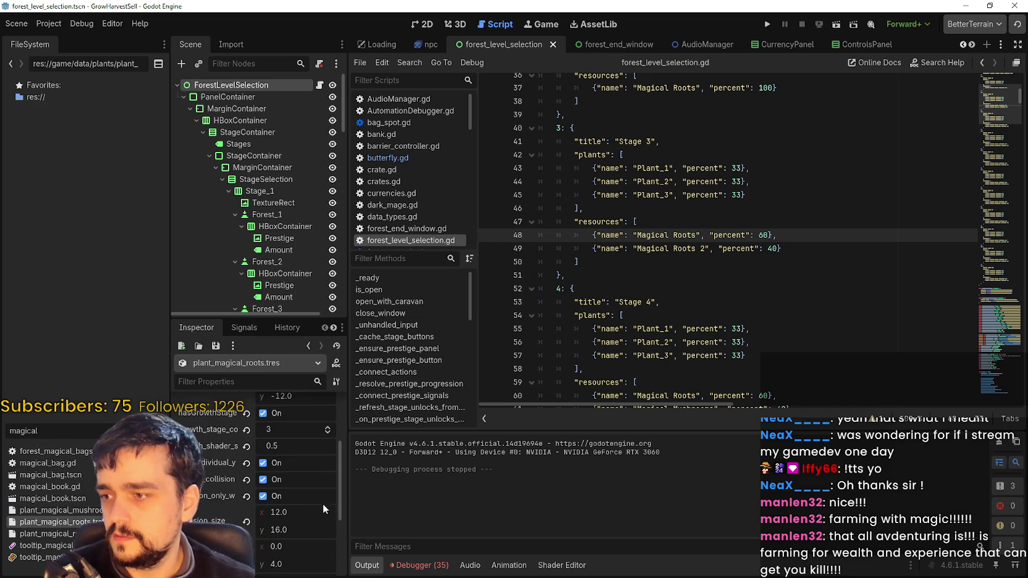
scroll(334, 476, up, 2)
drag(346, 445, 487, 445)
click(405, 439)
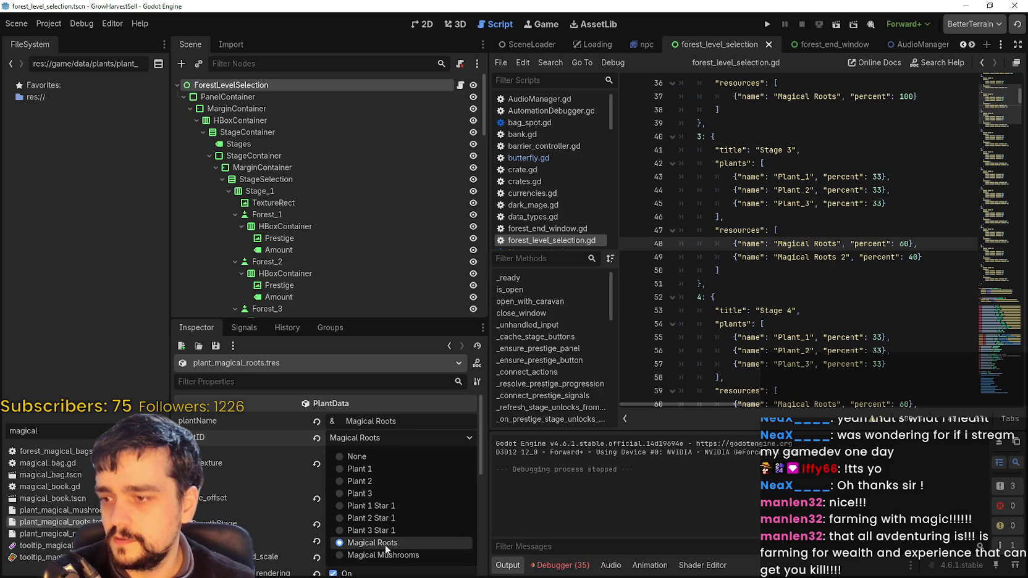
click(364, 430)
mouse_move(241, 439)
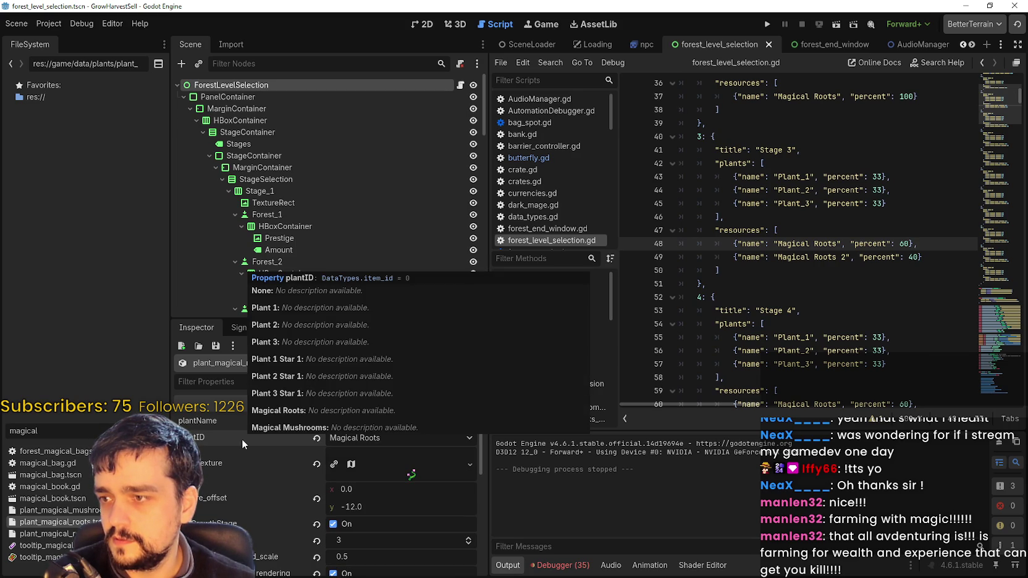
Open data_types.gd via a 'type' filter and rename item_id's MAGICAL_ROOTS and MAGICAL_MUSHROOMS entries
text(type)
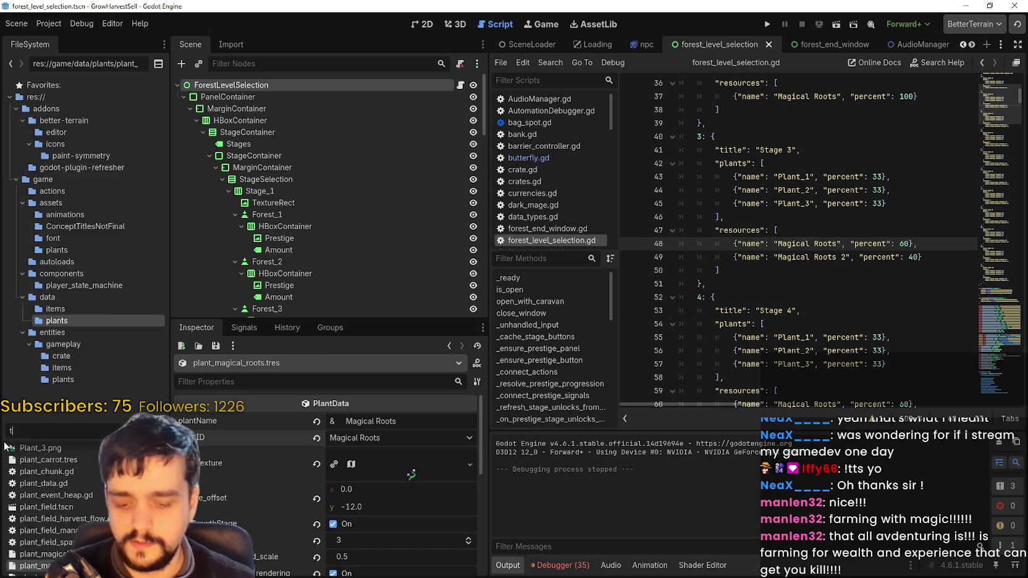
double_click(25, 455)
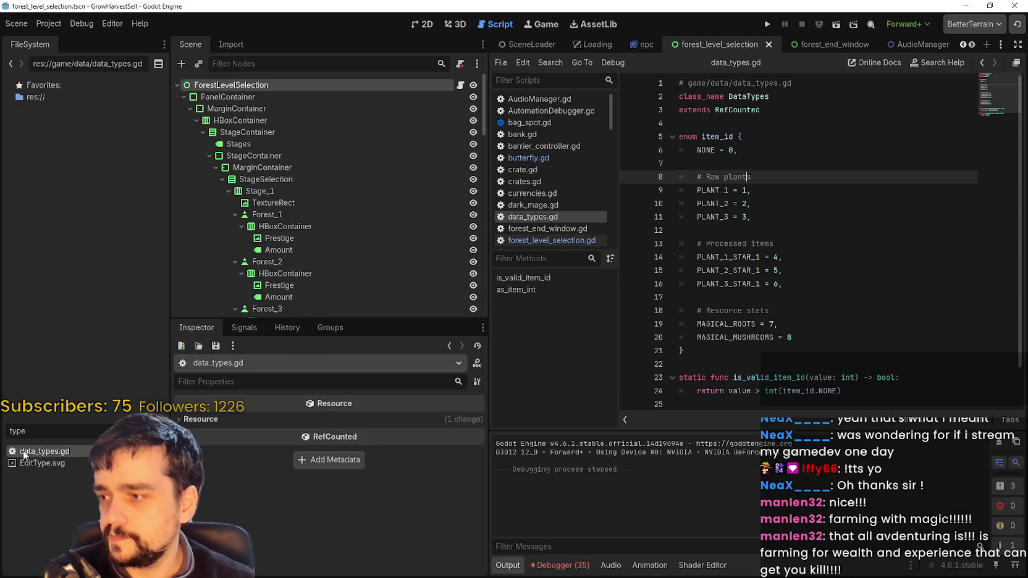
click(822, 284)
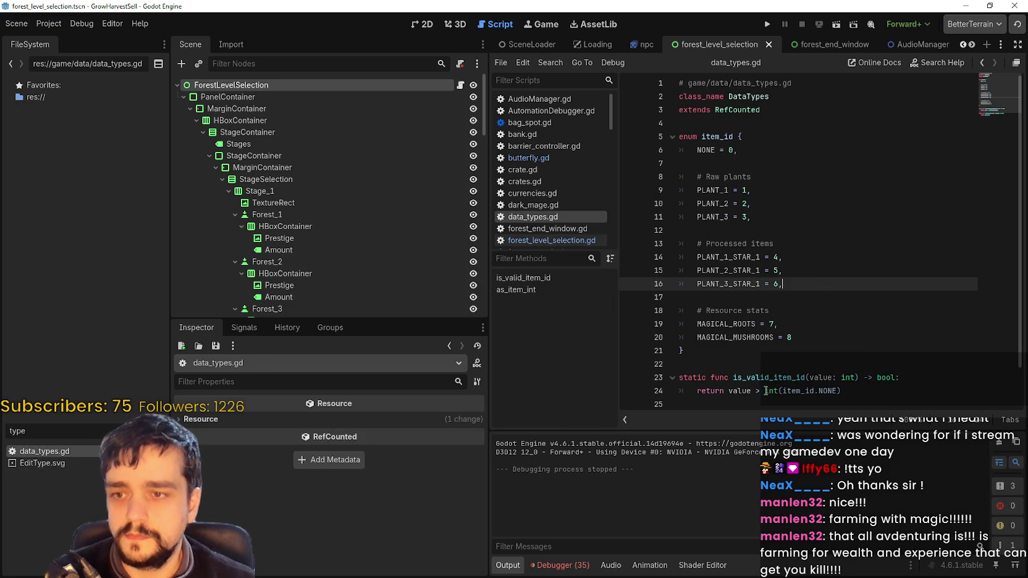
scroll(766, 339, down, 1)
click(803, 301)
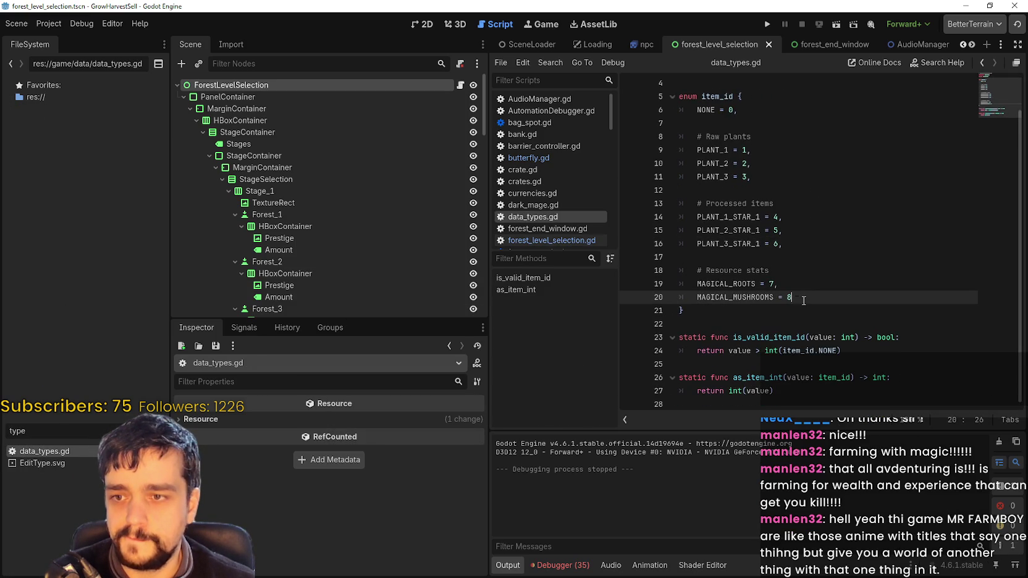
click(755, 285)
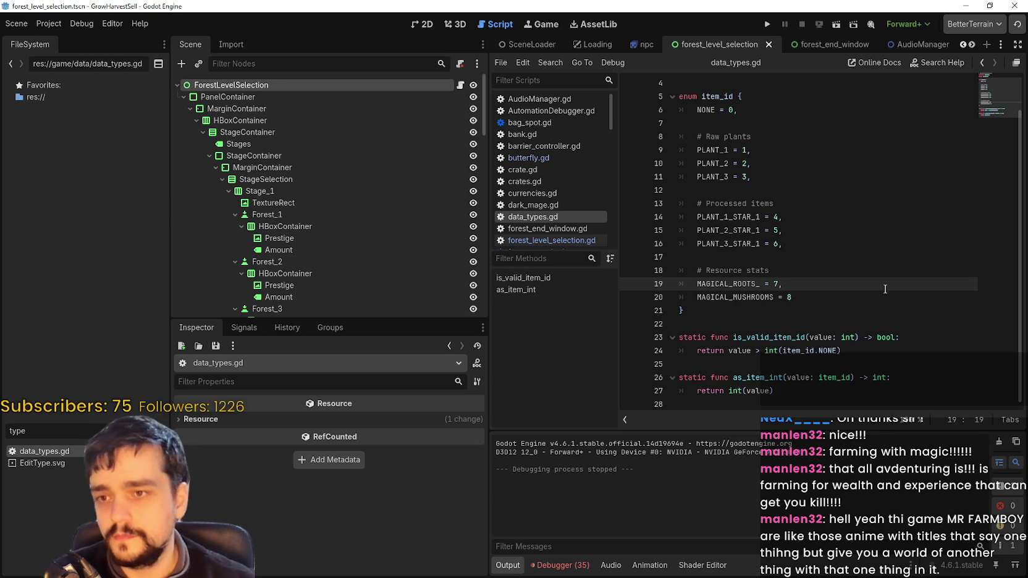
double_click(754, 297)
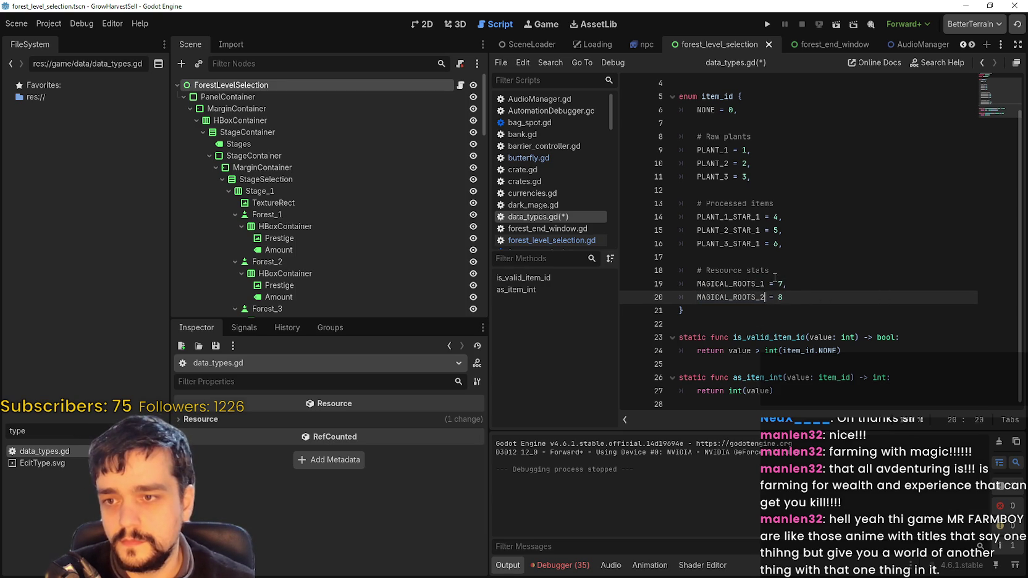
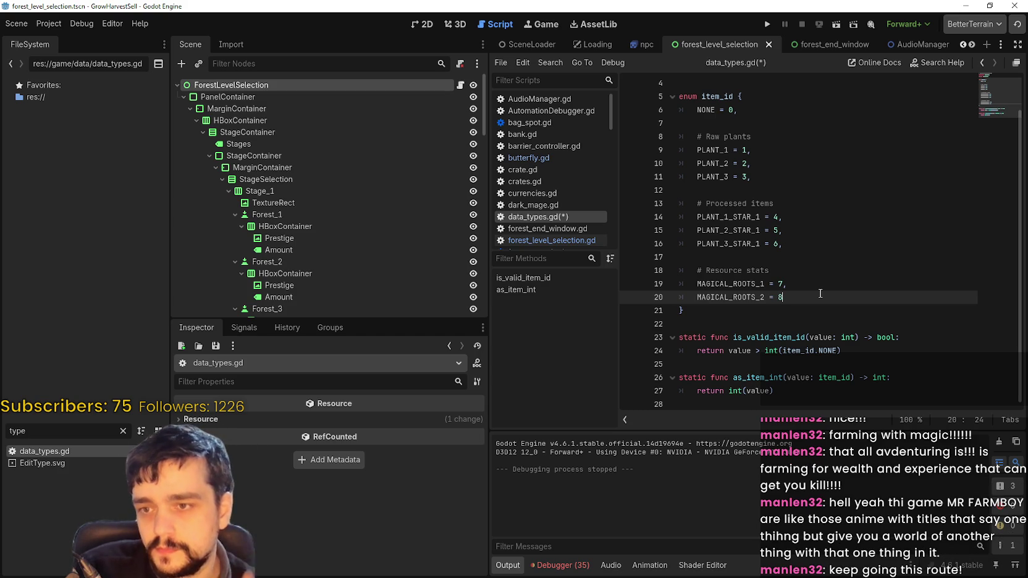
Add MAGICAL_ROOTS_3 = 9 below MAGICAL_ROOTS_2 and put the missing comma after its value 8
key(Return)
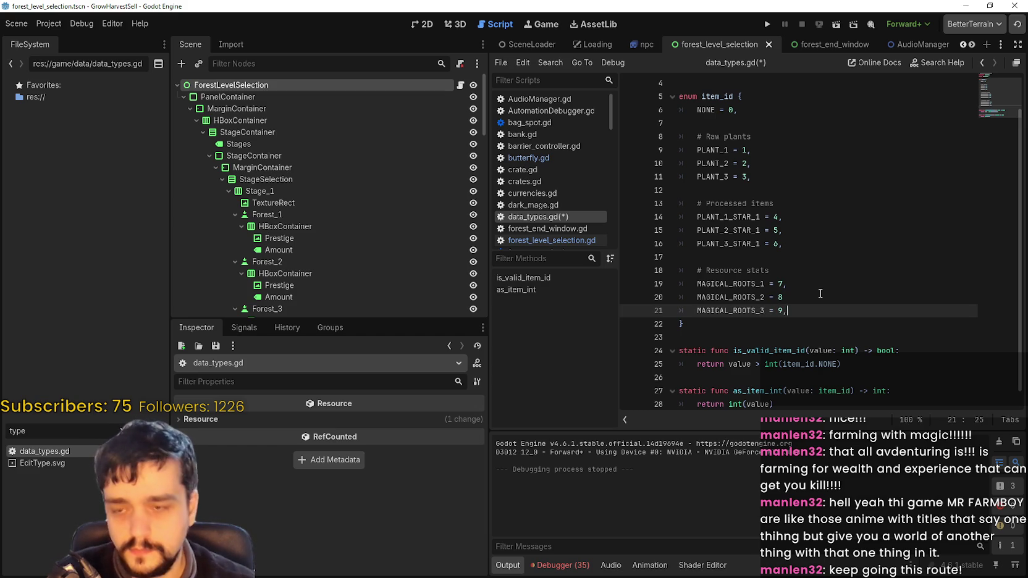
key(Return)
click(820, 293)
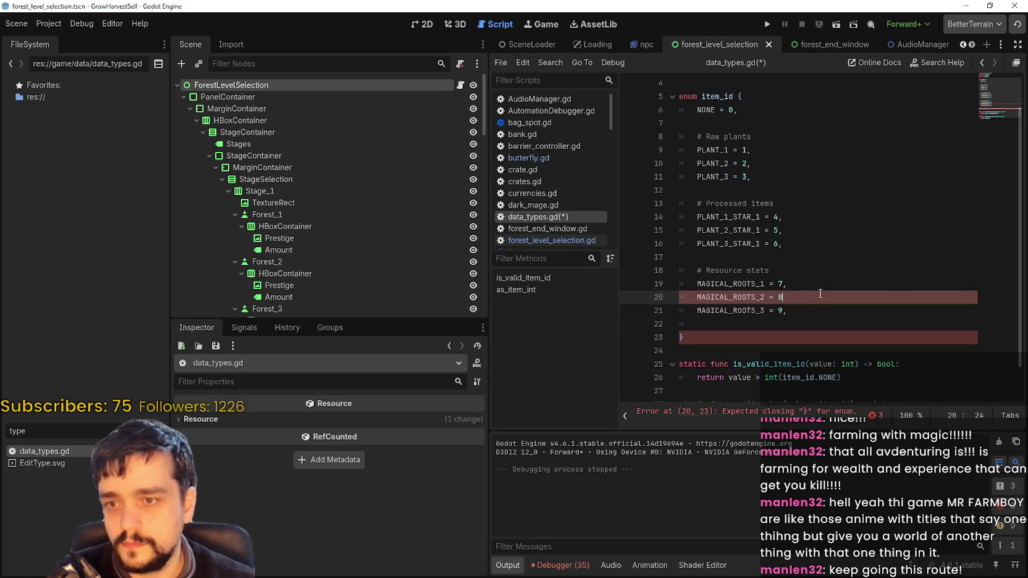
text(,)
click(846, 317)
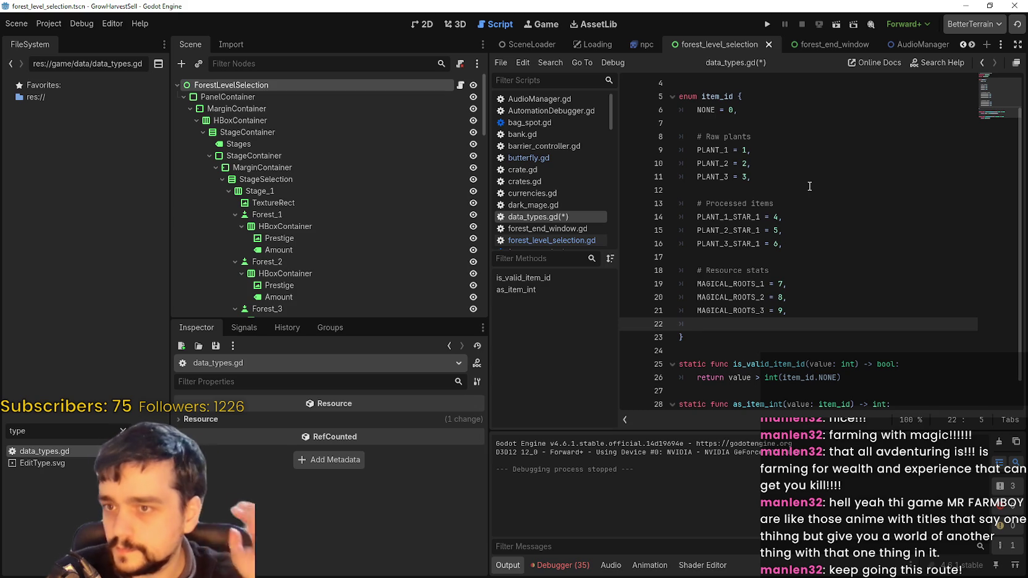
click(804, 172)
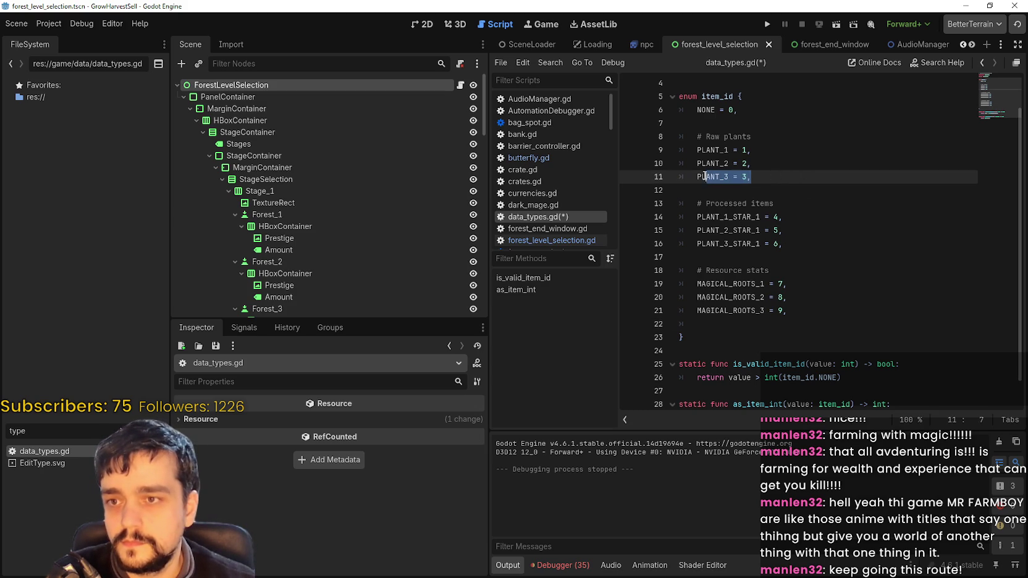
Add PLANT_4 = 4 through PLANT_7 = 7 below PLANT_3 by duplicating and editing entries
key(Return)
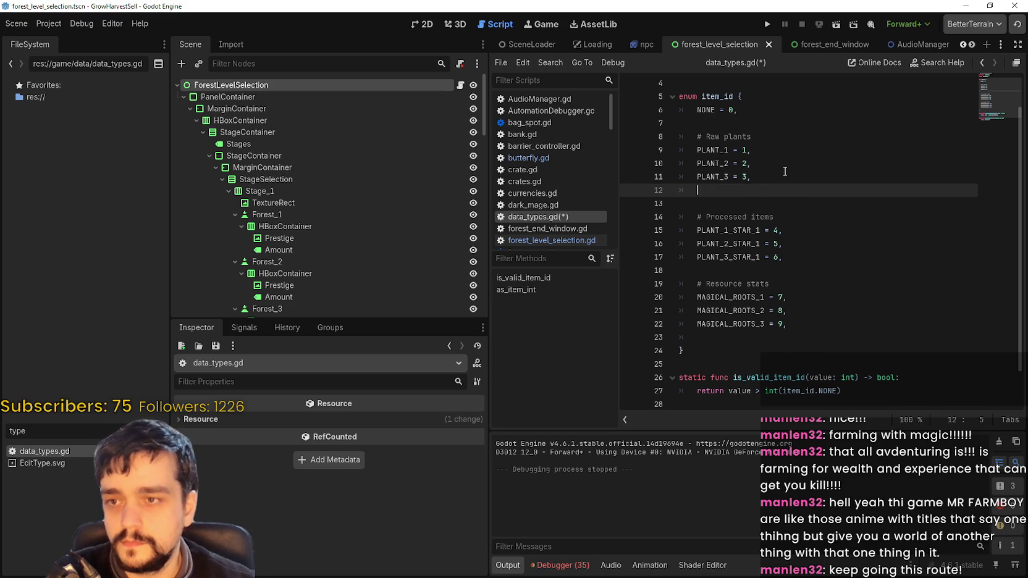
drag(722, 191, 727, 191)
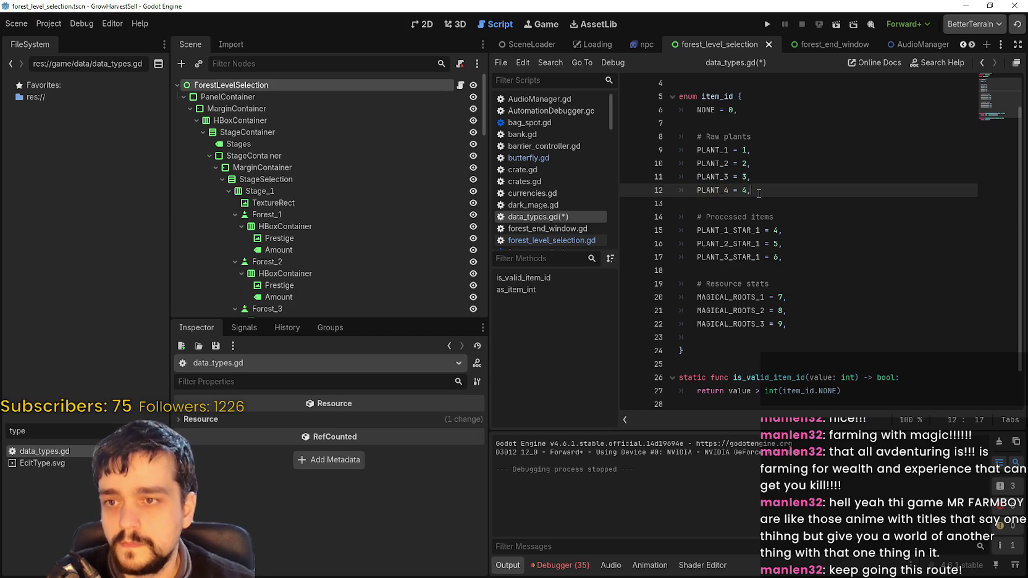
drag(760, 193, 699, 195)
key(ctrl+c)
click(794, 196)
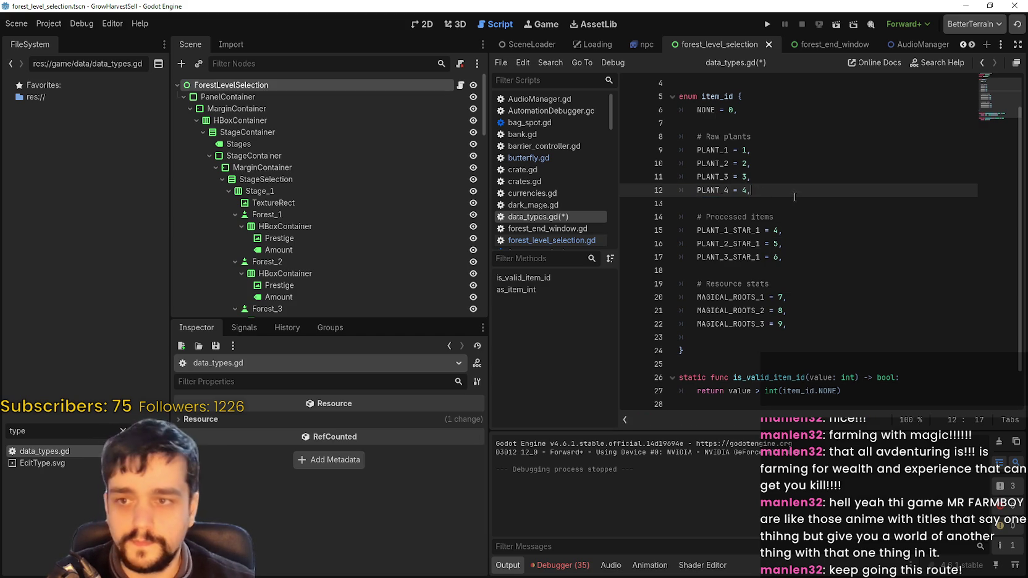
key(Return)
key(ctrl+v)
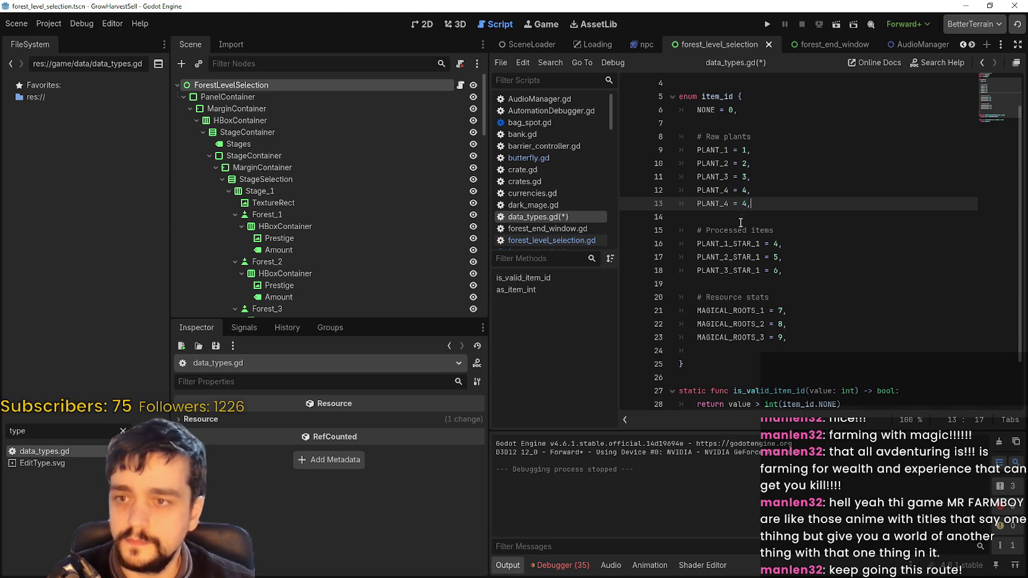
click(726, 204)
click(746, 203)
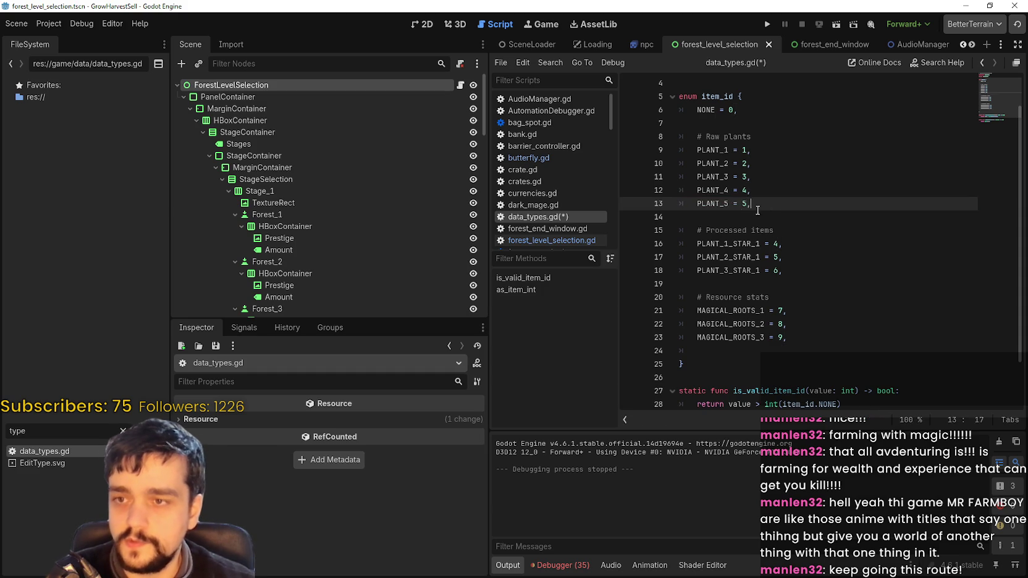
drag(767, 207, 696, 204)
click(785, 204)
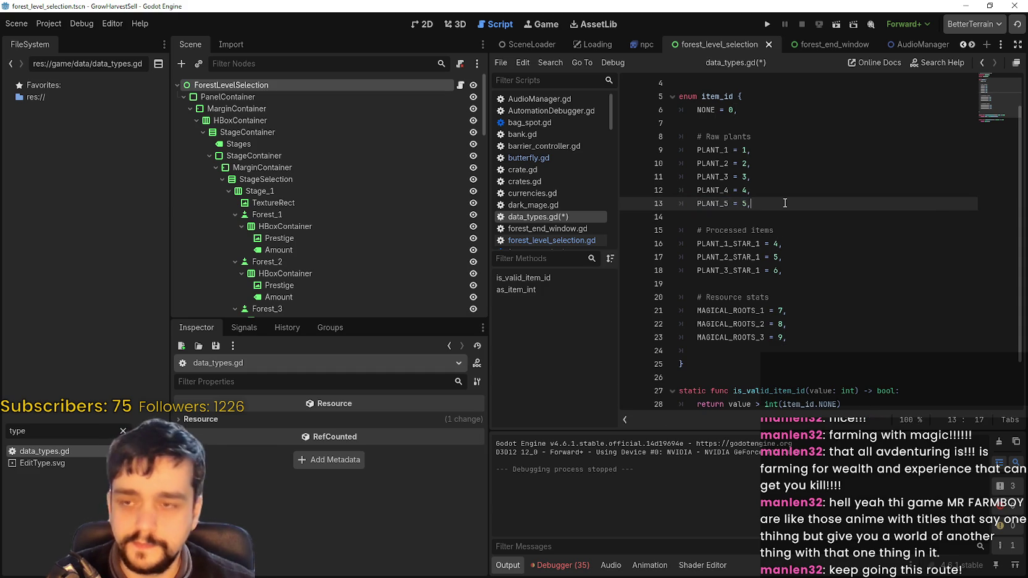
key(ctrl+shift+d)
key(Left)
key(Left)
key(Left)
key(BackSpace)
text(6 = )
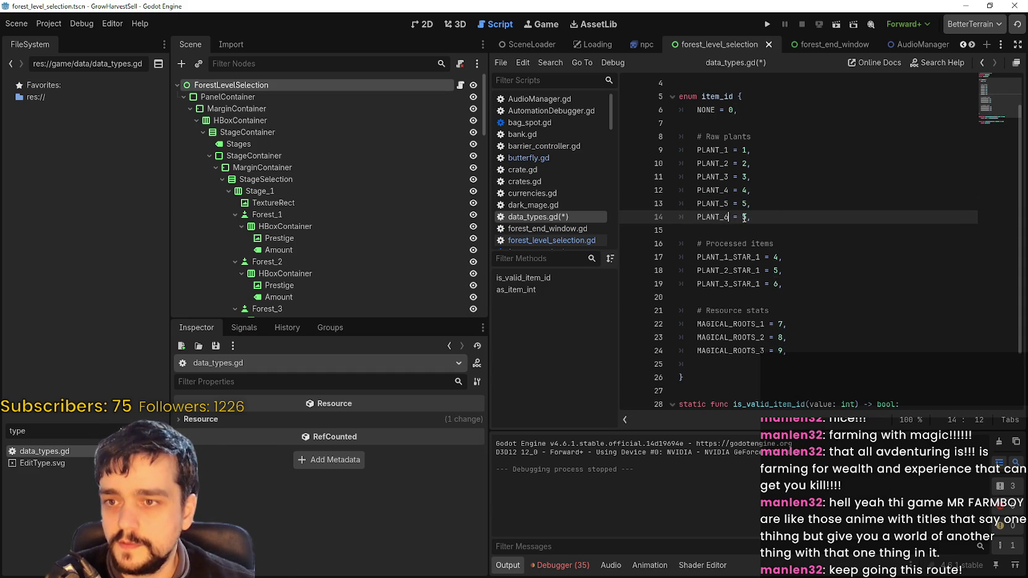
text(6)
key(End)
key(shift+Home)
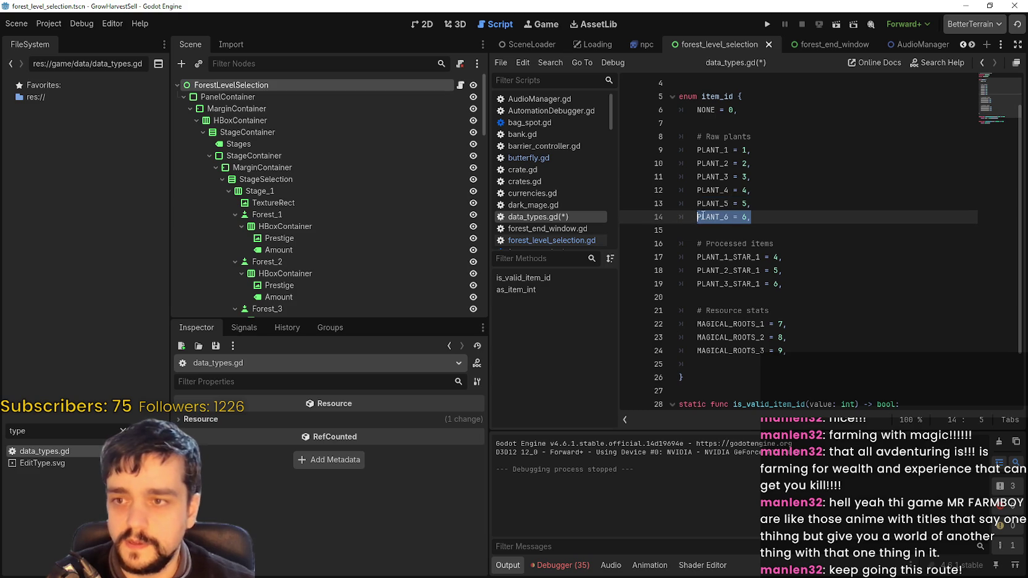
key(End)
key(ctrl+shift+d)
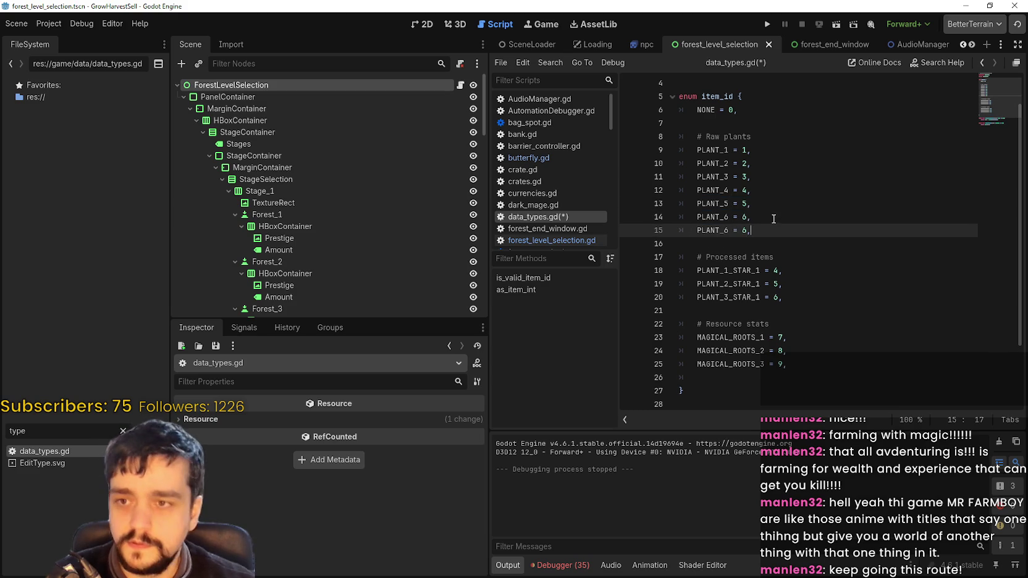
key(Left)
key(Left)
key(Left)
key(BackSpace)
text(7)
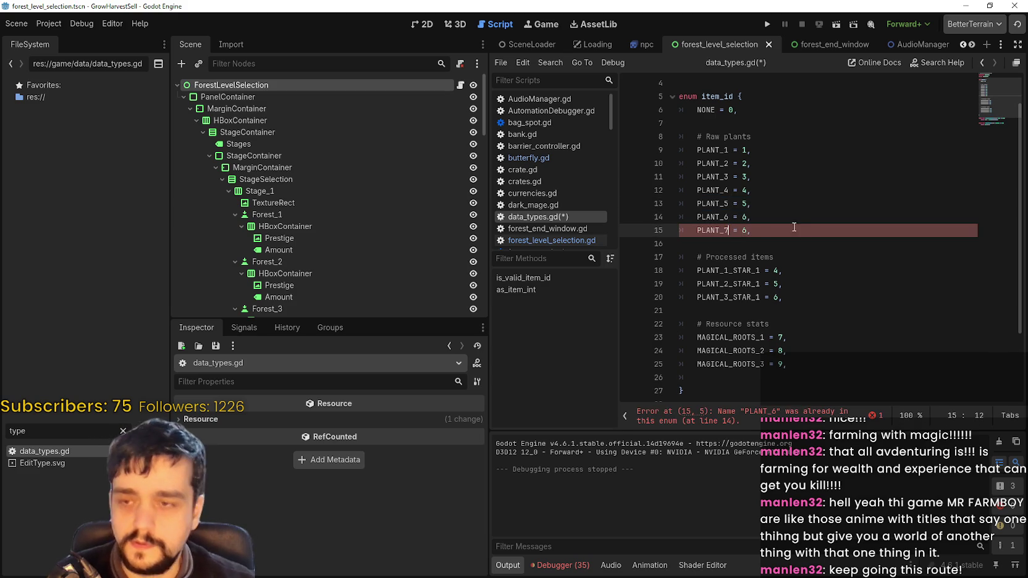
mouse_move(749, 230)
mouse_down()
mouse_move(674, 230)
mouse_move(782, 226)
mouse_up()
text(7)
Add PLANT_8 = 8, PLANT_9 = 9 and PLANT_10 = 10 as duplicated entries
key(ctrl+shift+d)
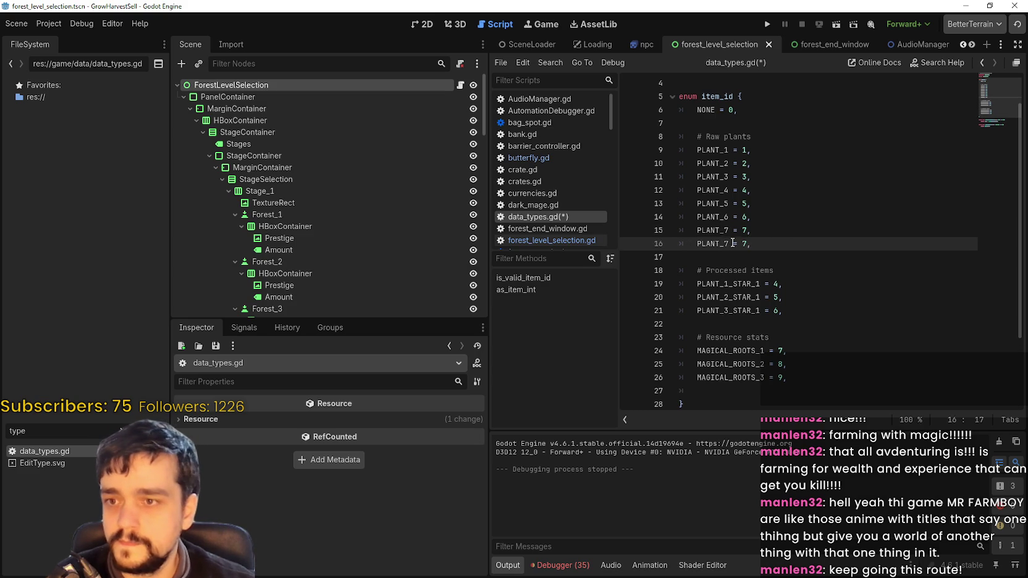
key(Left)
key(Delete)
text(8 = )
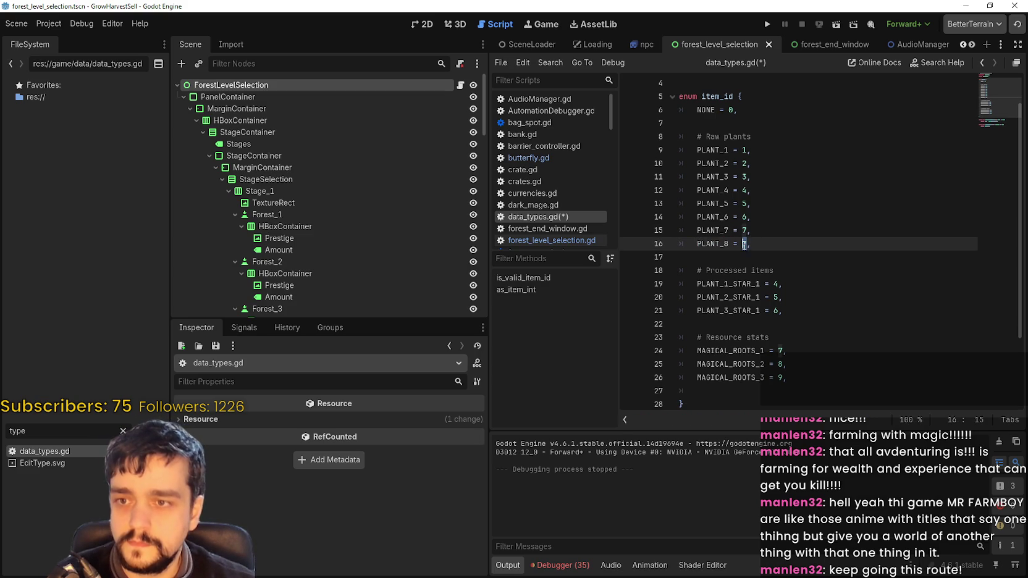
text(8)
drag(719, 249, 694, 249)
key(ctrl+c)
click(790, 245)
key(Return)
key(ctrl+v)
drag(729, 257, 725, 257)
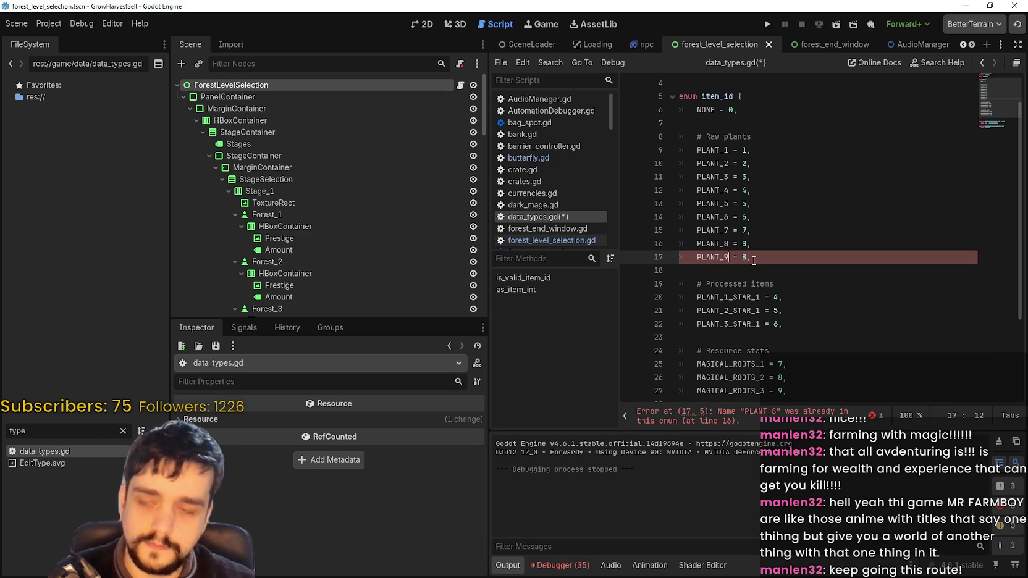
text(9)
double_click(744, 257)
text(9)
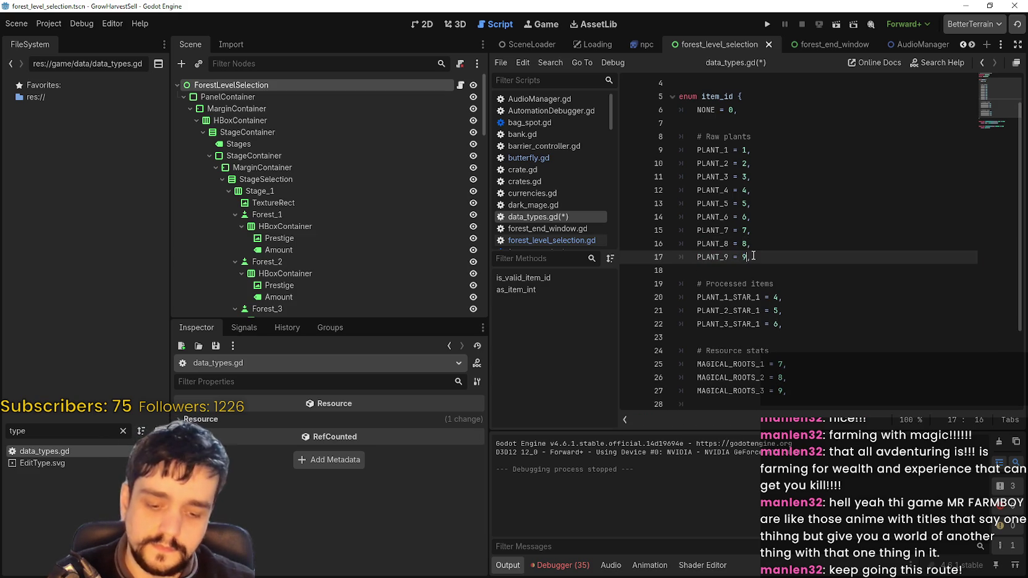
mouse_move(751, 257)
mouse_down()
mouse_move(679, 257)
mouse_move(697, 256)
mouse_up()
click(799, 252)
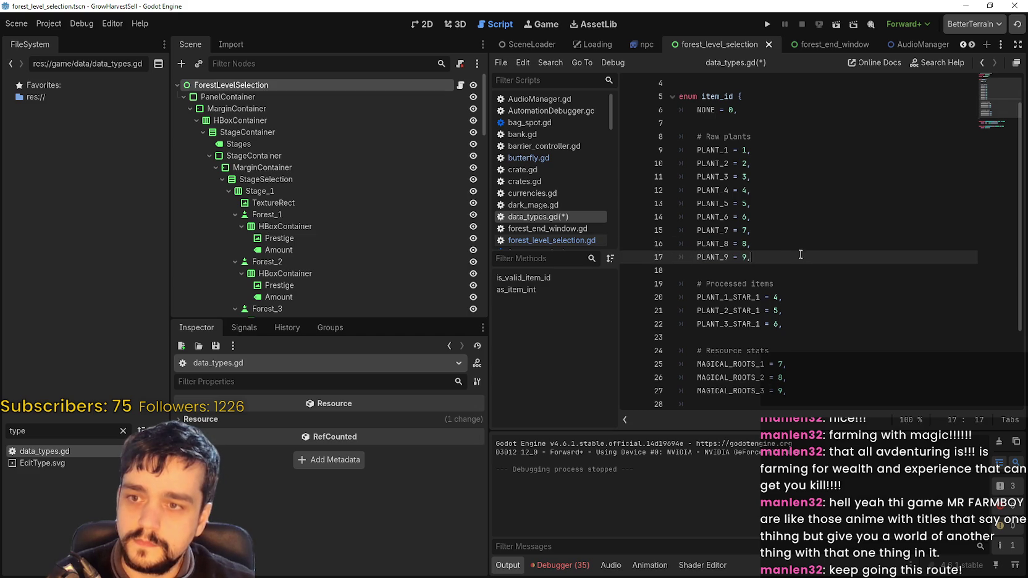
key(ctrl+shift+d)
click(730, 270)
key(BackSpace)
text(10 = 9,)
double_click(747, 270)
text(10)
Add PLANT_11 = 11 and PLANT_12 = 12 to complete the raw plants list
drag(761, 270, 704, 270)
click(857, 272)
key(ctrl+shift+d)
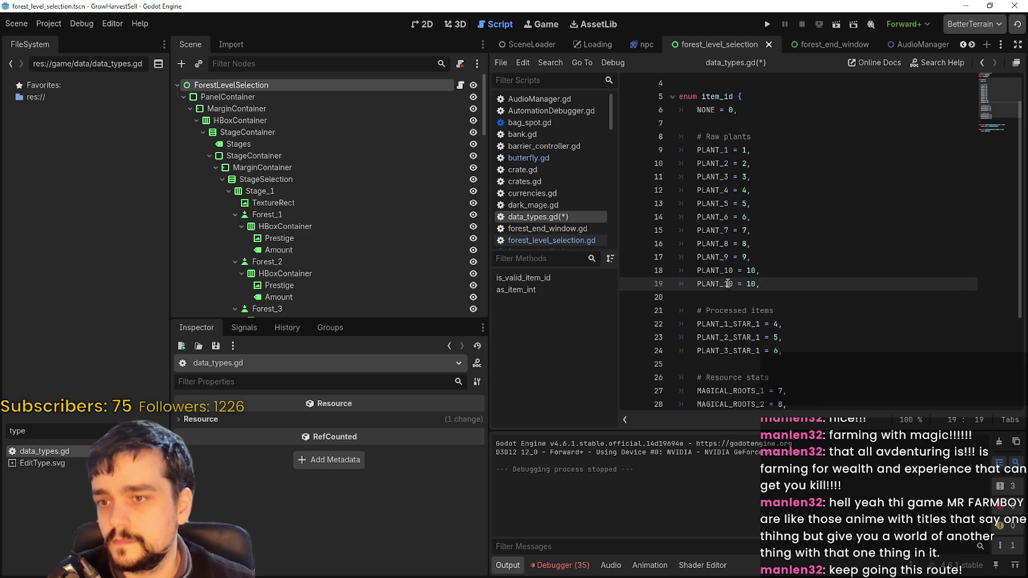
text(1)
key(Delete)
text(1)
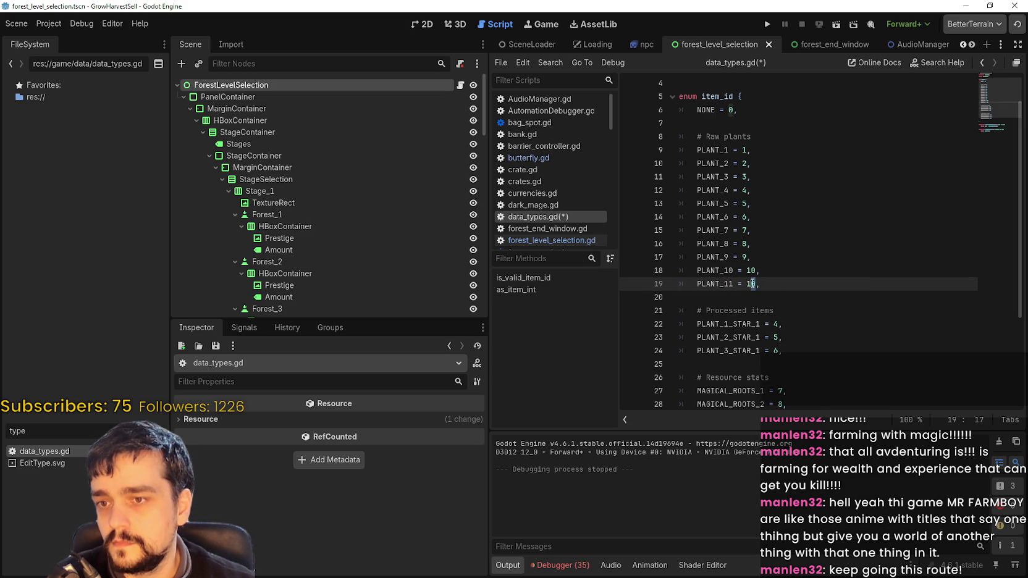
click(794, 287)
key(ctrl+shift+d)
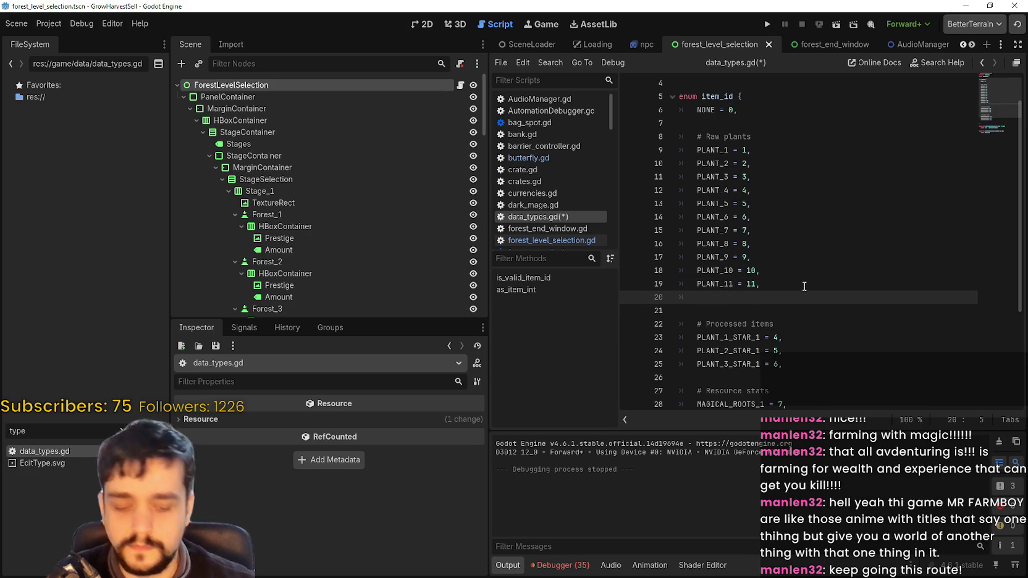
click(731, 296)
key(BackSpace)
text(2)
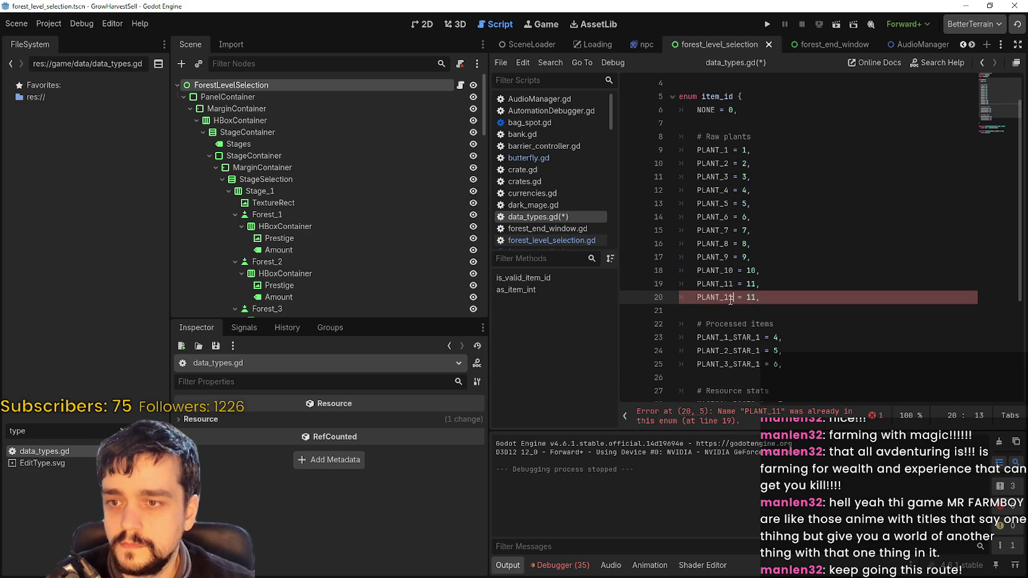
click(756, 297)
key(BackSpace)
text(2)
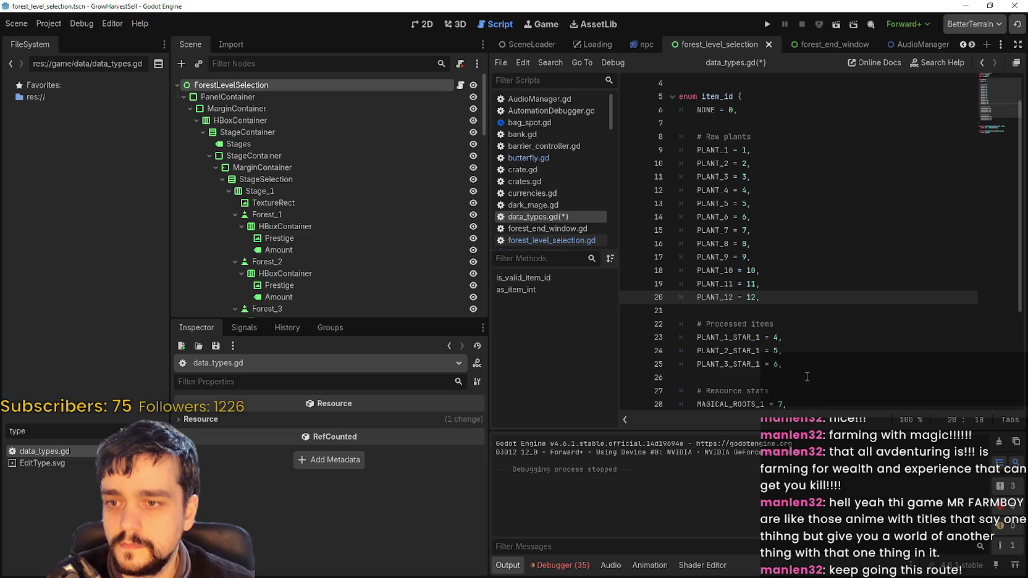
click(783, 364)
scroll(783, 364, down, 2)
Paste a copy of the three MAGICAL_ROOTS entries on the blank line below them
drag(783, 284, 663, 258)
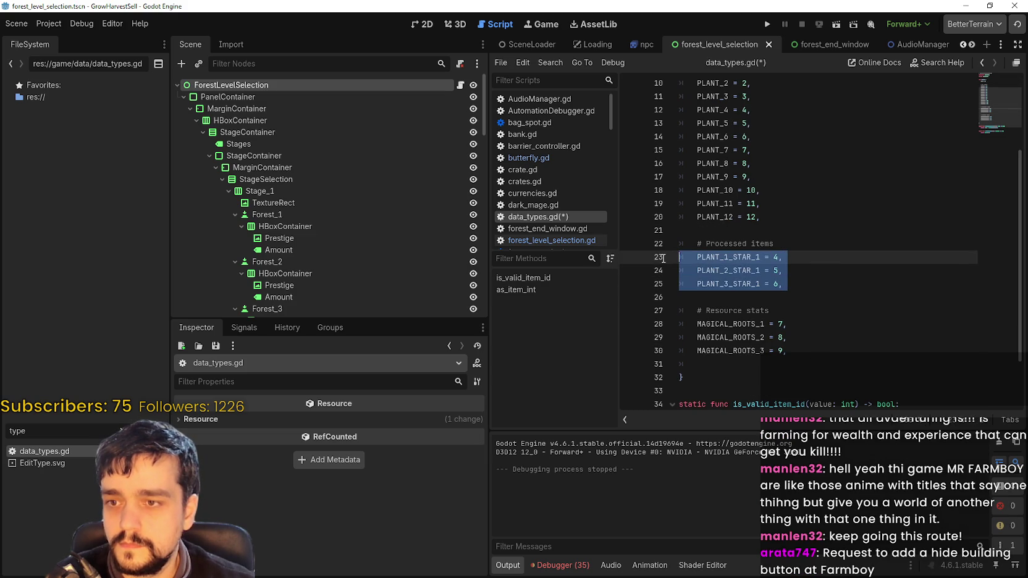
click(797, 364)
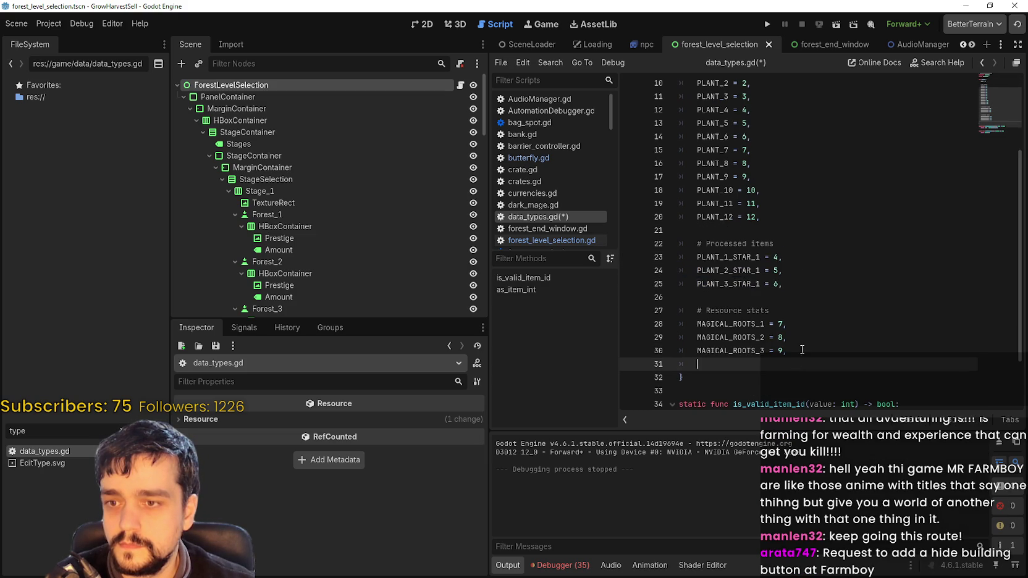
scroll(798, 364, down, 1)
click(806, 307)
drag(805, 304, 658, 279)
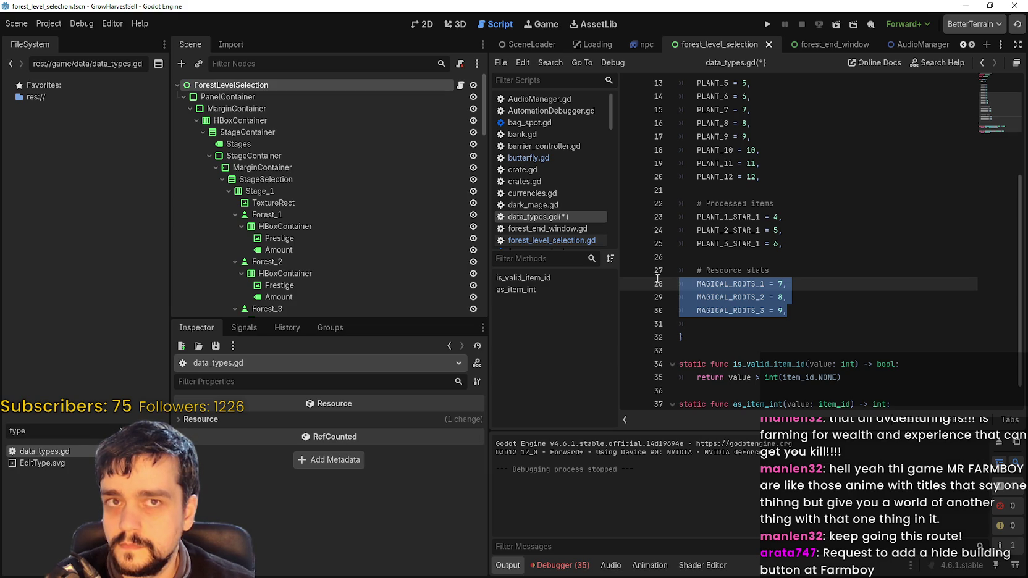
click(723, 316)
click(728, 336)
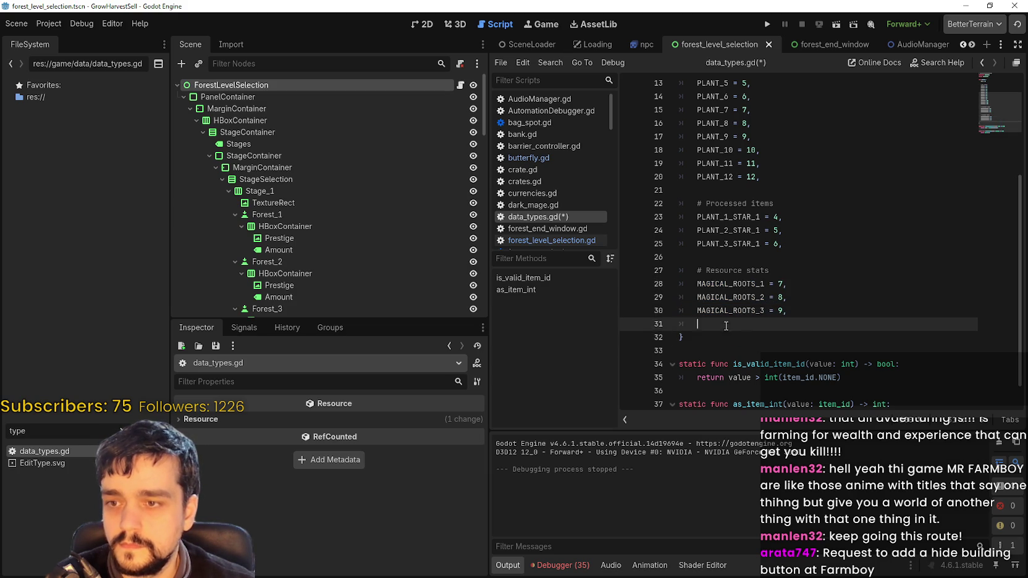
key(ctrl+v)
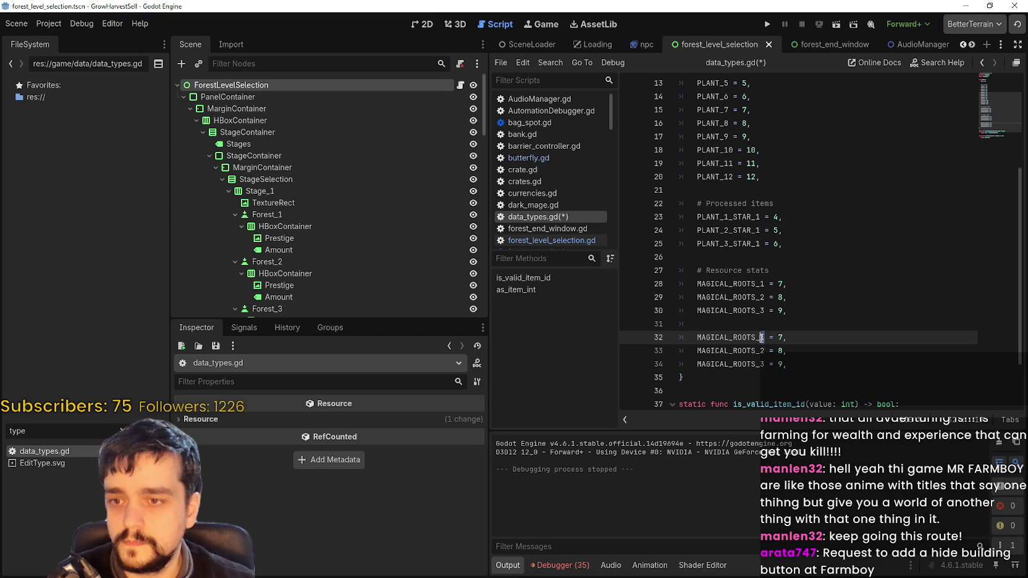
Rename the pasted entries to MAGICAL_MUSHROOMS_1, MAGICAL_MUSHROOMS_2 and MAGICAL_MUSHROOMS_3
click(726, 337)
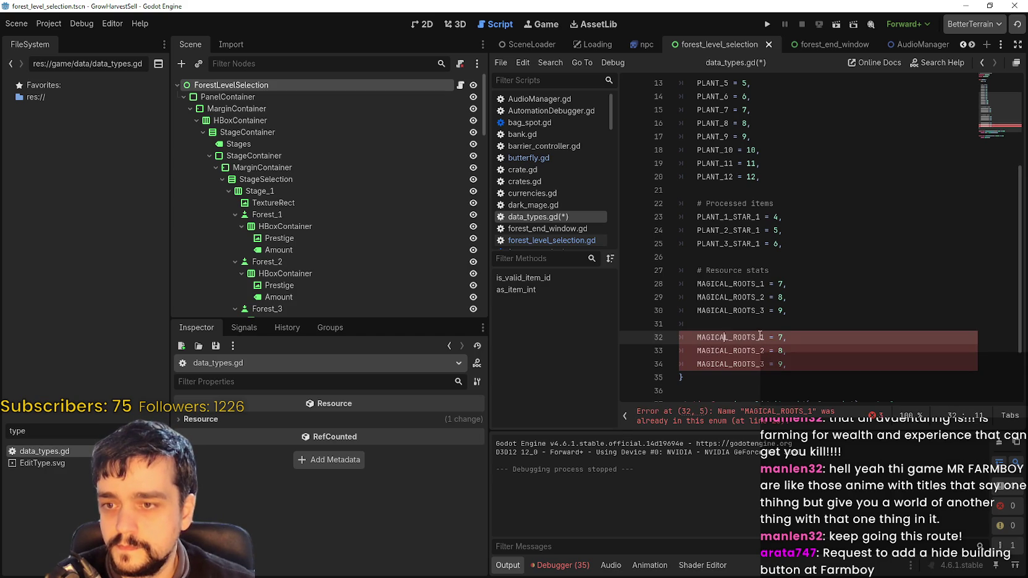
click(753, 336)
drag(739, 339, 733, 339)
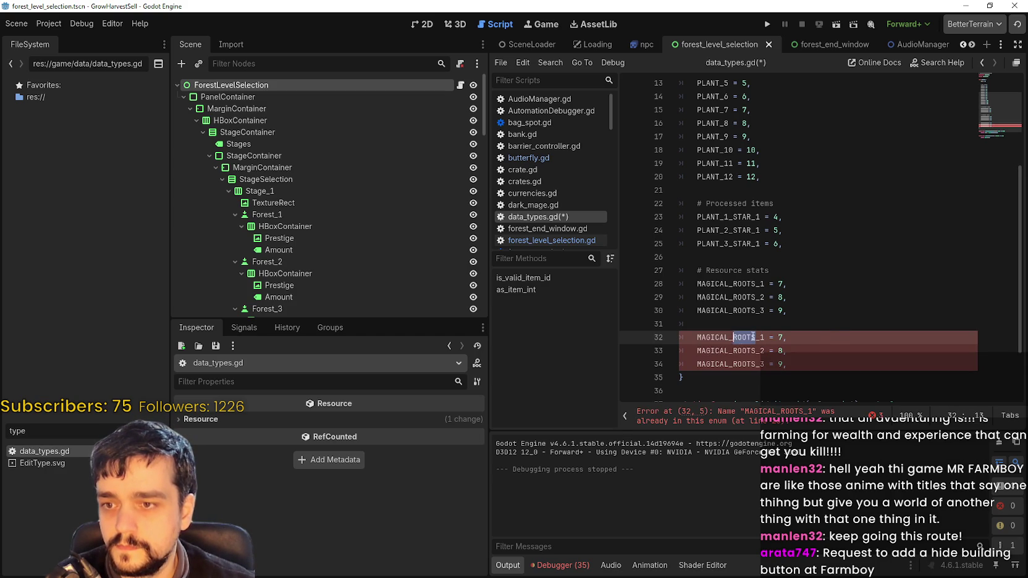
text(MUSH)
text(ROOMS)
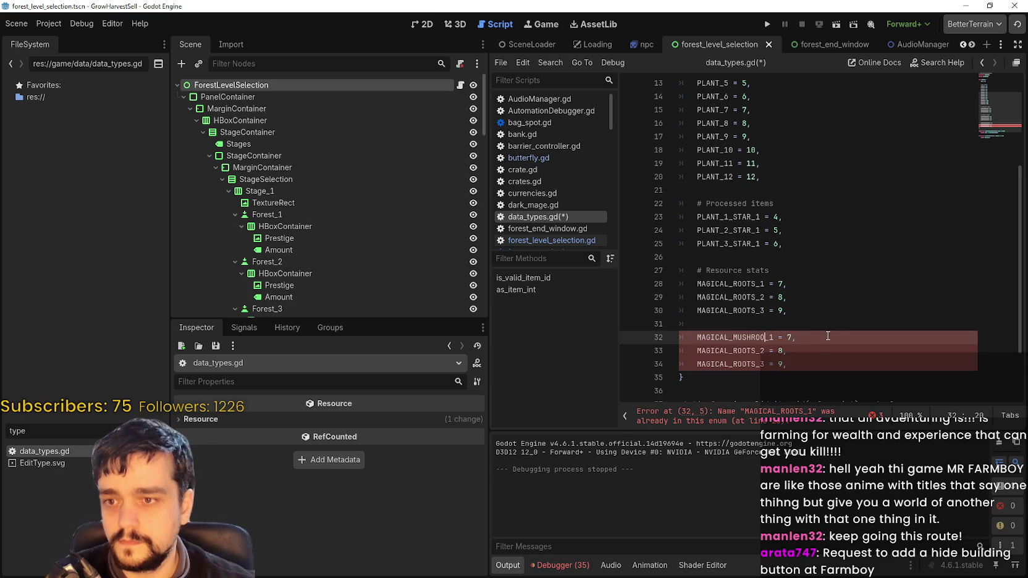
double_click(764, 337)
key(ctrl+c)
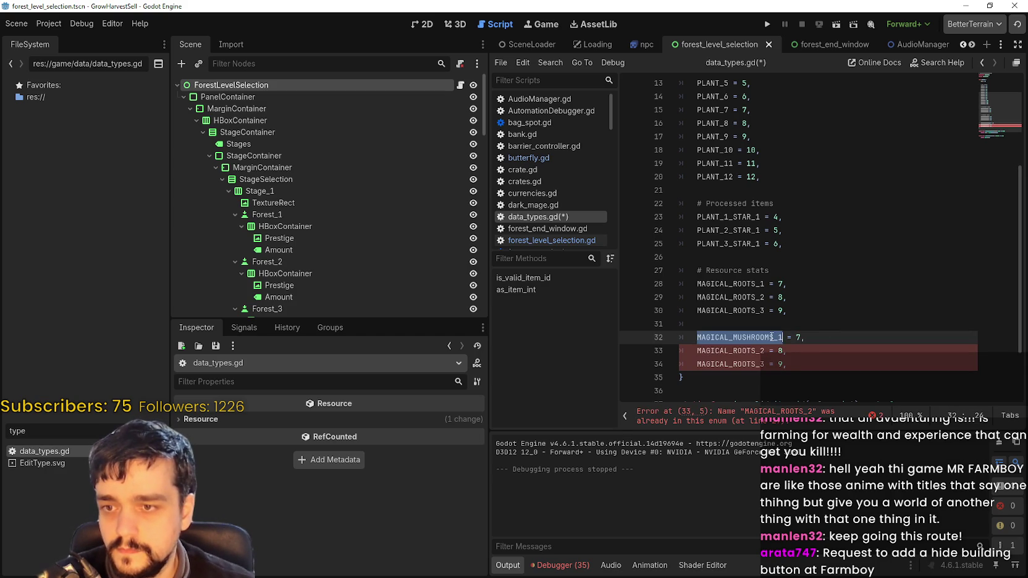
double_click(772, 350)
key(ctrl+v)
key(BackSpace)
text(2)
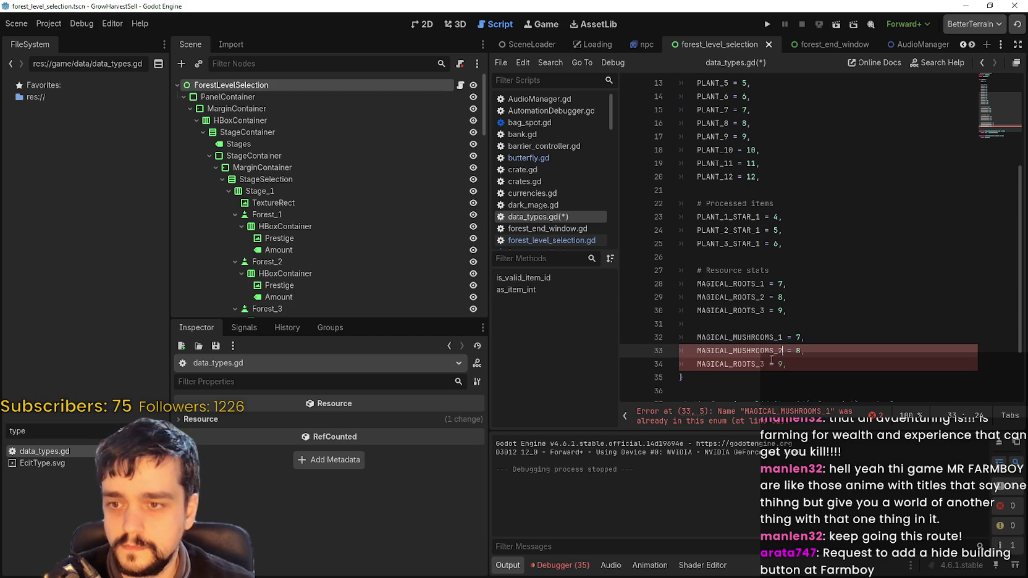
double_click(780, 364)
key(ctrl+v)
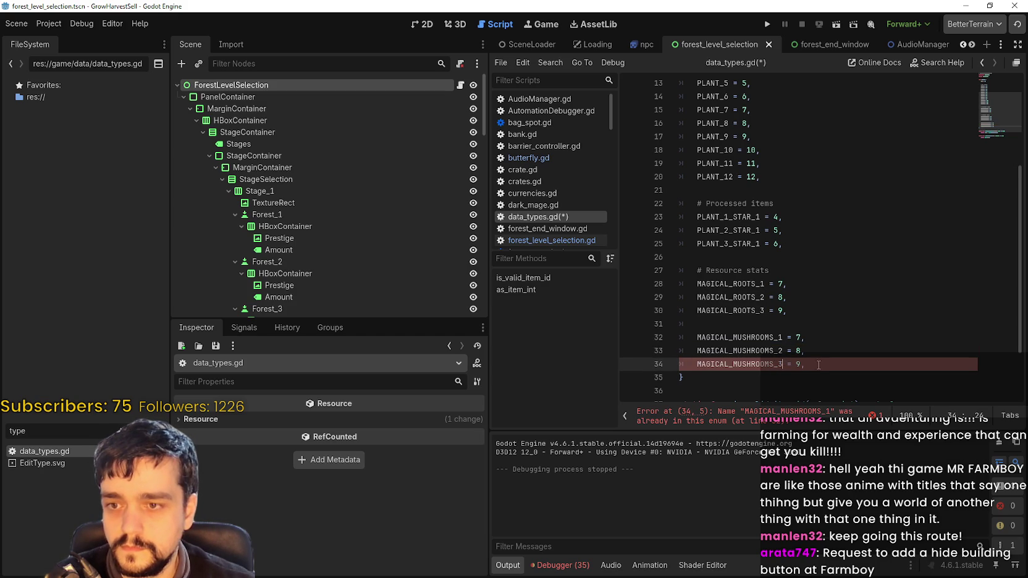
Delete the blank line above the mushroom entries and paste a duplicate of them beneath
mouse_move(809, 365)
mouse_down()
mouse_move(750, 365)
mouse_move(681, 341)
mouse_up()
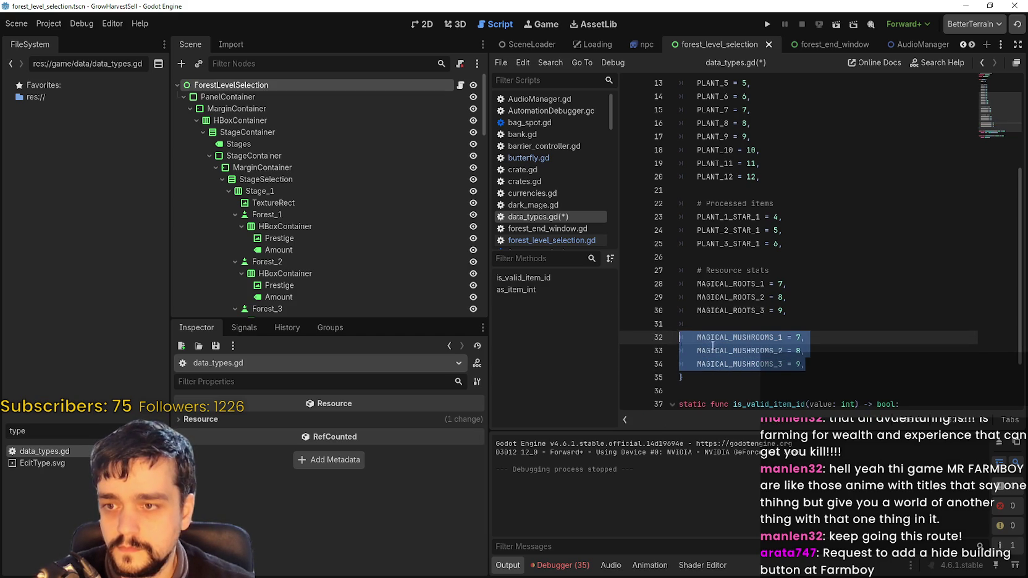
click(809, 367)
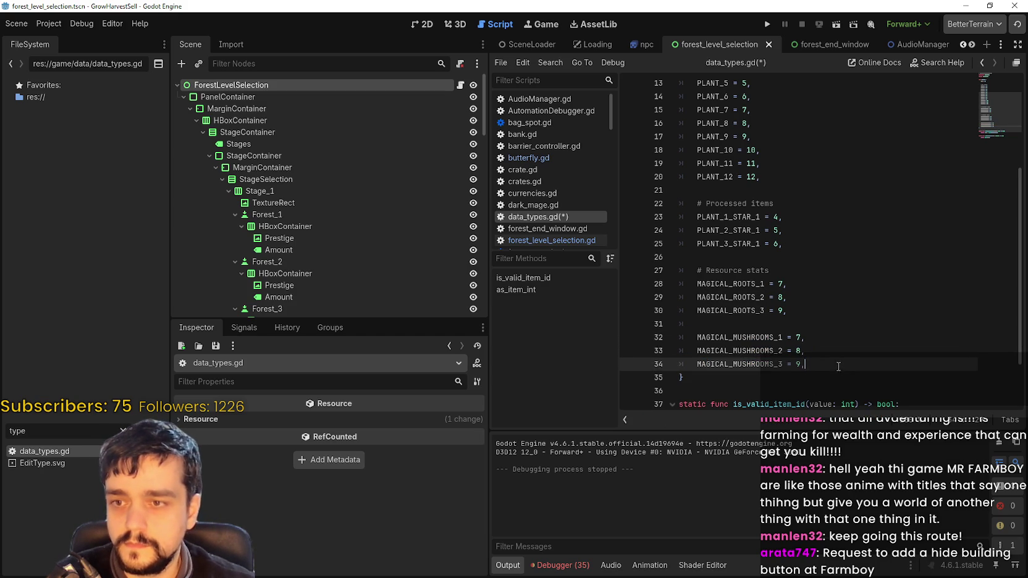
click(799, 325)
key(BackSpace)
click(839, 351)
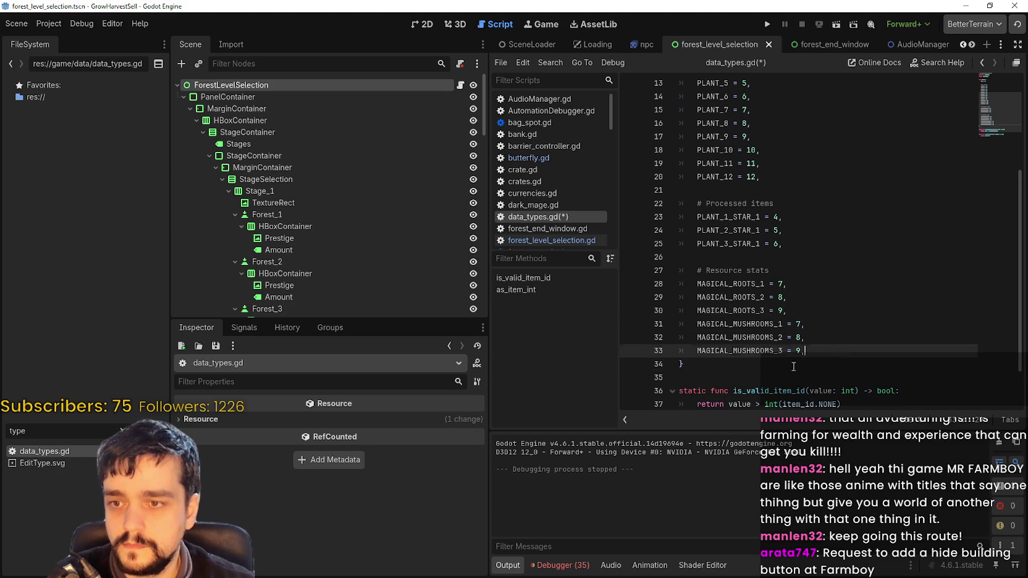
key(Return)
key(ctrl+v)
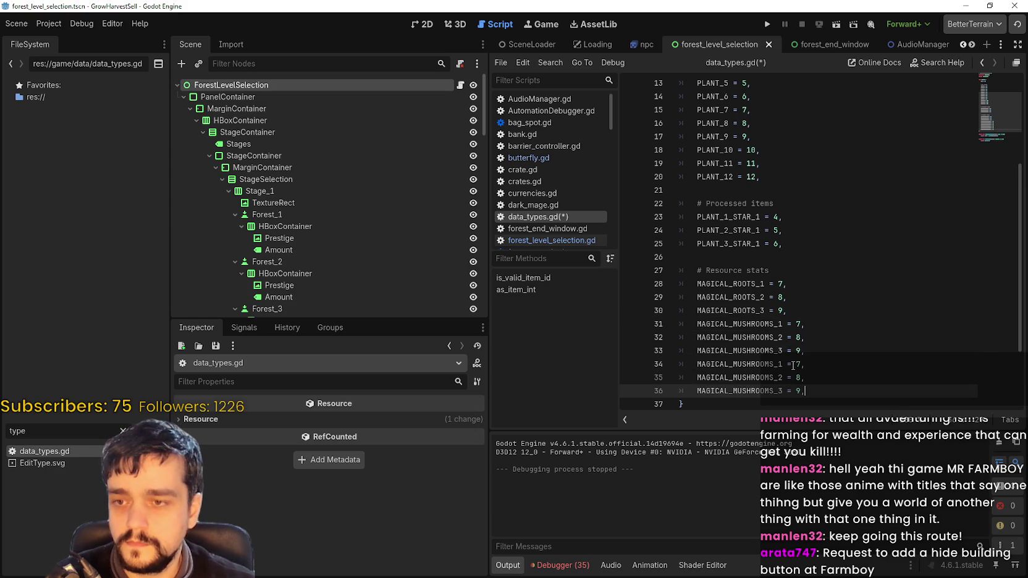
drag(773, 365, 732, 364)
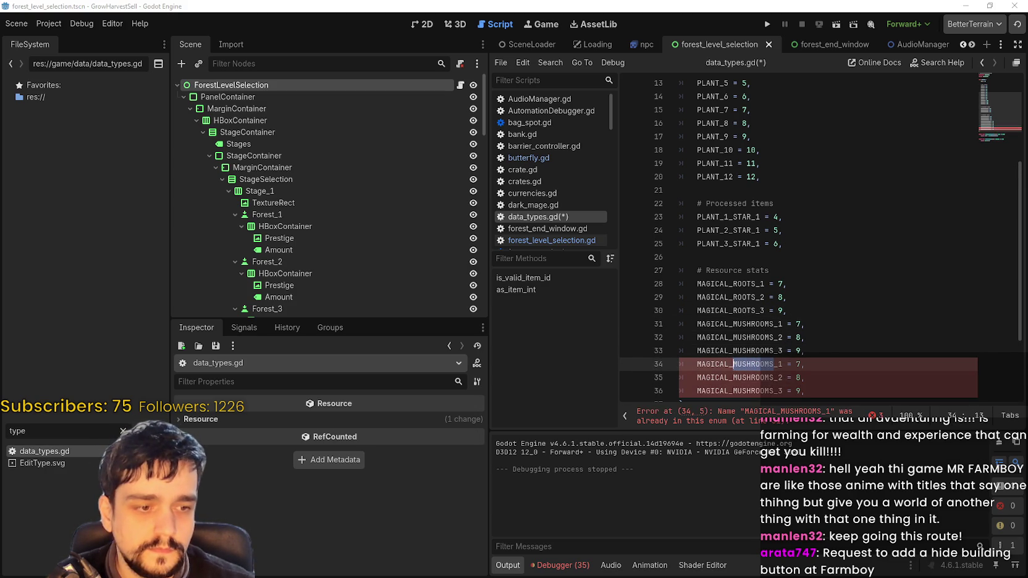
key(alt+Tab)
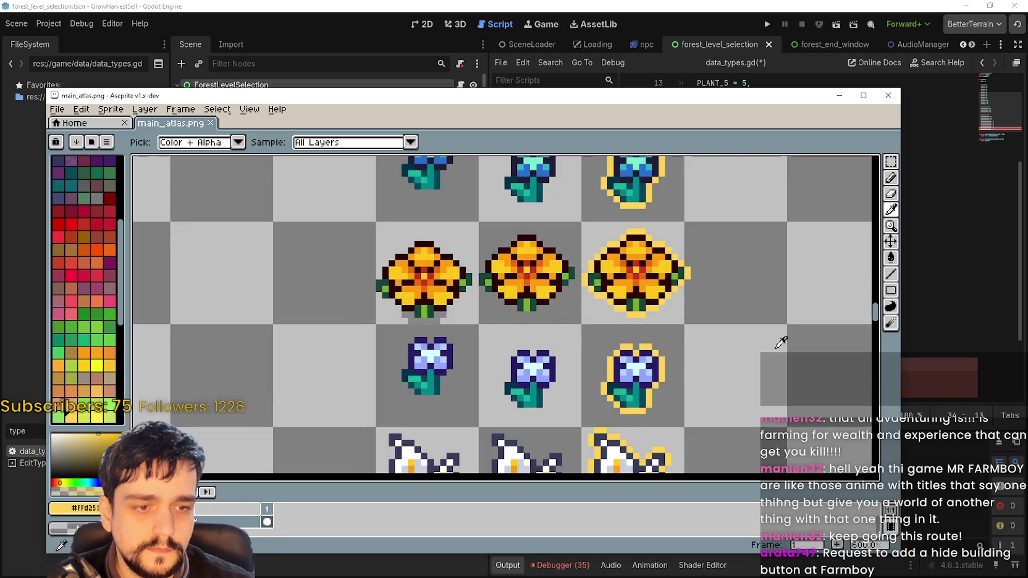
Look over the Forest and Cave sections of main_atlas.png in Aseprite
scroll(658, 312, down, 3)
scroll(657, 312, up, 3)
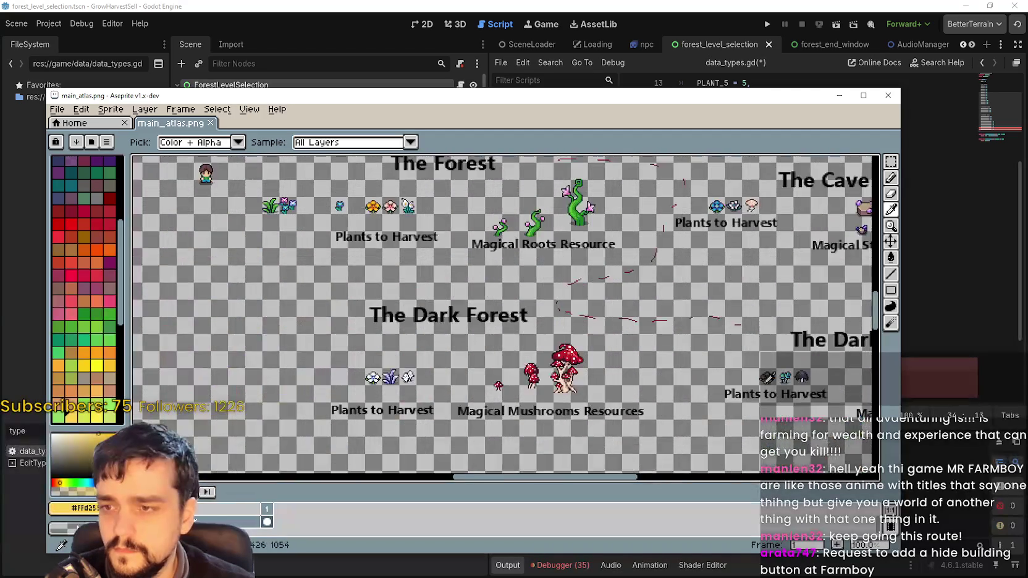
mouse_move(604, 367)
mouse_down()
mouse_move(548, 365)
mouse_move(543, 395)
mouse_up()
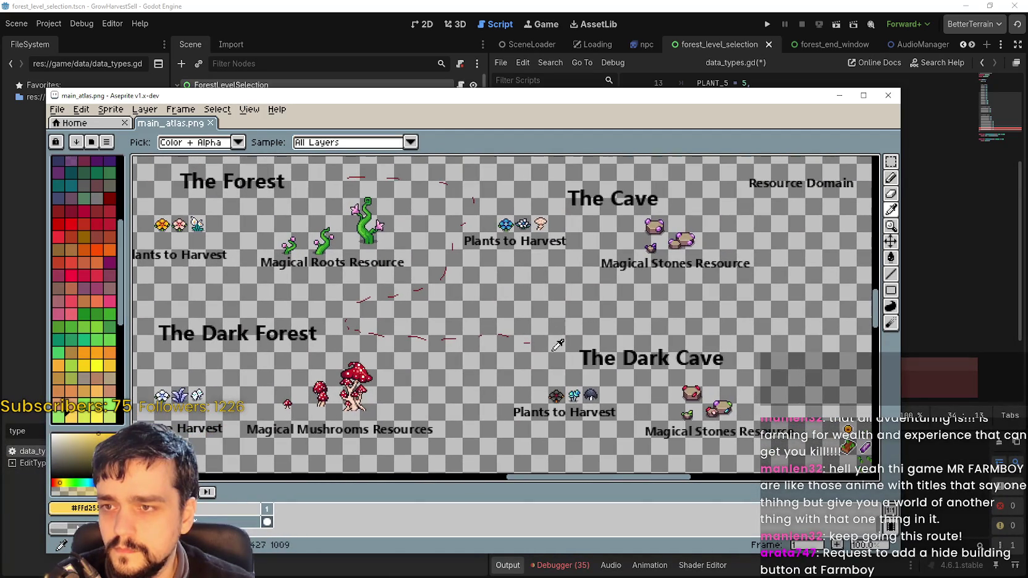
key(alt+Tab)
Rename the first copied mushroom entry on line 34 to MAGICAL_CRYSTALS_1
scroll(736, 375, down, 1)
click(773, 324)
mouse_move(774, 325)
mouse_down()
mouse_move(724, 324)
mouse_move(734, 324)
mouse_up()
text(Croy)
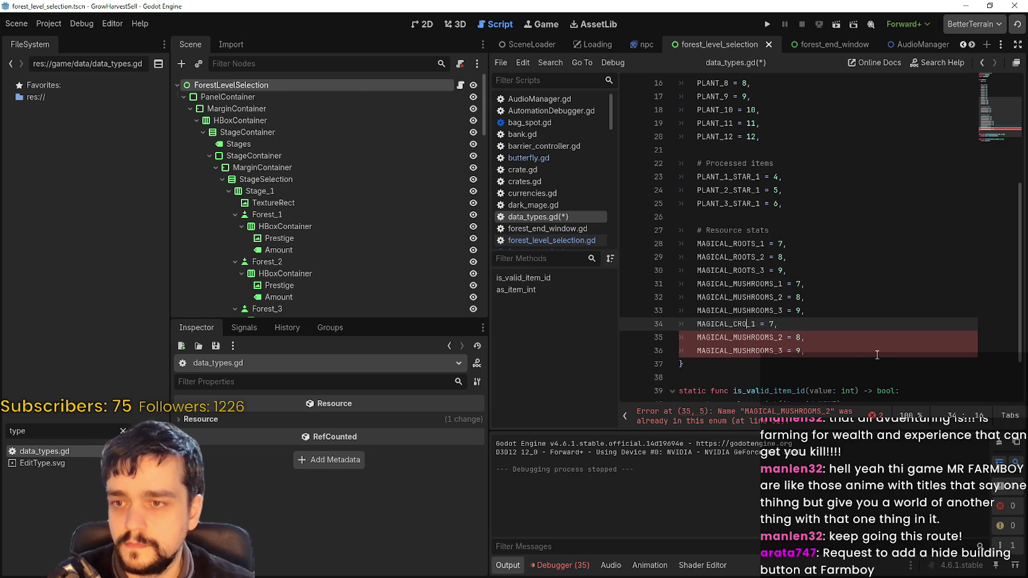
double_click(779, 322)
click(757, 321)
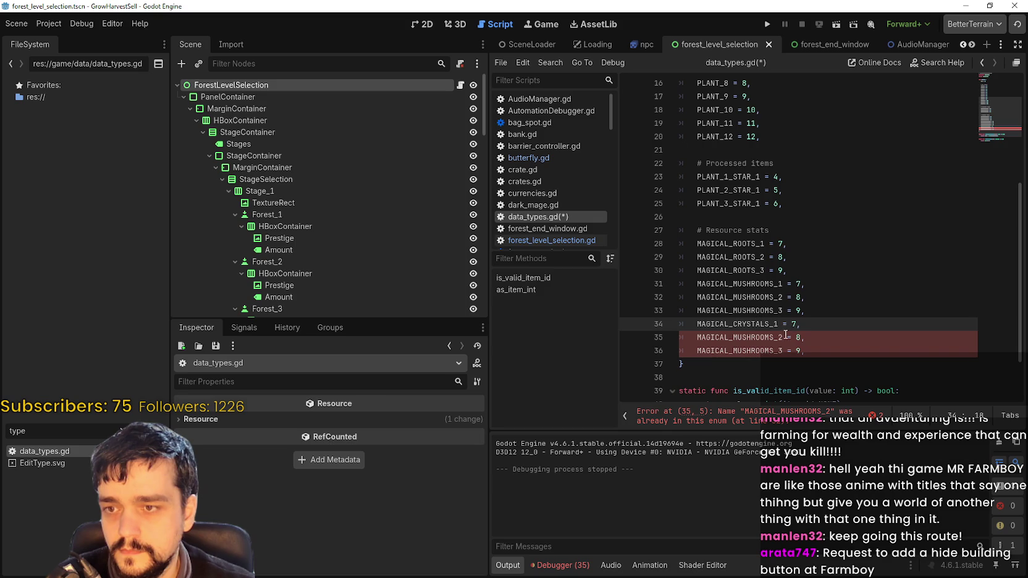
Pan main_atlas.png in Aseprite to check the Magical Stones resource names
key(alt+Tab)
scroll(678, 299, down, 3)
scroll(609, 291, up, 3)
scroll(610, 291, right, 5)
scroll(525, 235, down, 3)
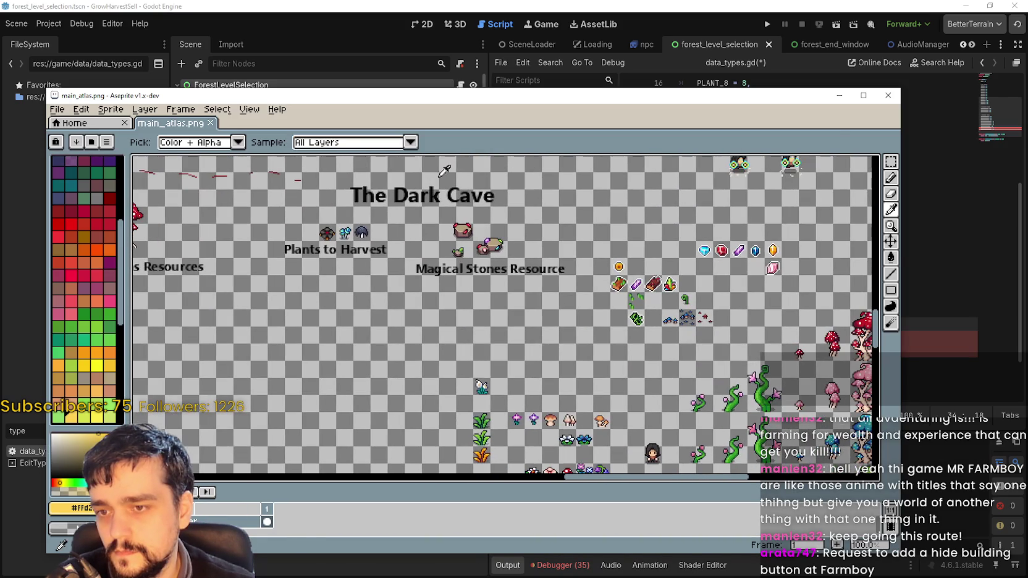
scroll(648, 290, up, 2)
drag(685, 274, 616, 282)
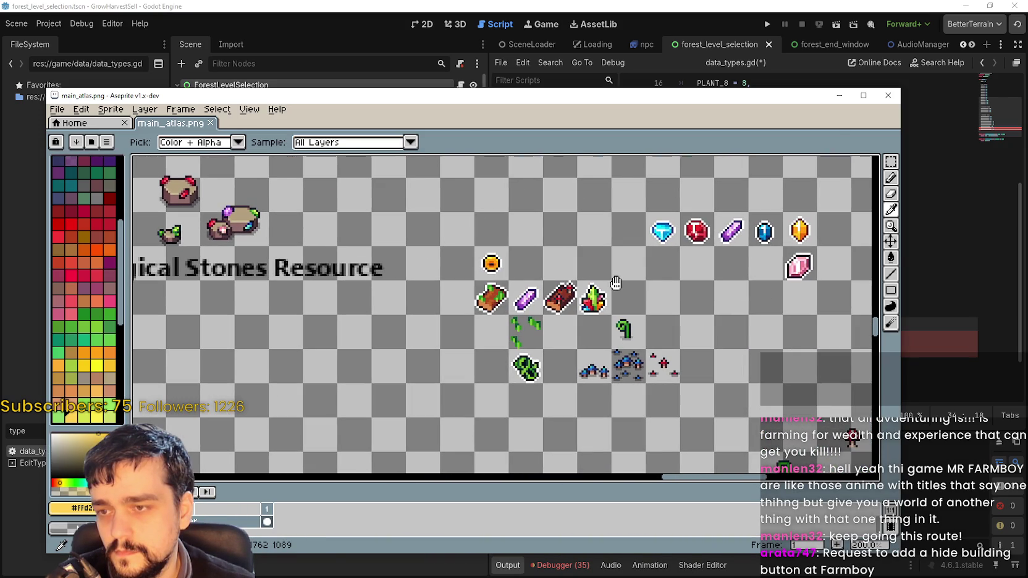
scroll(615, 282, up, 5)
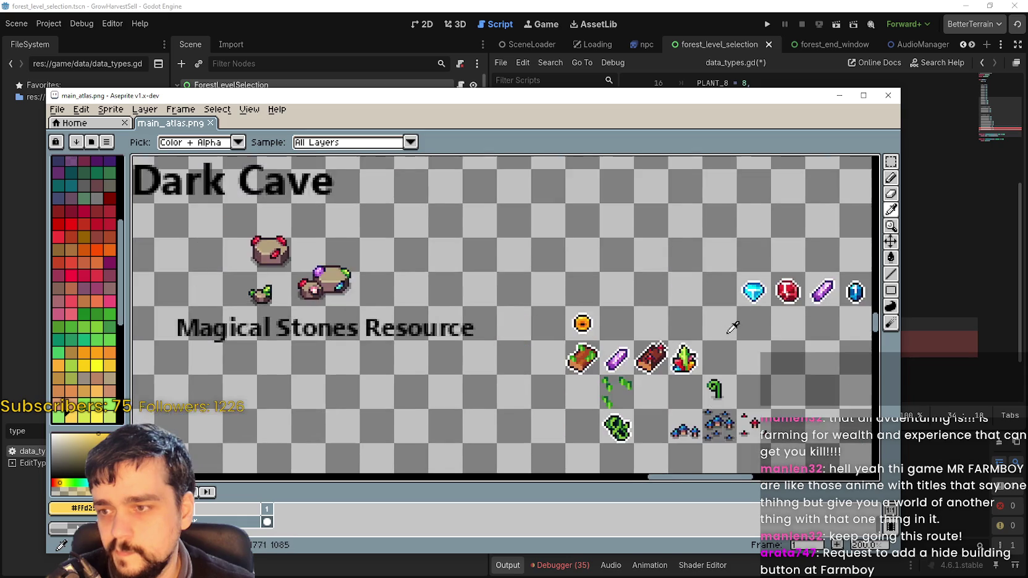
scroll(334, 188, down, 5)
scroll(334, 188, down, 3)
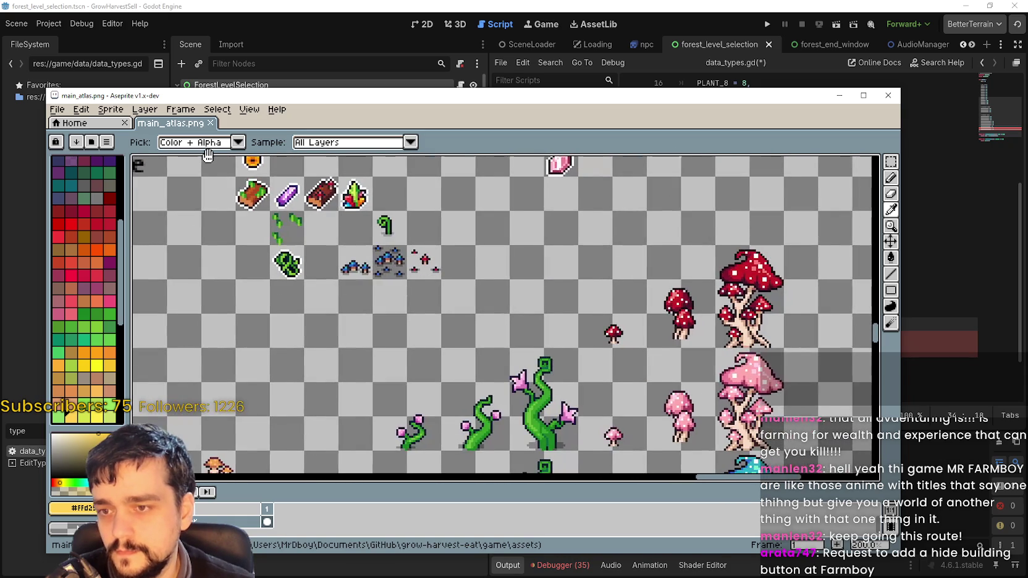
scroll(562, 390, up, 6)
key(alt+Tab)
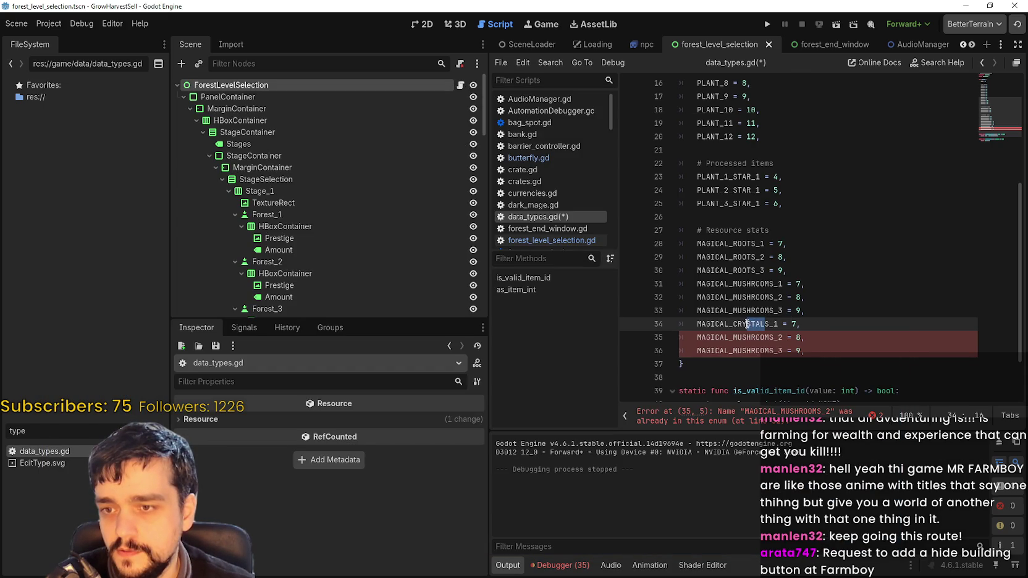
Rename the entries on lines 34–36 to MAGICAL_STONES_1, MAGICAL_STONES_2 and MAGICAL_STONES_3
drag(769, 322, 733, 321)
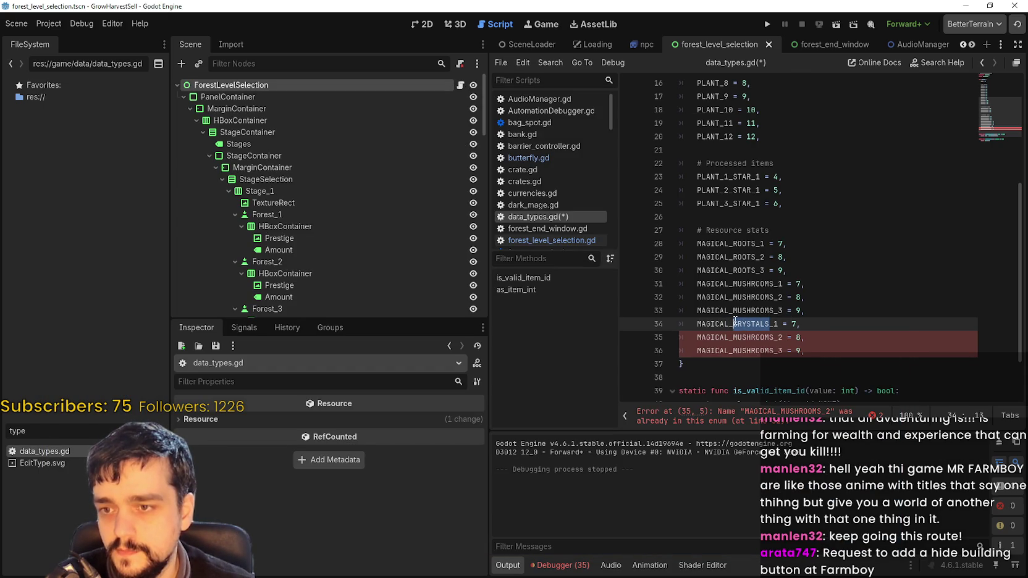
text(STONES)
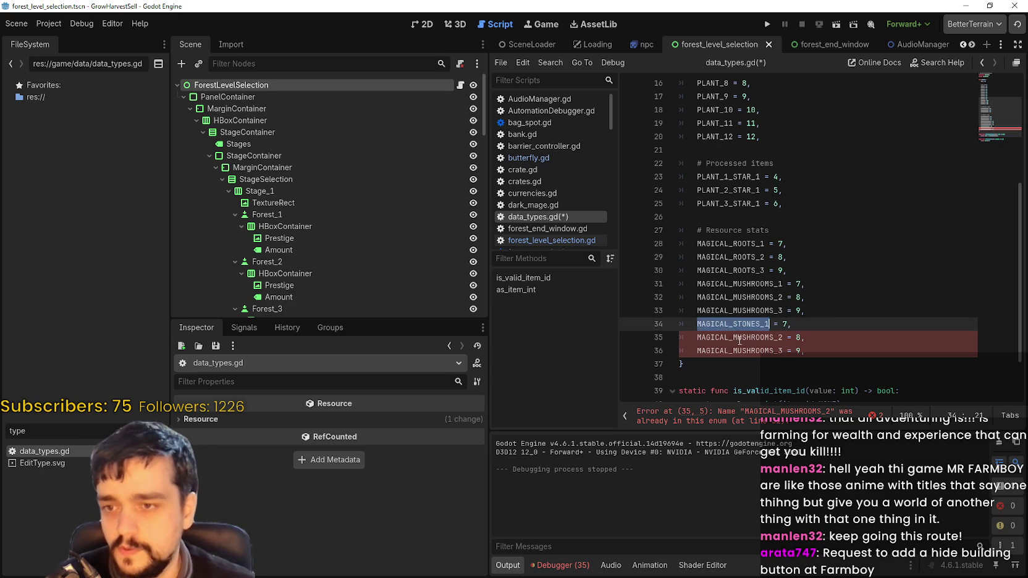
double_click(767, 337)
text(MAGICAL_STONES_2)
double_click(772, 350)
text(MAGICAL_STONES_1)
key(shift+Left)
text(3)
Duplicate the three stones lines below themselves as lines 37–39
drag(793, 351, 678, 328)
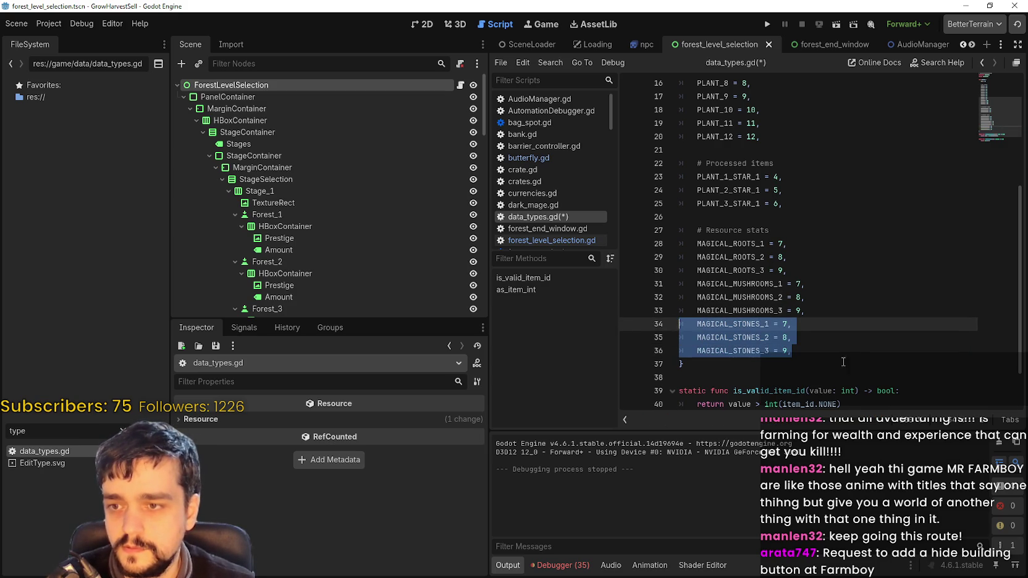
key(ctrl+c)
click(803, 351)
key(Return)
key(ctrl+v)
Rename the copies on lines 37 and 38 to MAGICAL_CRYSTALS_1 and MAGICAL_CRYSTALS_2
double_click(751, 364)
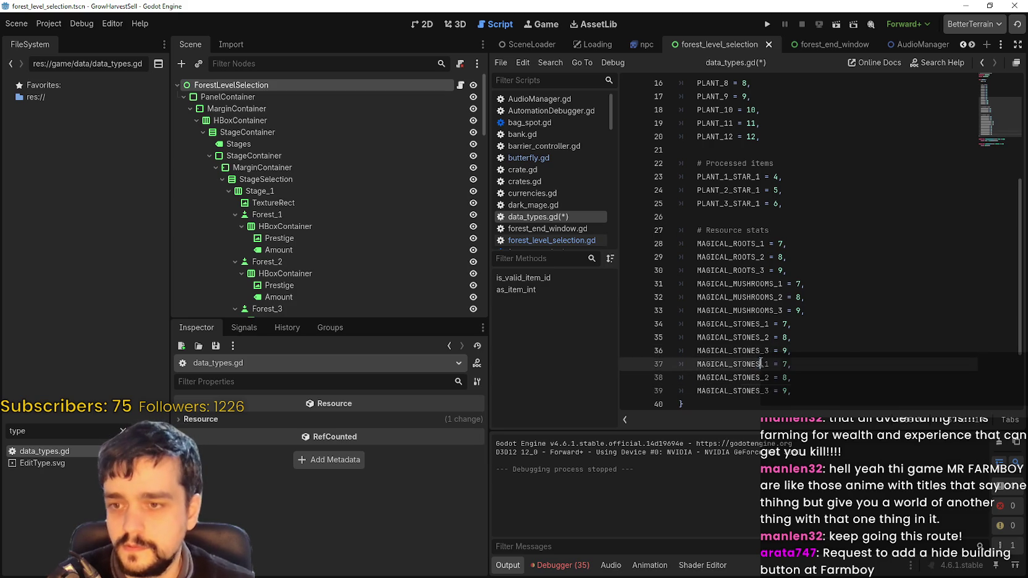
text(C)
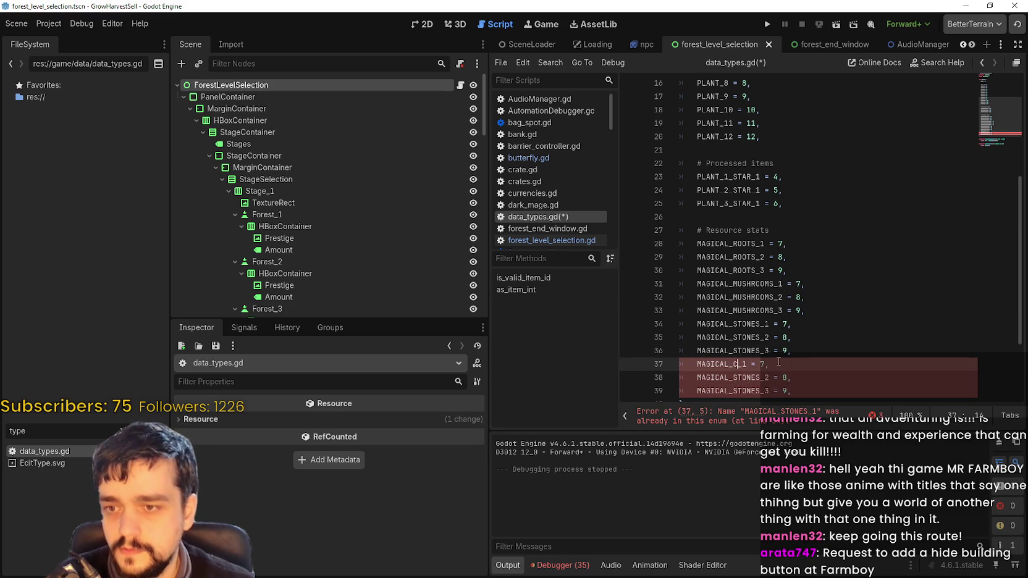
text(RYSTALS)
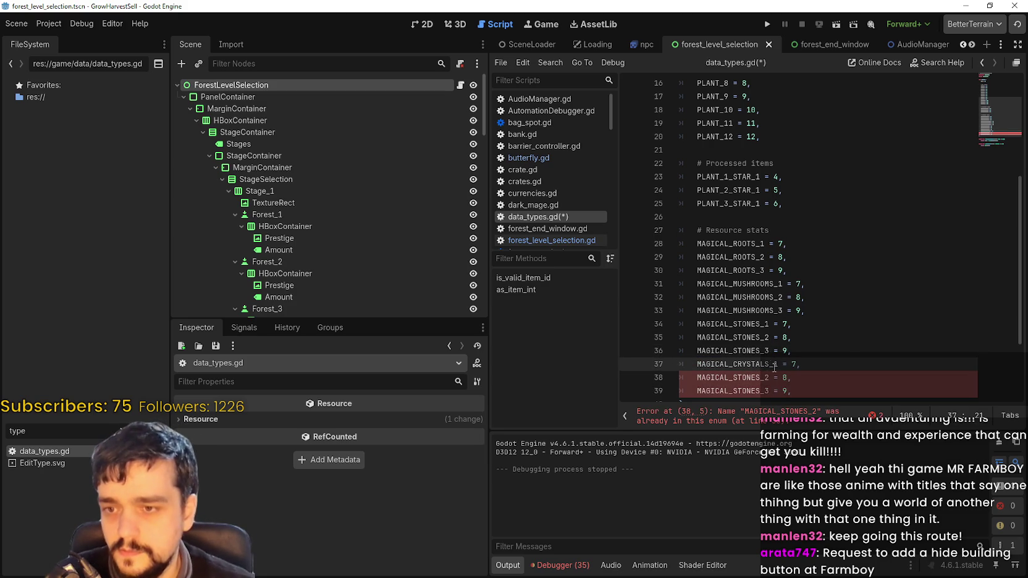
double_click(758, 365)
key(ctrl+c)
double_click(744, 377)
key(ctrl+v)
key(BackSpace)
text(2)
key(BackSpace)
text(2)
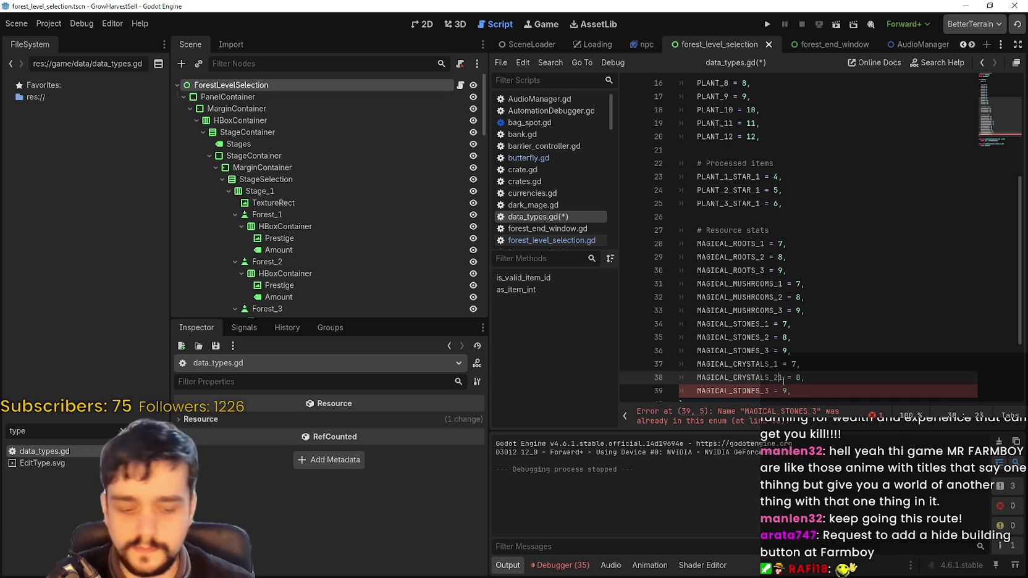
Rename the copy on line 39 to MAGICAL_CRYSTALS_3
double_click(760, 391)
key(ctrl+v)
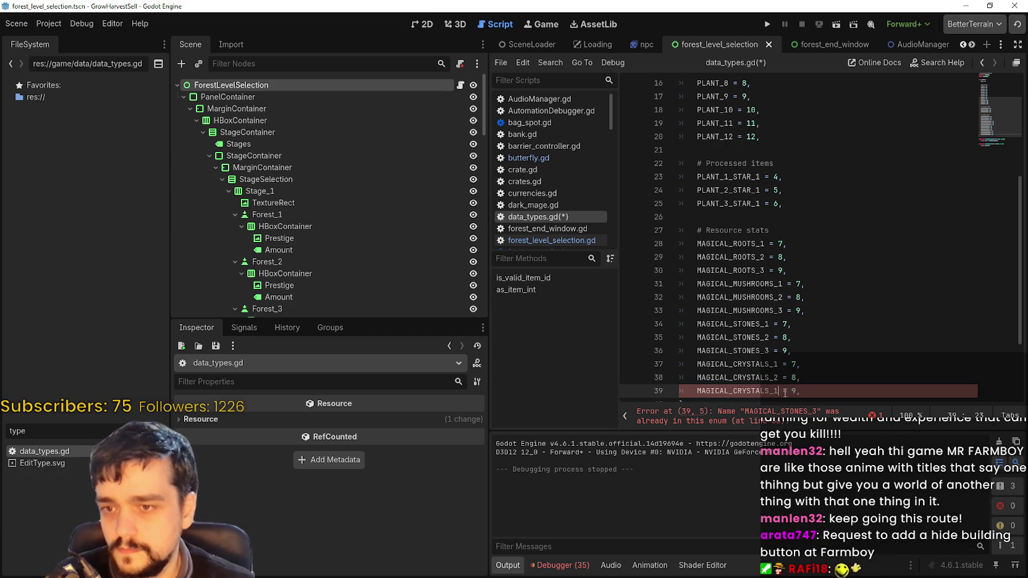
key(BackSpace)
text(3)
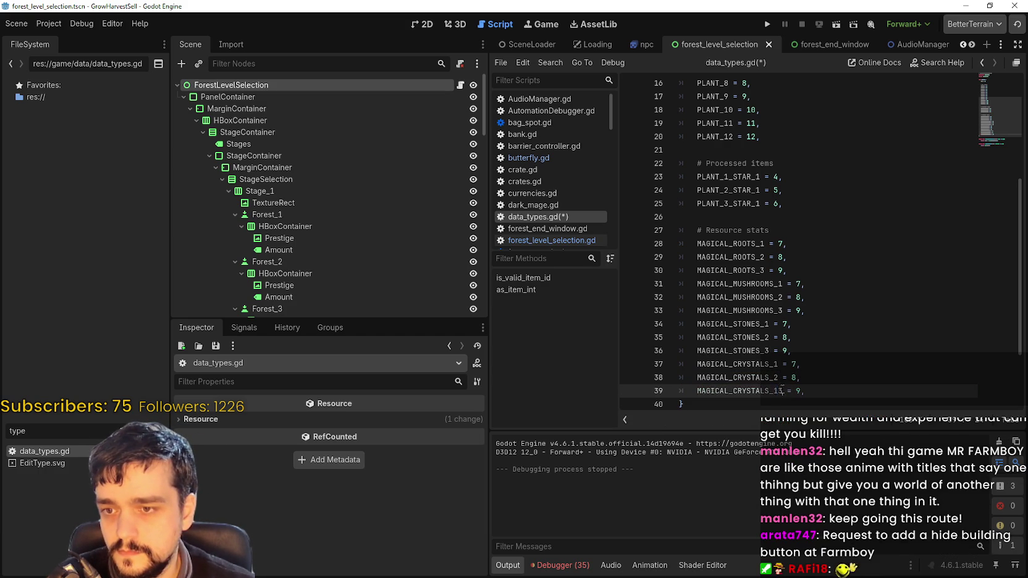
click(813, 389)
scroll(843, 309, down, 1)
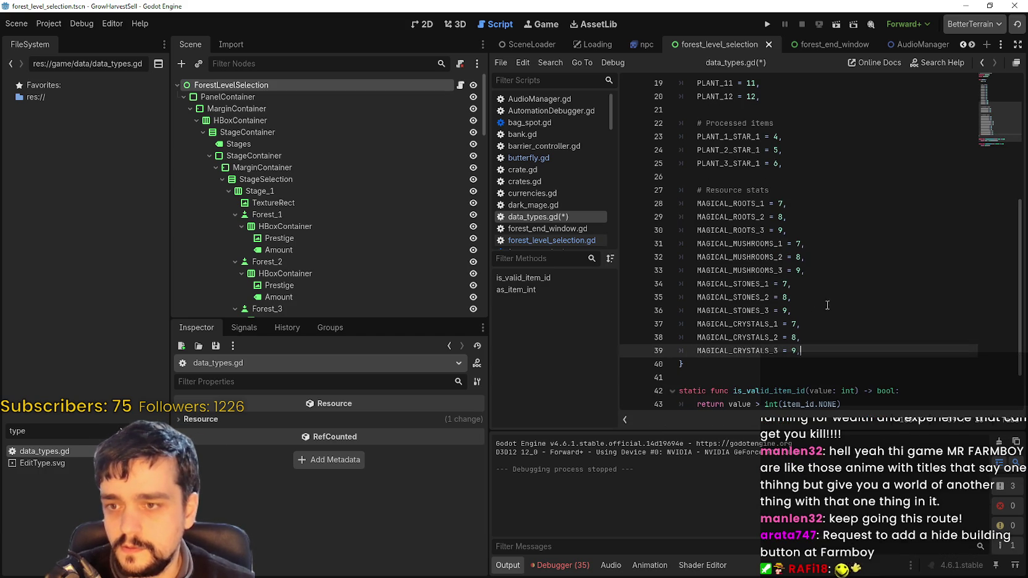
Move the three MAGICAL_MUSHROOMS lines to sit right after the MAGICAL_STONES entries
drag(816, 266, 648, 241)
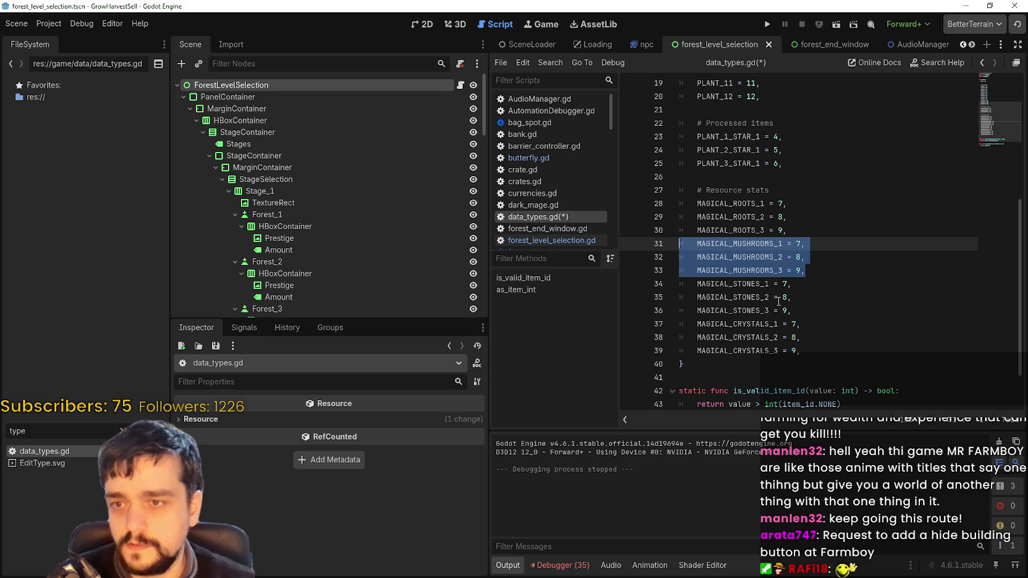
key(BackSpace)
key(BackSpace)
click(817, 271)
key(Return)
drag(697, 284, 653, 284)
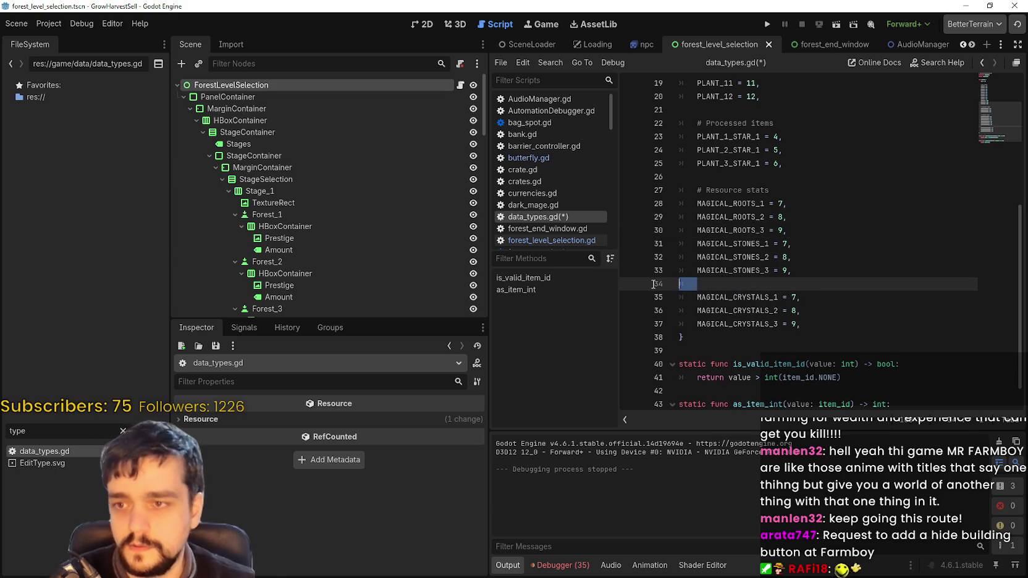
key(ctrl+v)
click(831, 350)
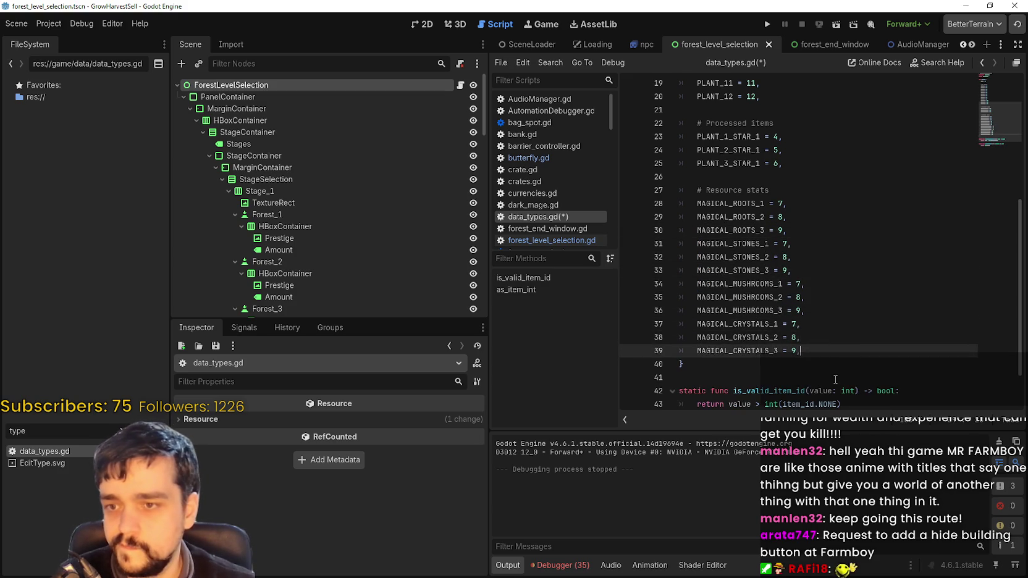
key(ctrl+z)
key(ctrl+z)
key(ctrl+z)
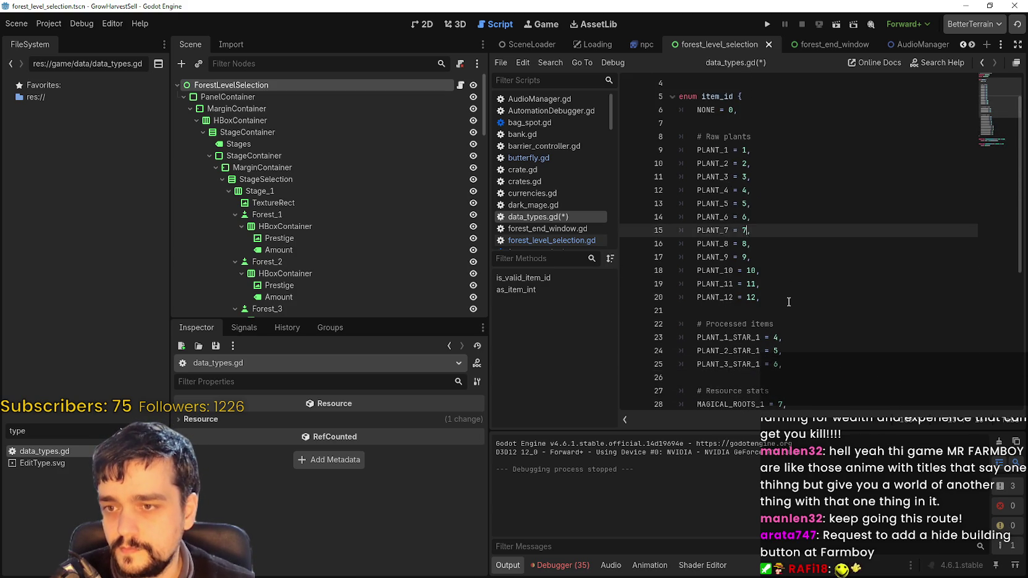
Cut the # Processed items block out from above the resource stats
scroll(789, 302, down, 2)
click(791, 272)
click(803, 284)
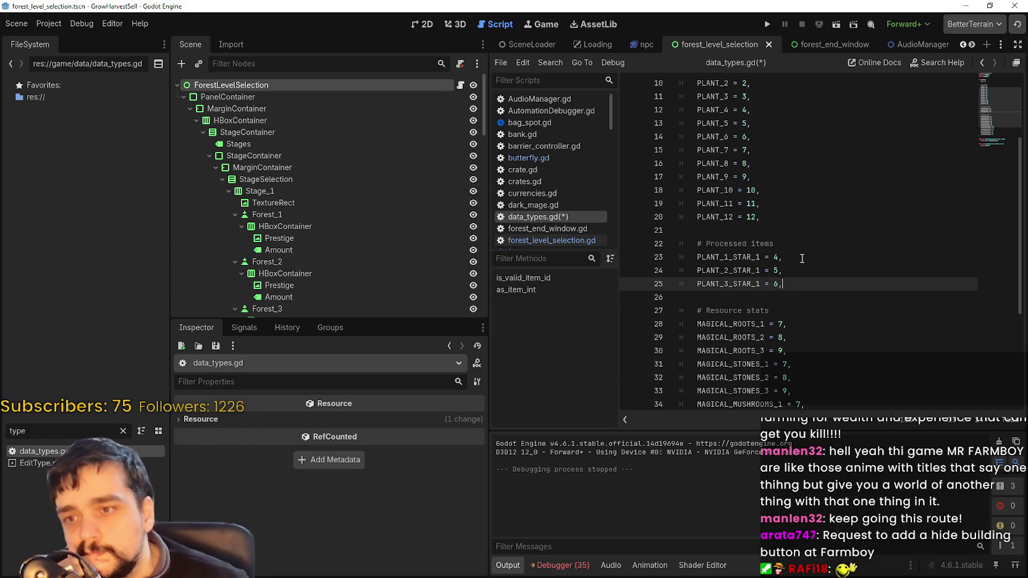
drag(784, 284, 690, 258)
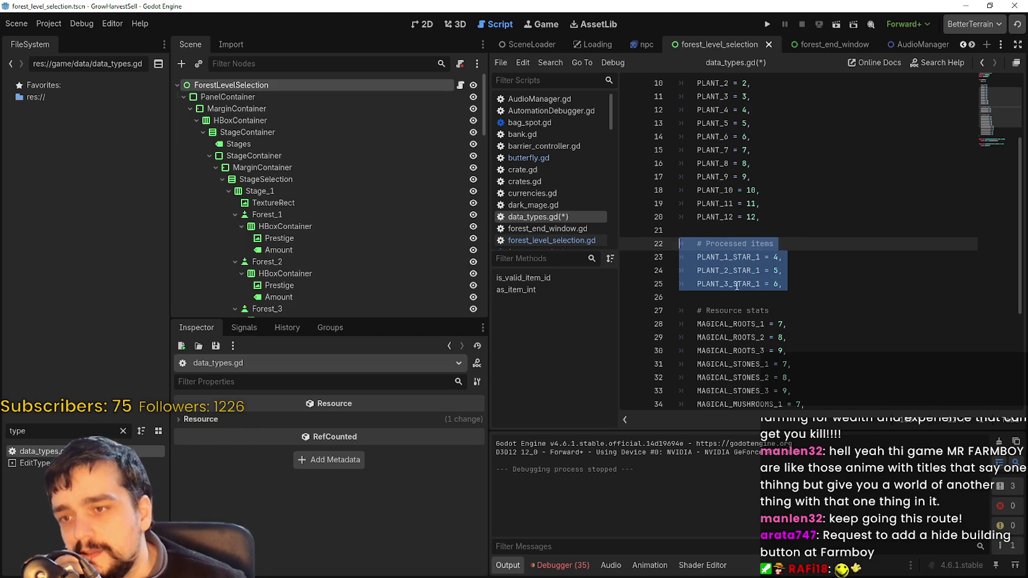
drag(717, 302, 636, 234)
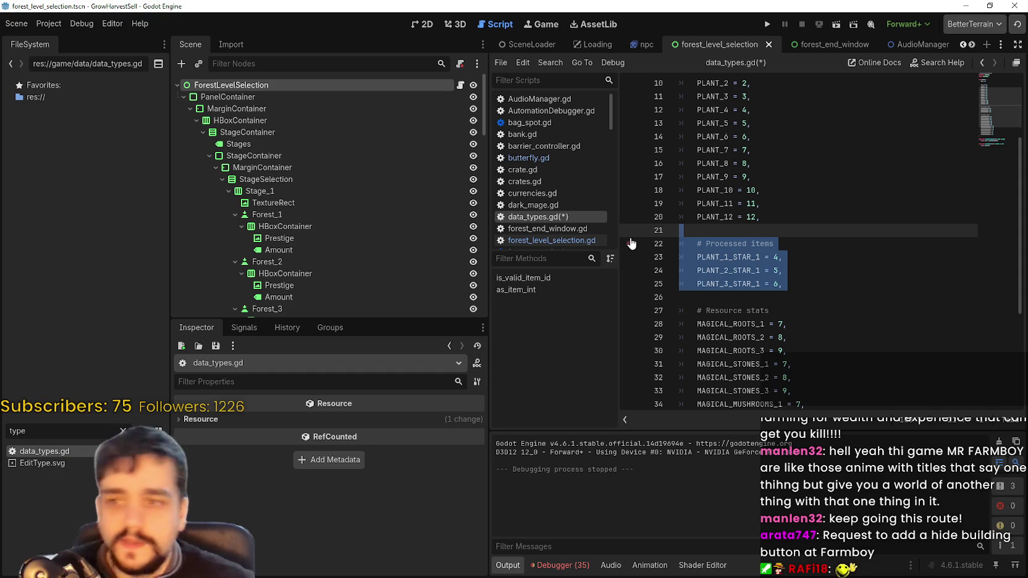
key(Delete)
key(BackSpace)
key(Down)
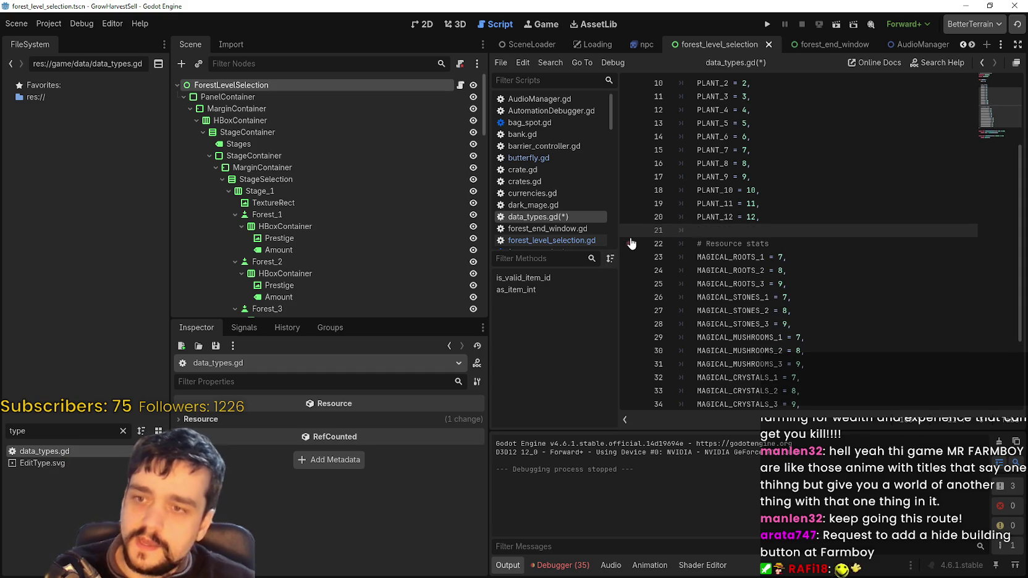
Paste the Processed items block after MAGICAL_CRYSTALS_3 and check the blank-line spacing
scroll(642, 240, down, 3)
click(815, 297)
key(Return)
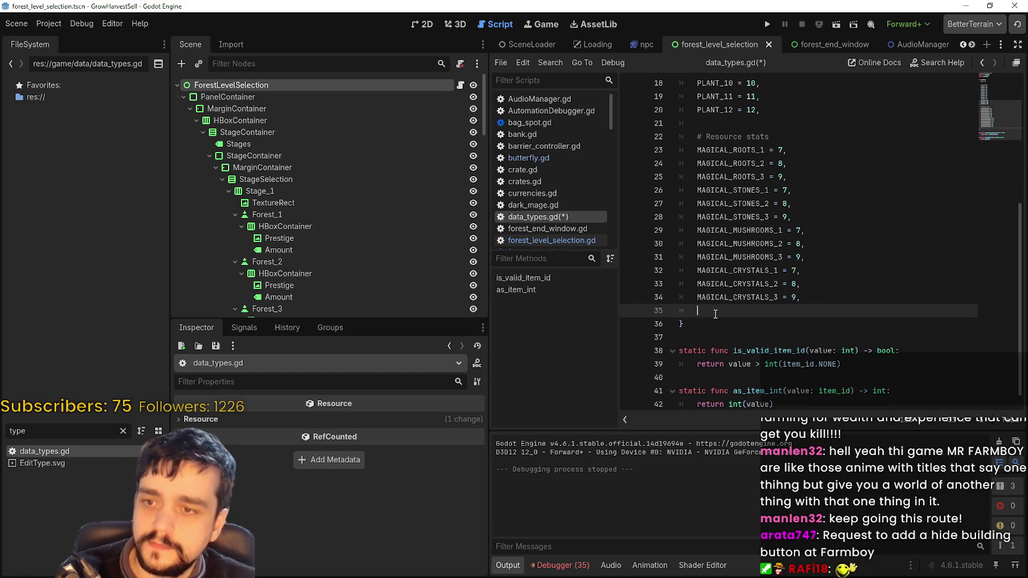
key(ctrl+v)
scroll(772, 284, up, 2)
click(746, 206)
scroll(828, 283, up, 1)
scroll(779, 266, down, 3)
click(740, 313)
scroll(799, 282, up, 5)
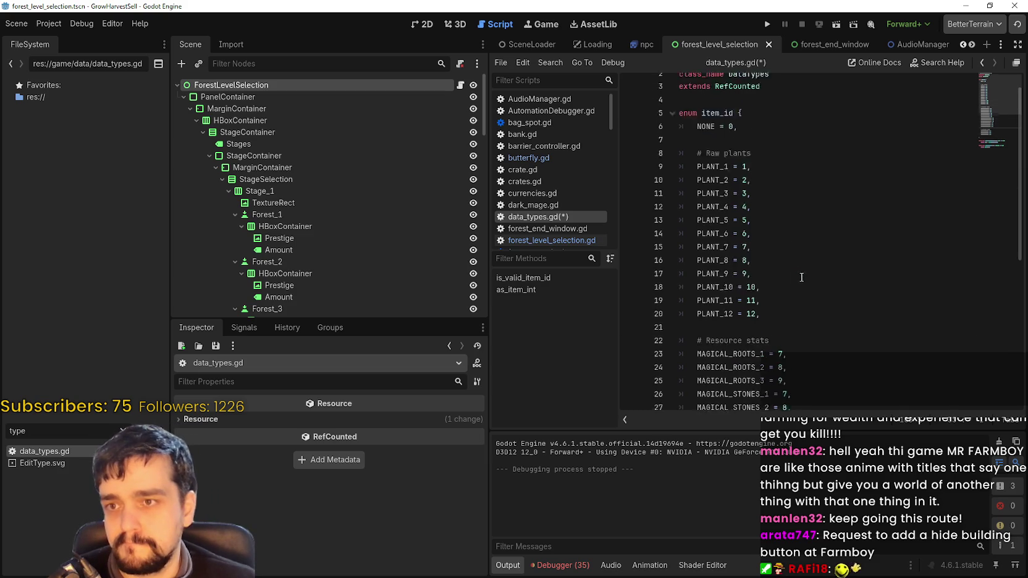
Renumber the MAGICAL_ROOTS and MAGICAL_STONES values to 13 through 18
scroll(791, 296, down, 2)
click(779, 296)
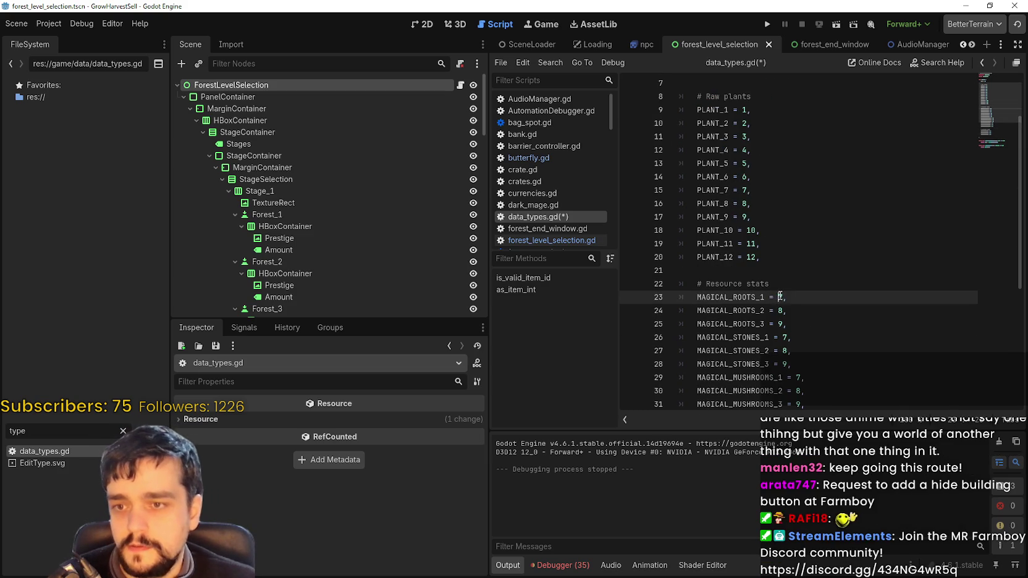
text(13)
double_click(780, 311)
text(14)
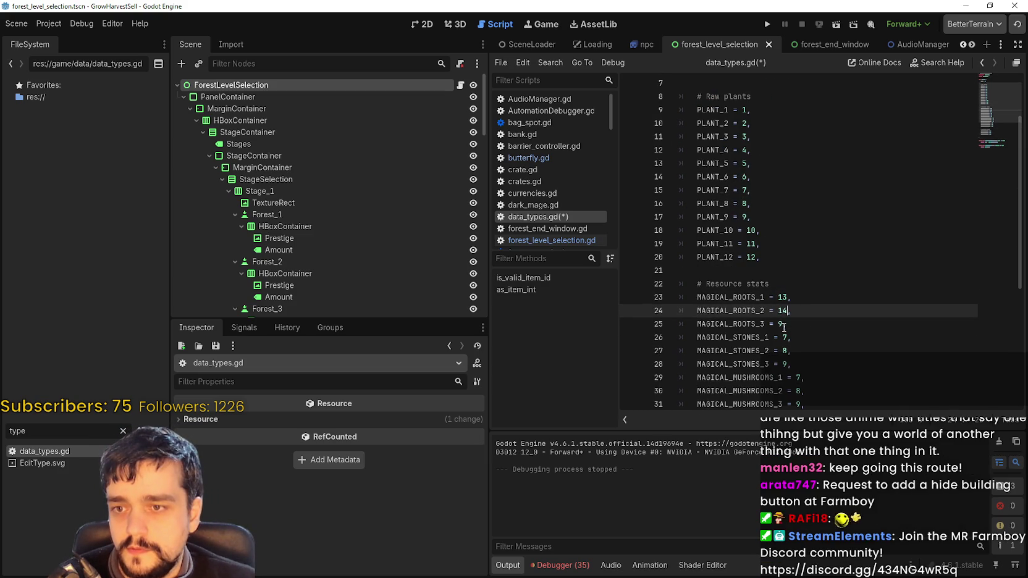
double_click(782, 324)
text(15)
click(788, 337)
scroll(787, 299, down, 1)
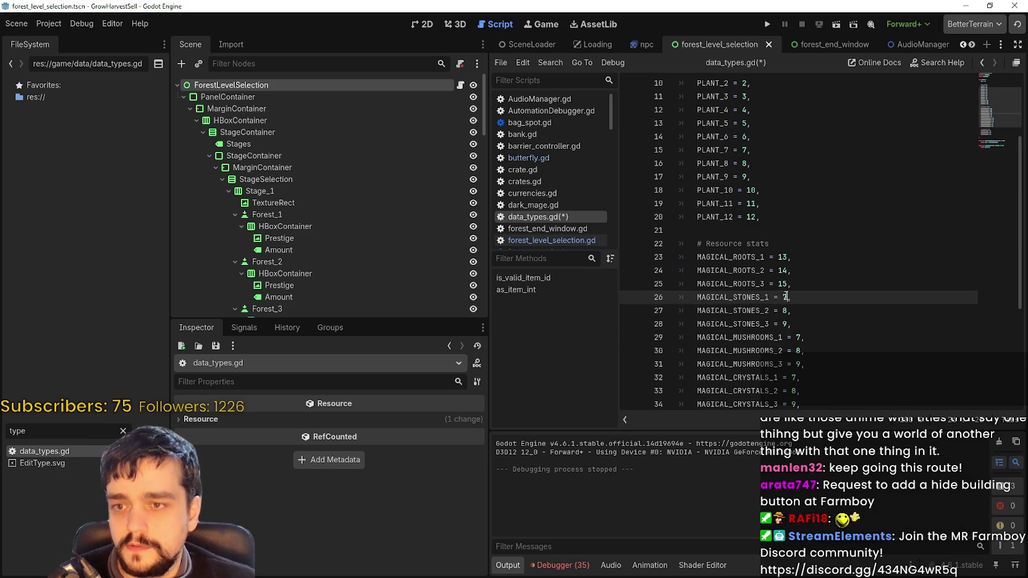
key(Tab)
text(16)
double_click(784, 310)
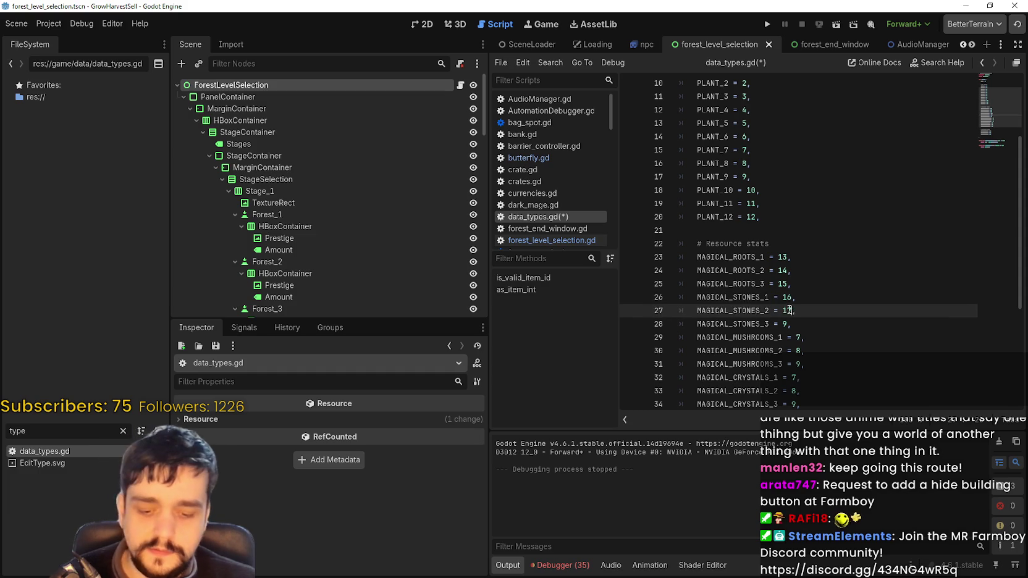
text(7)
scroll(787, 309, down, 1)
double_click(785, 284)
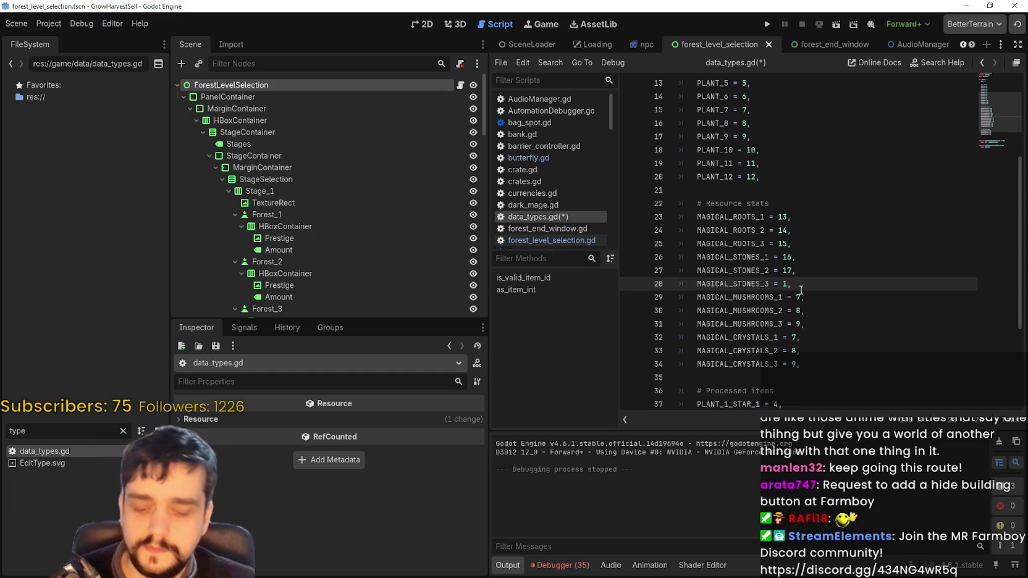
Renumber mushrooms, crystals and PLANT_1–3_STAR_1 to 19 through 27
double_click(797, 297)
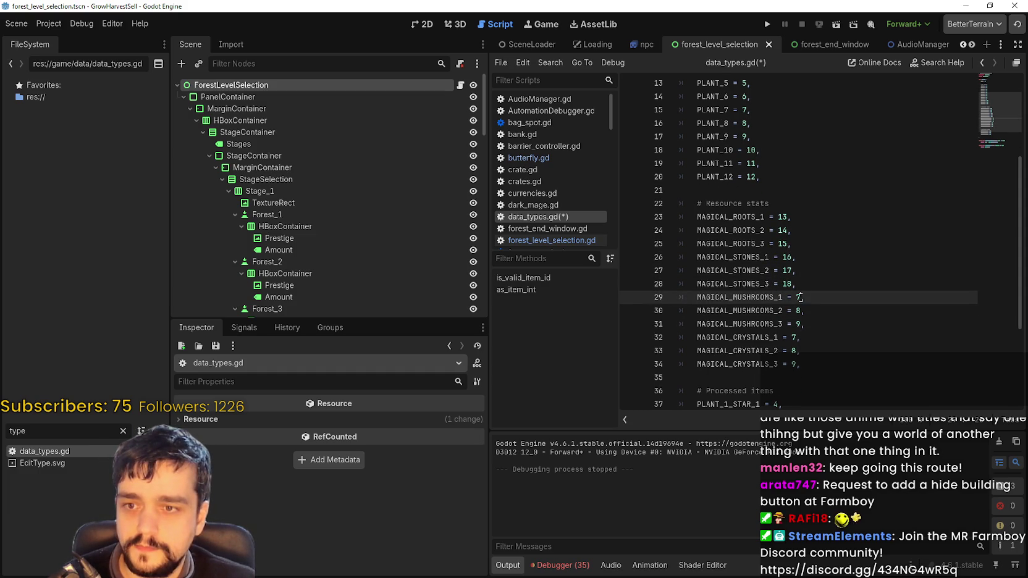
text(19)
scroll(813, 300, down, 1)
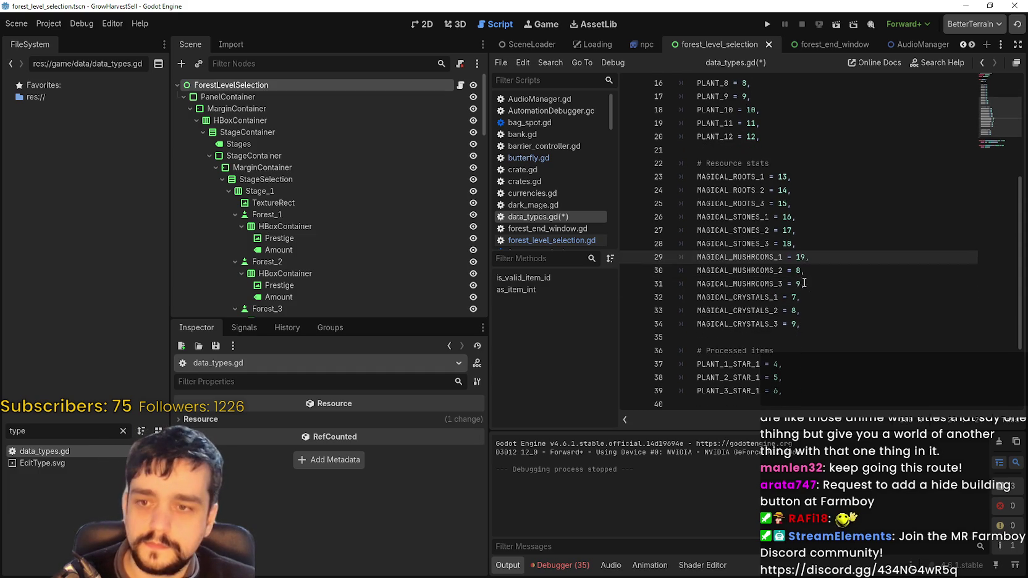
double_click(798, 271)
text(0)
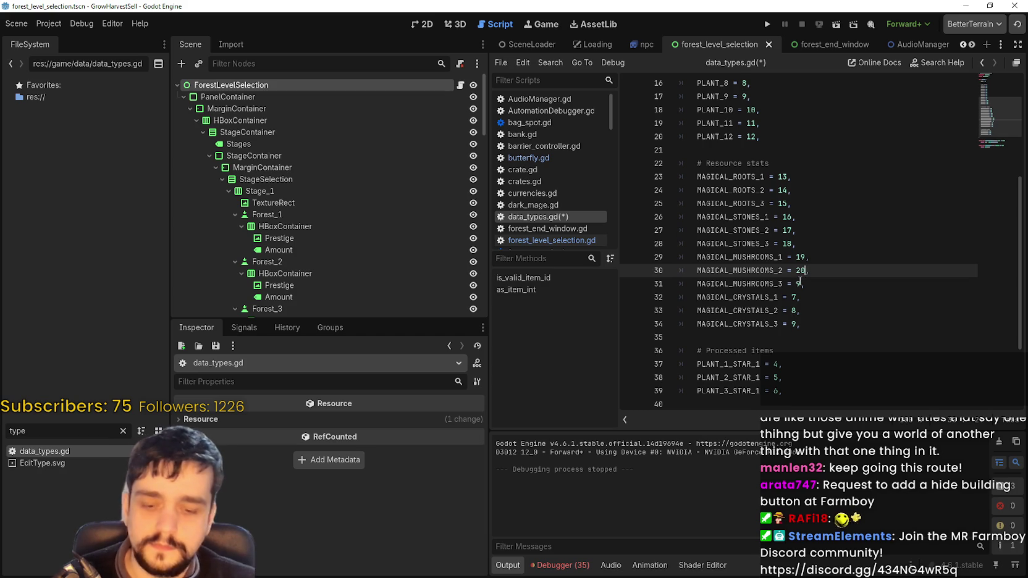
double_click(797, 284)
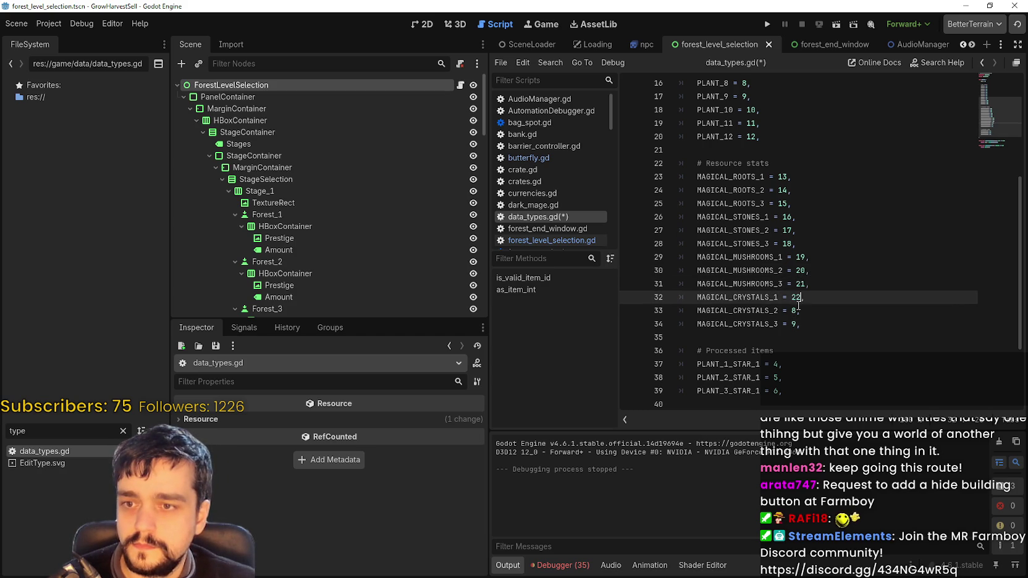
double_click(795, 310)
double_click(793, 324)
text(4)
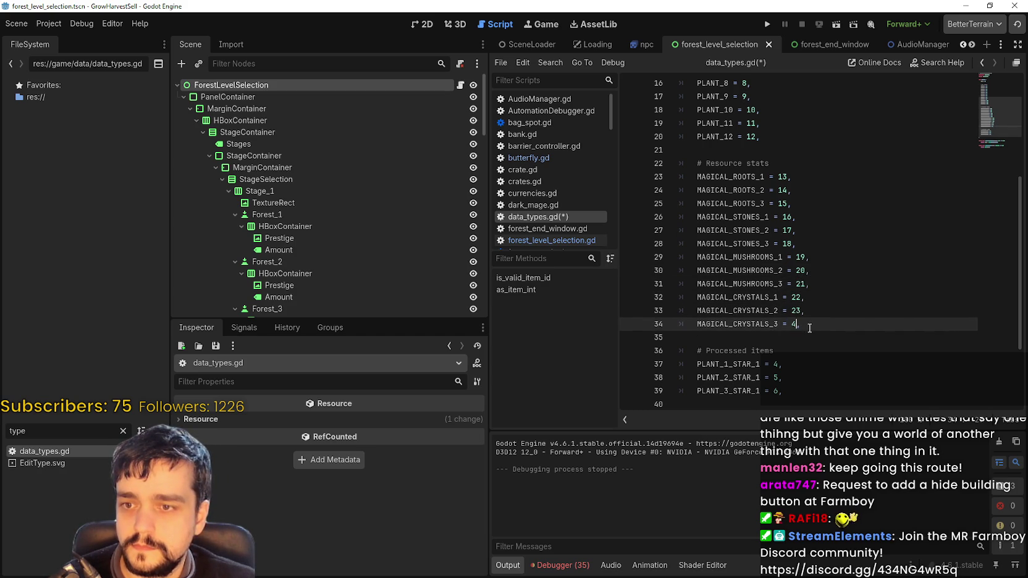
click(782, 365)
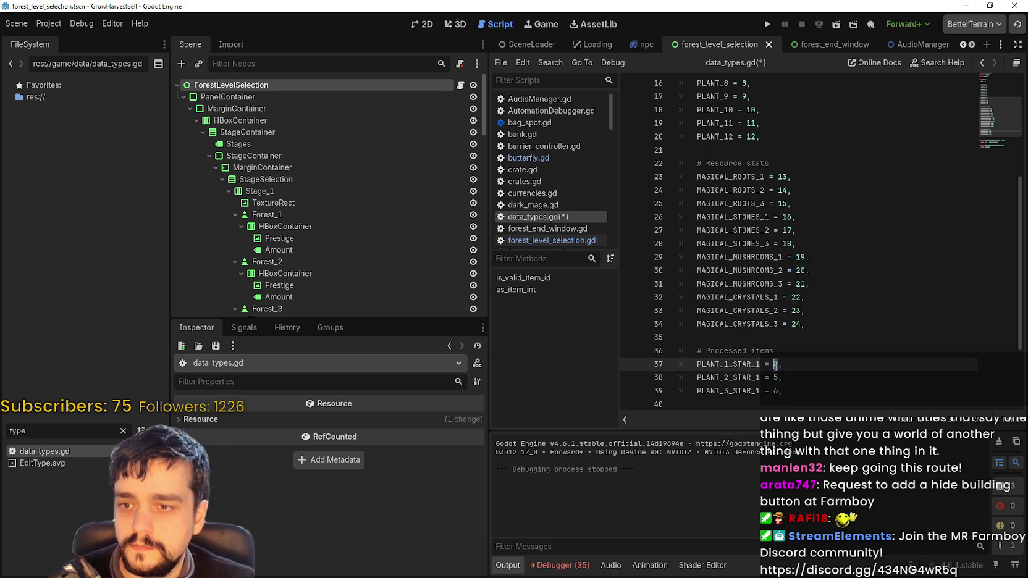
text(25)
double_click(776, 377)
double_click(776, 391)
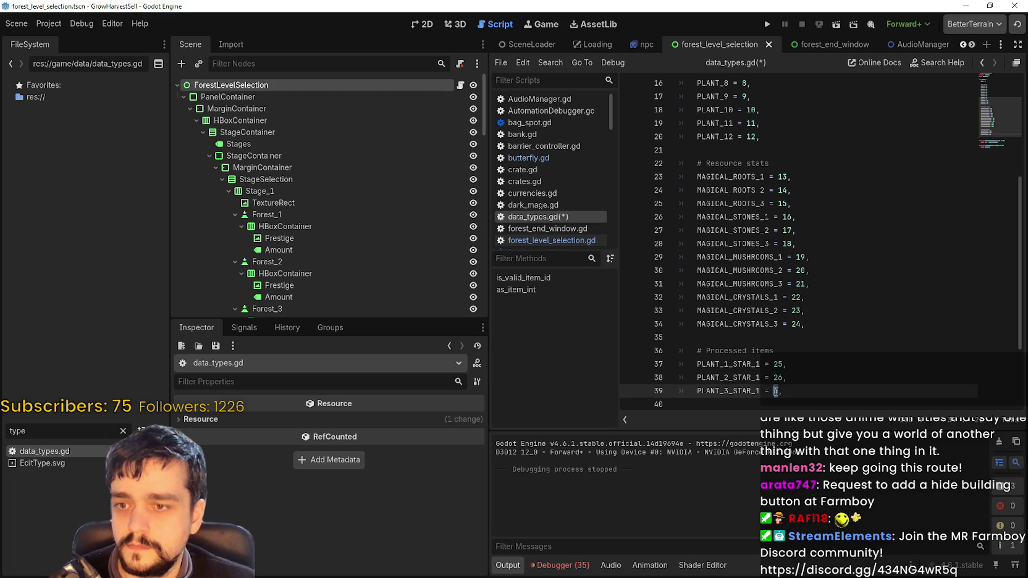
text(7)
Save data_types.gd and switch over to the Trello board in the browser
click(803, 338)
key(ctrl+s)
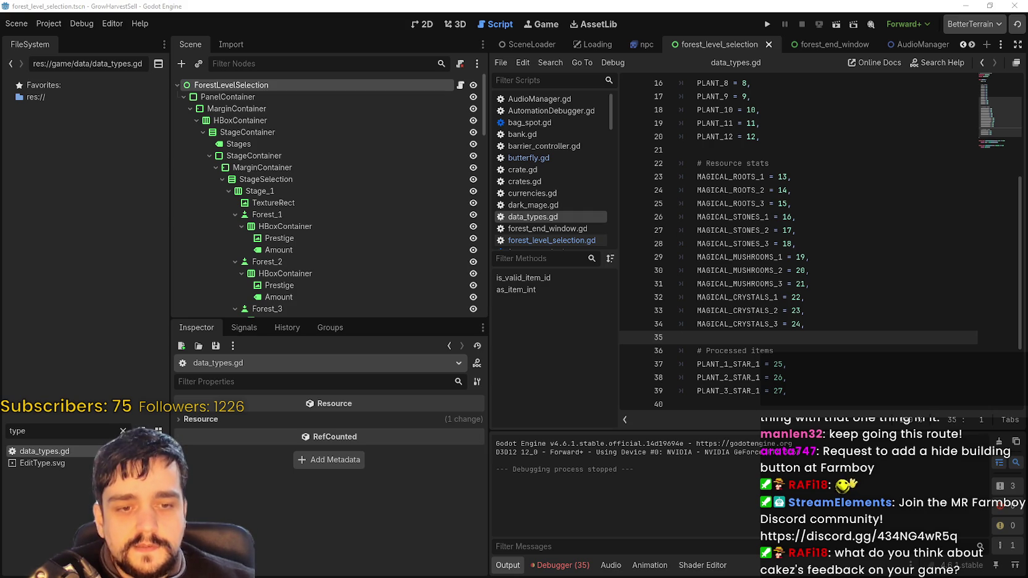
key(alt+Tab)
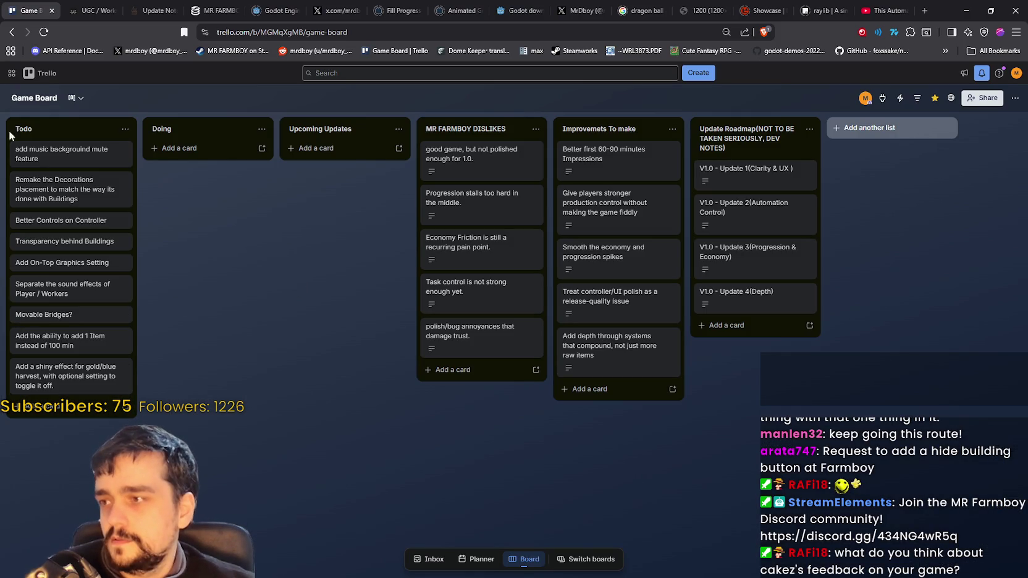
Copy the Trello Game Board's web address, then minimize the browser
right_click(320, 34)
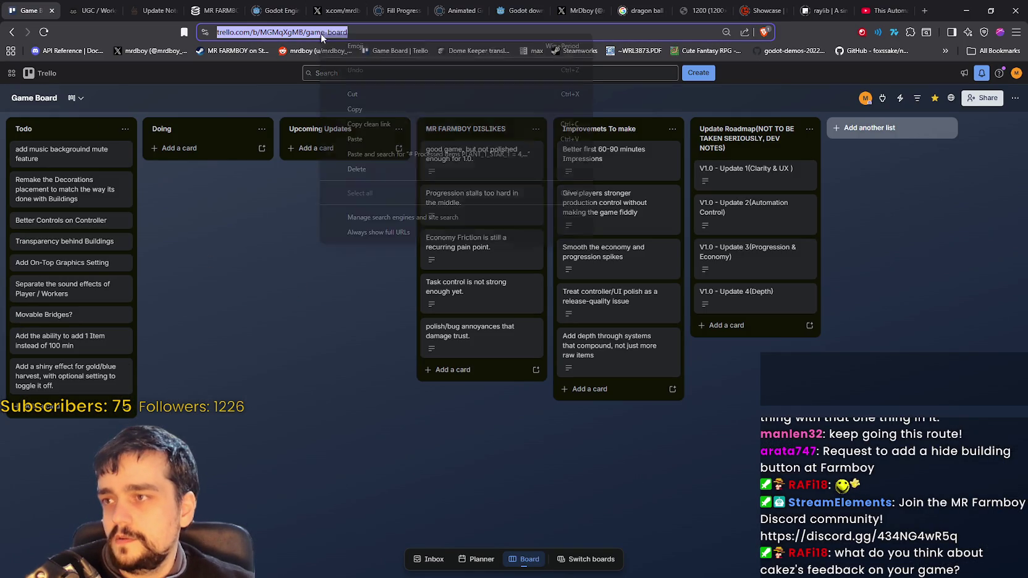
click(354, 109)
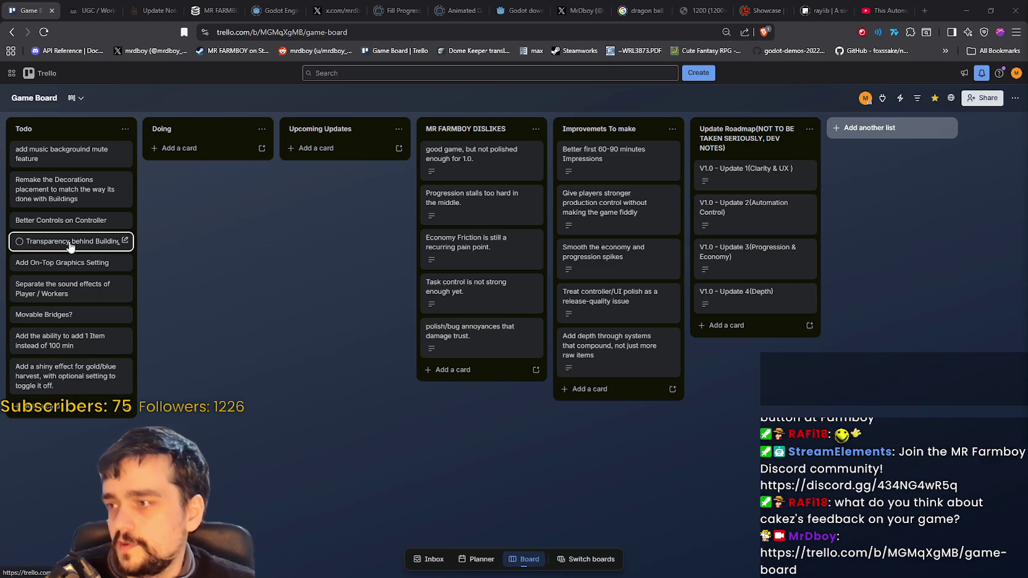
click(968, 9)
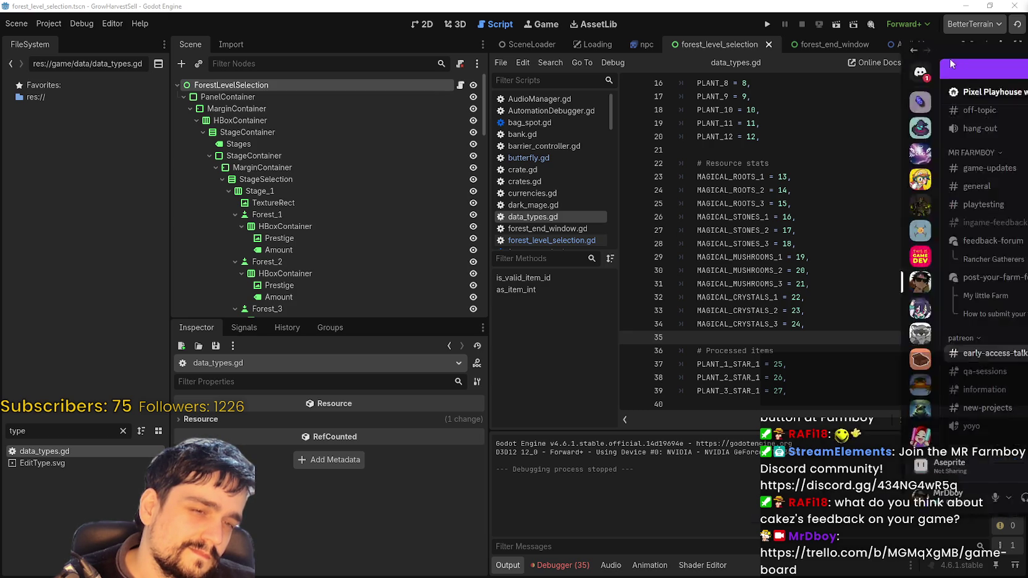
Replay the commission video in Discord, then move the window aside and return to Godot
key(alt+Tab)
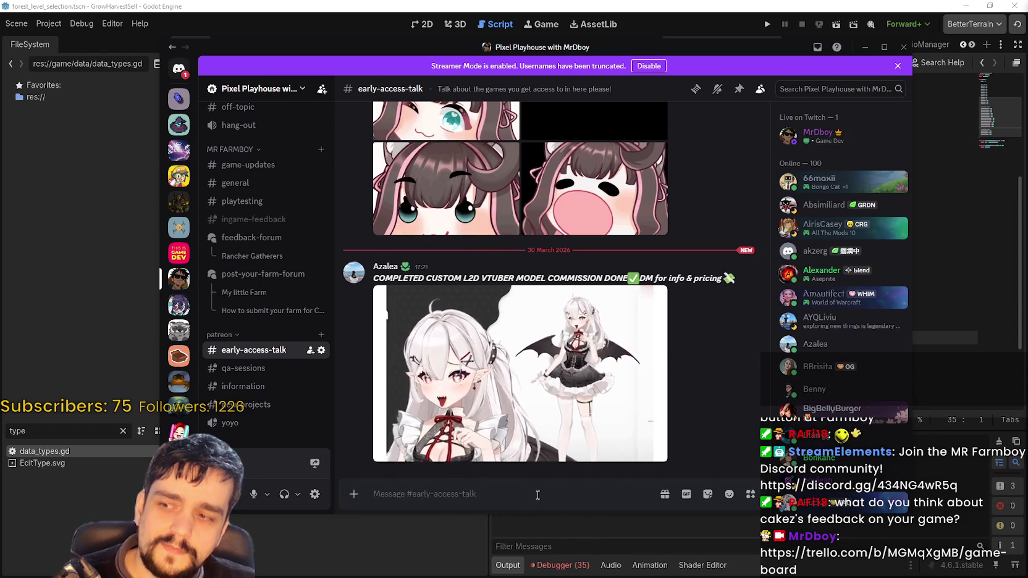
mouse_move(451, 460)
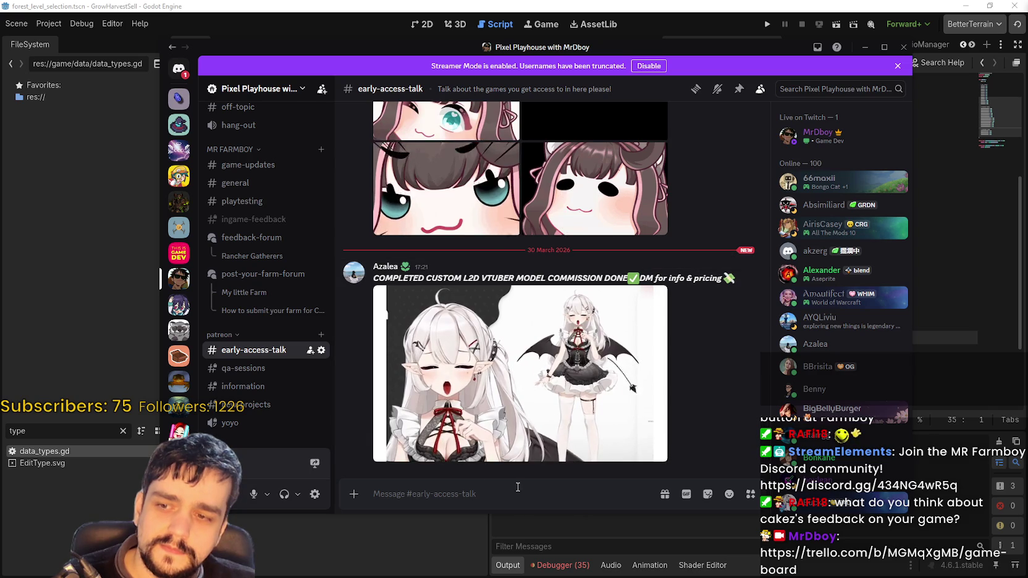
mouse_move(637, 432)
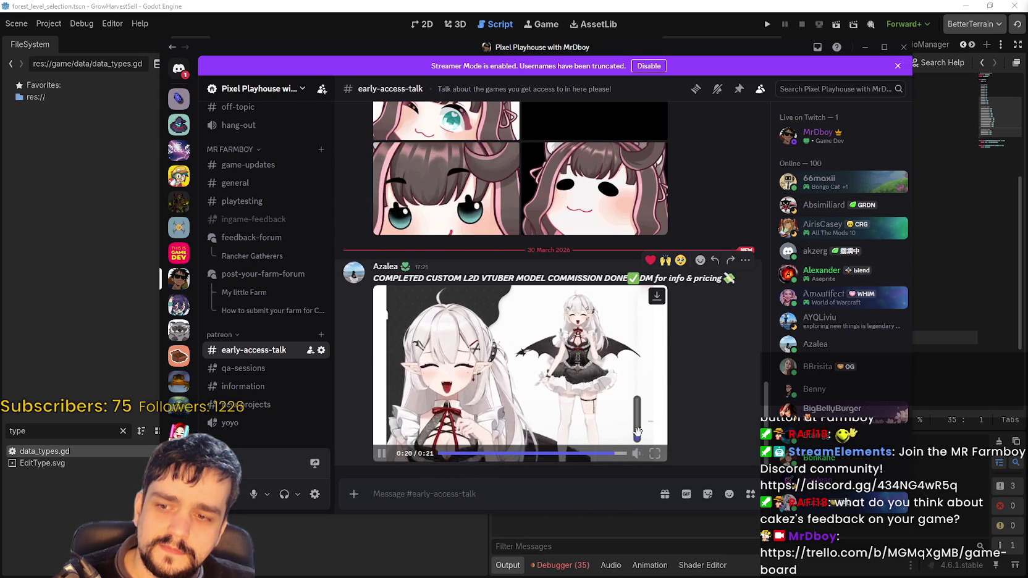
click(572, 462)
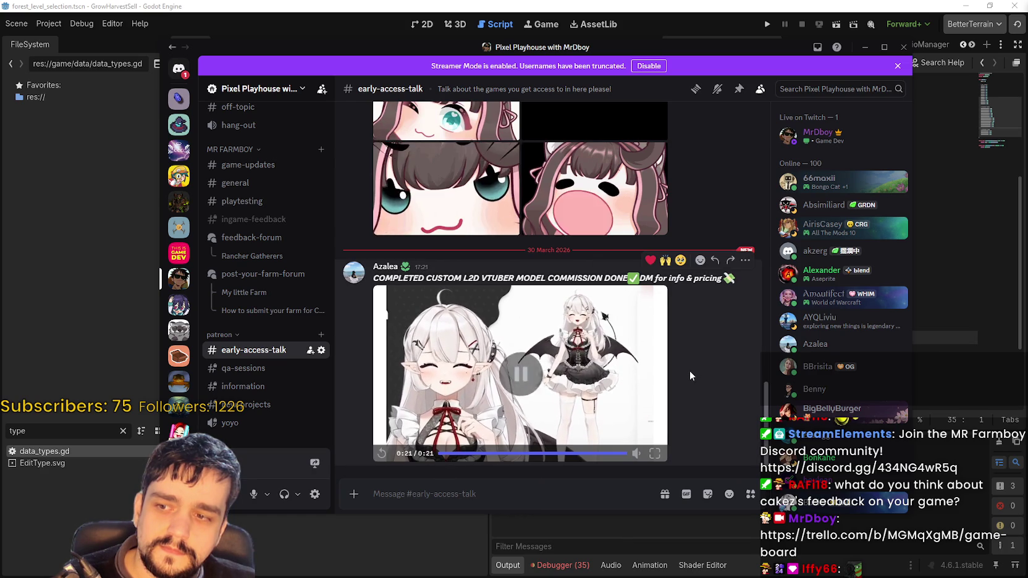
scroll(533, 327, up, 4)
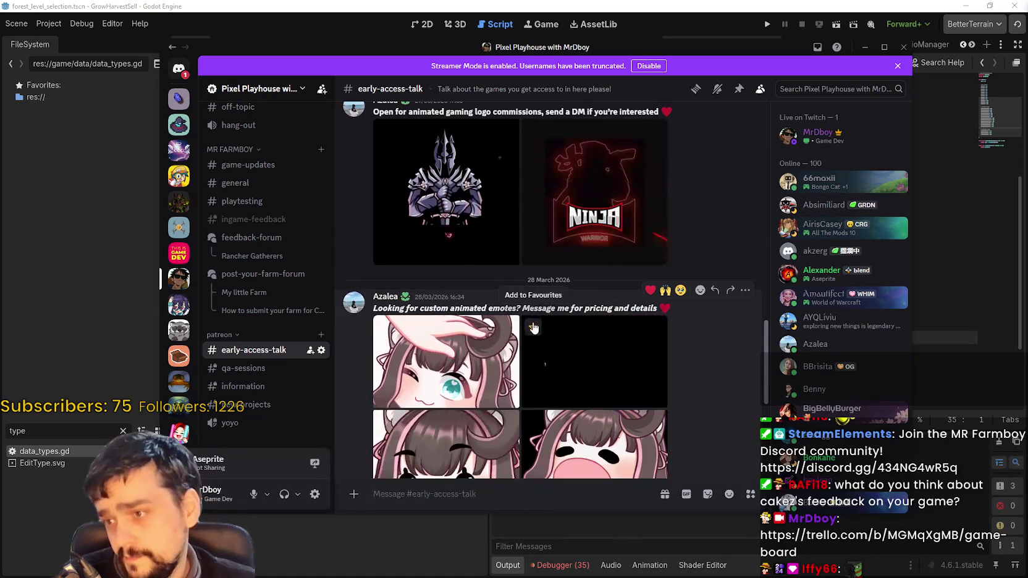
scroll(434, 383, down, 4)
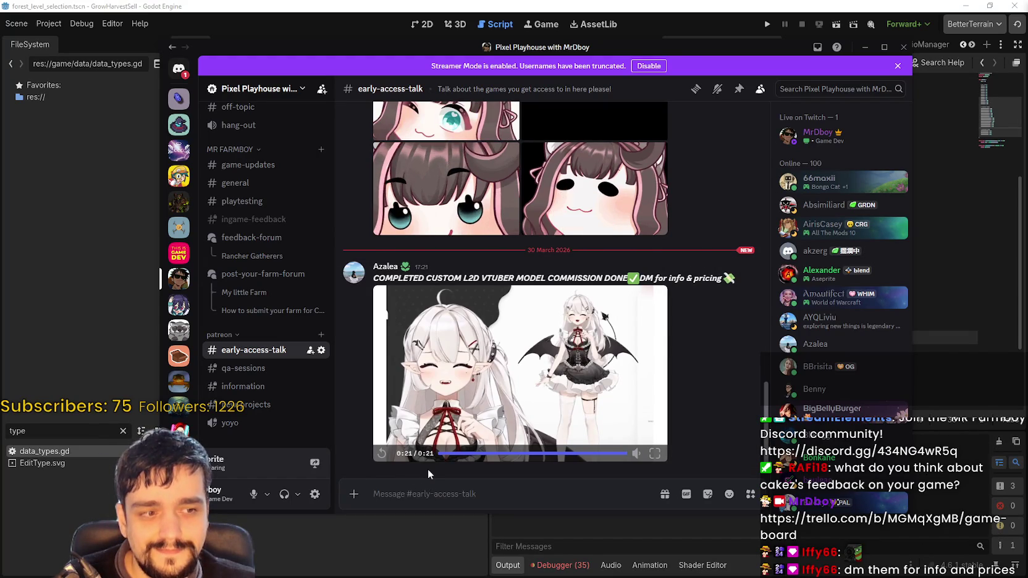
drag(376, 48, 425, 56)
key(alt+Tab)
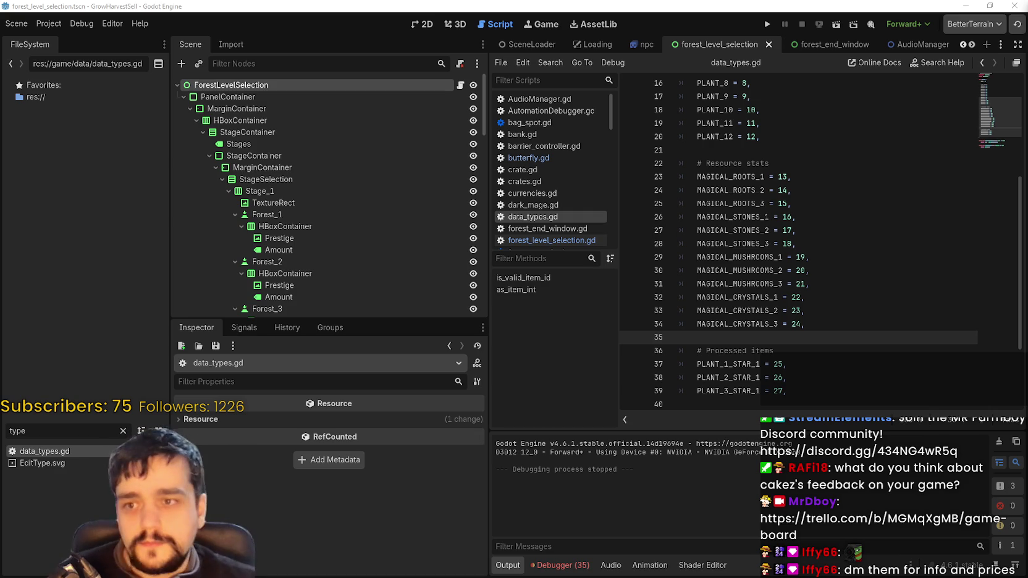
Save data_types.gd and widen the script editing area
scroll(870, 226, down, 3)
click(811, 267)
key(ctrl+s)
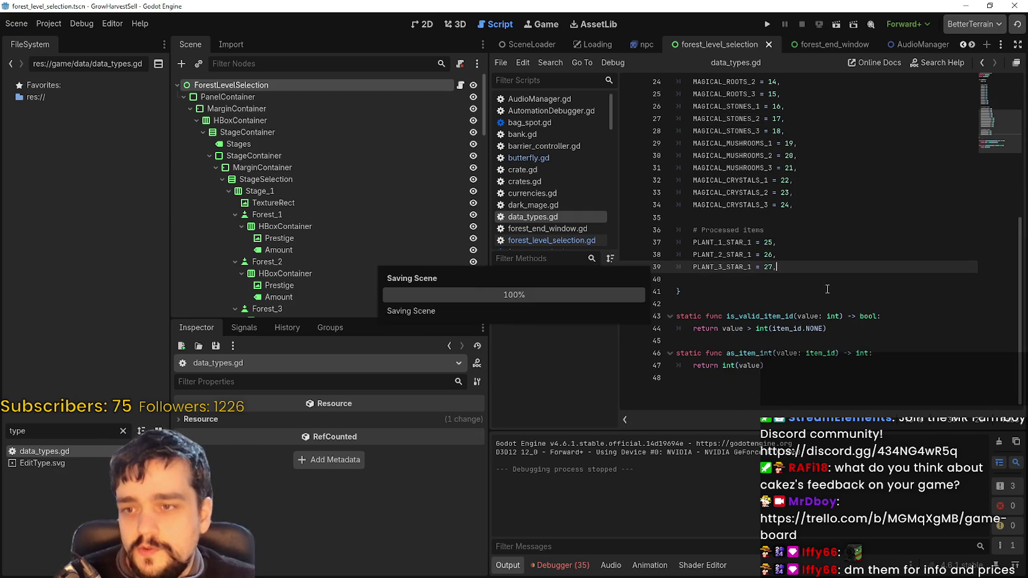
ctrl+scroll(811, 292, up, 2)
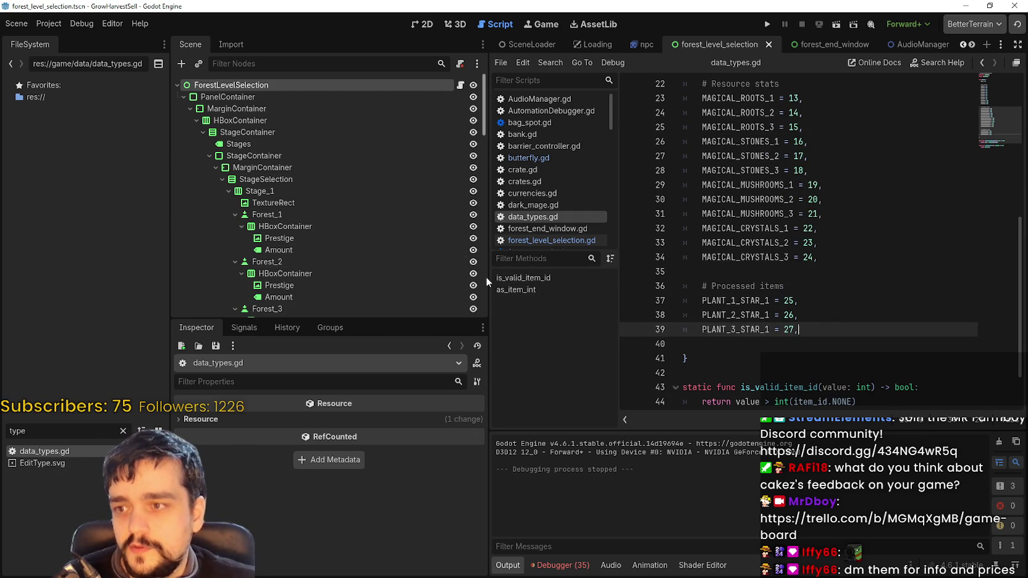
drag(485, 281, 392, 281)
Reload the current project from the Project menu
click(719, 271)
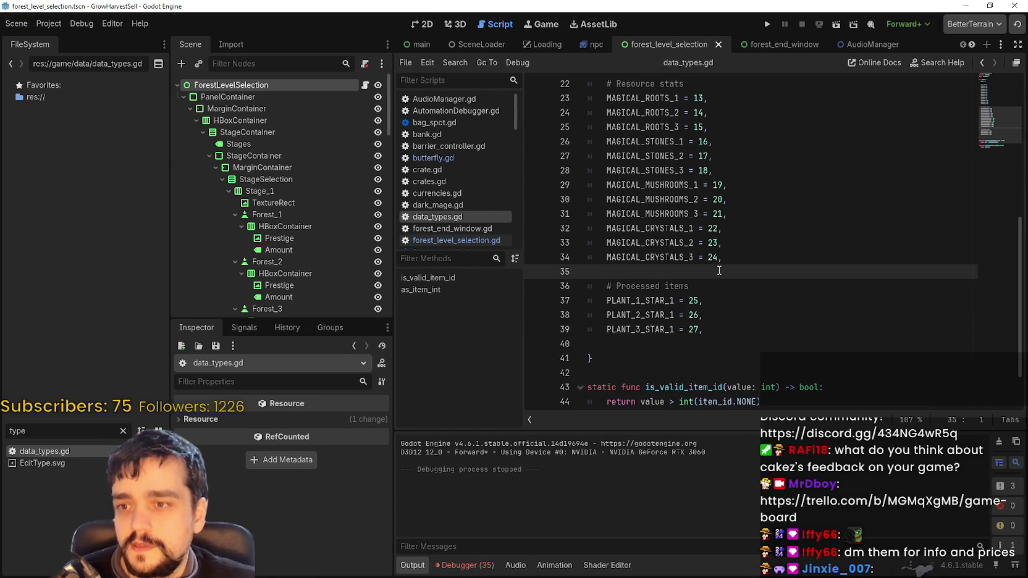
ctrl+scroll(719, 270, down, 1)
click(718, 271)
click(48, 24)
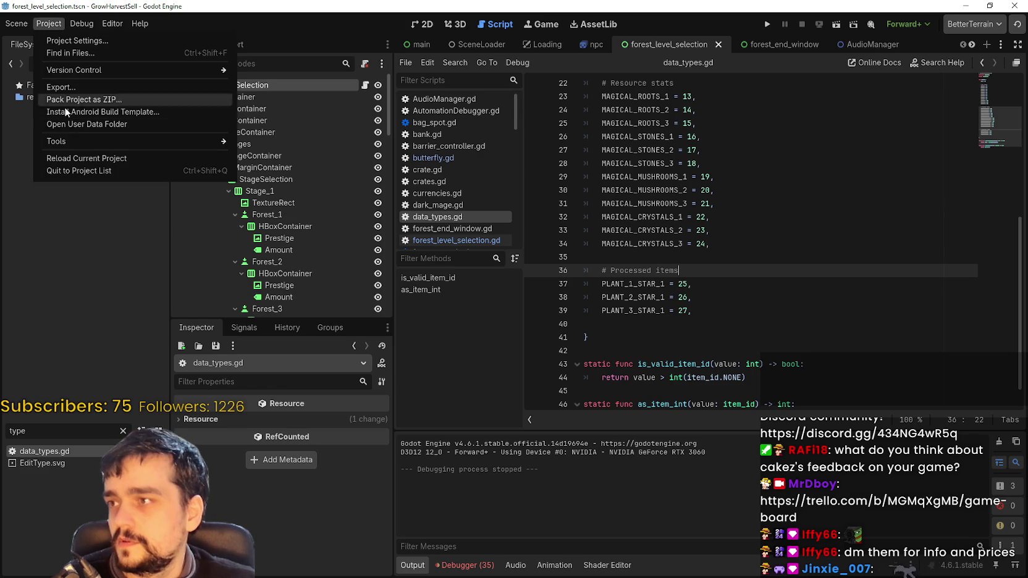
click(98, 158)
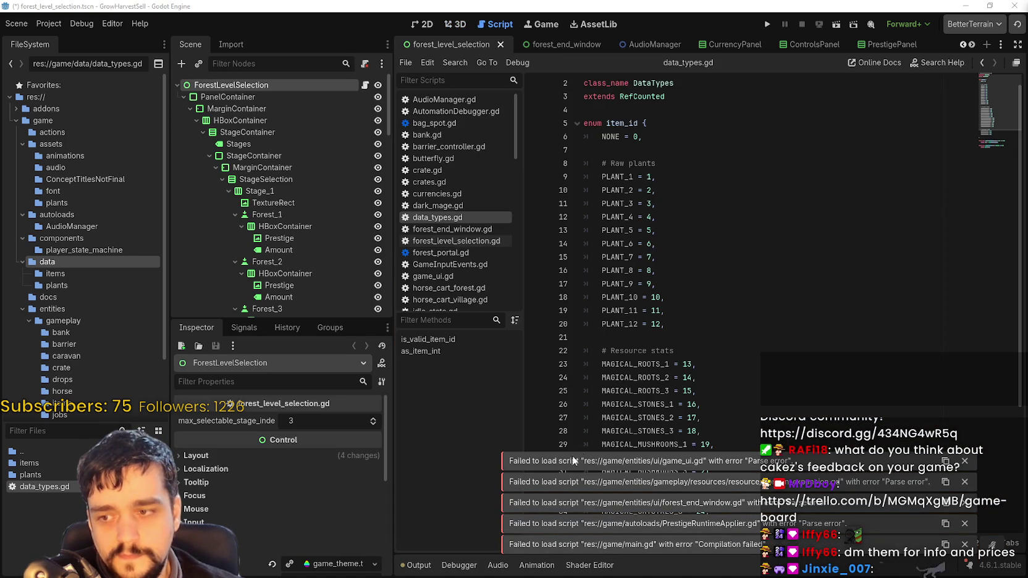
Show the Output log and jump to the PersistenceData.gd error at line 265
scroll(757, 255, down, 2)
click(413, 565)
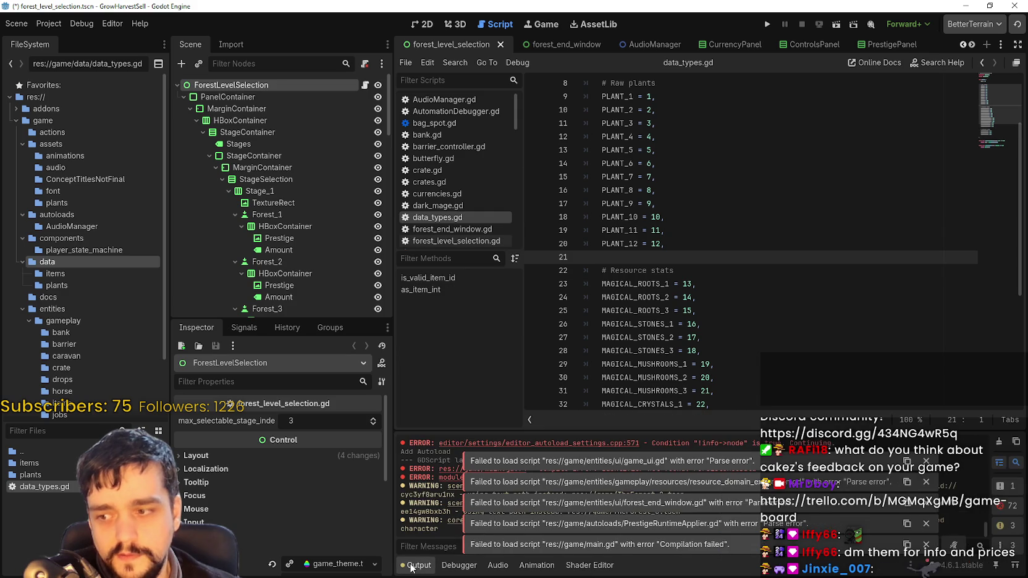
scroll(424, 488, down, 5)
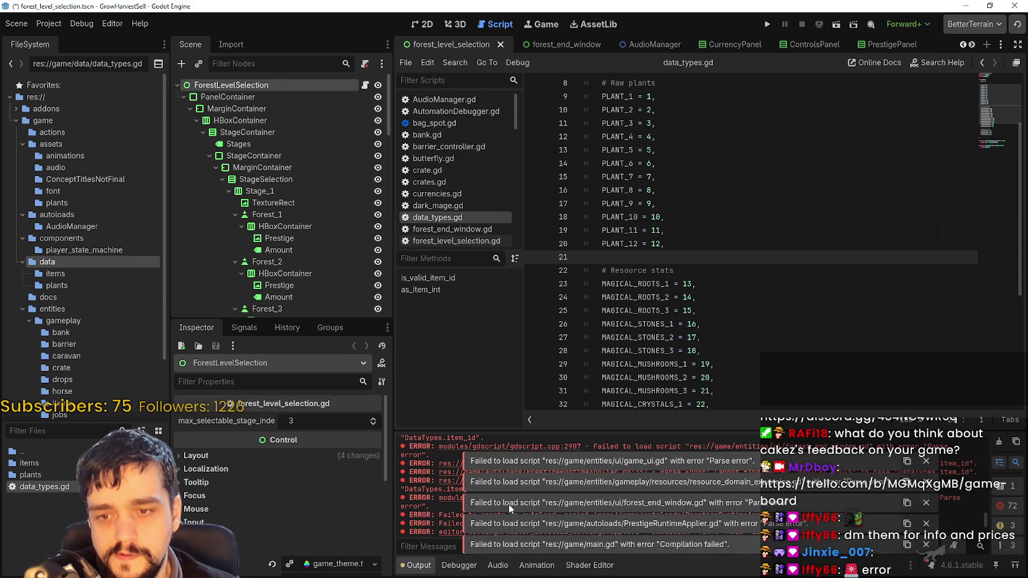
scroll(988, 465, up, 5)
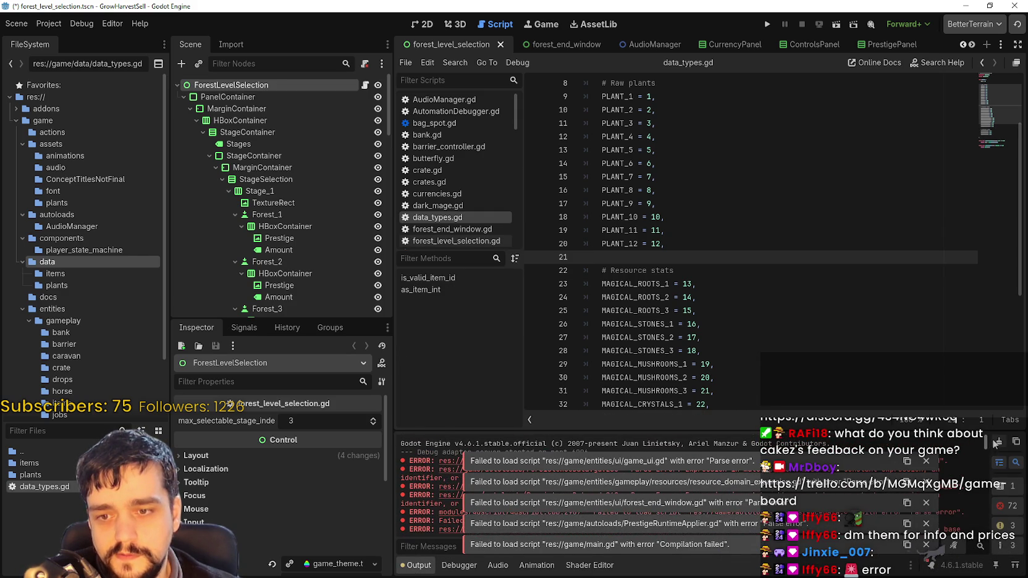
click(457, 464)
scroll(757, 283, up, 3)
Replace the invalid constants on lines 265 and 268 with MAGICAL_ROOTS_1 and MAGICAL_ROOTS_2
double_click(751, 203)
scroll(722, 266, up, 3)
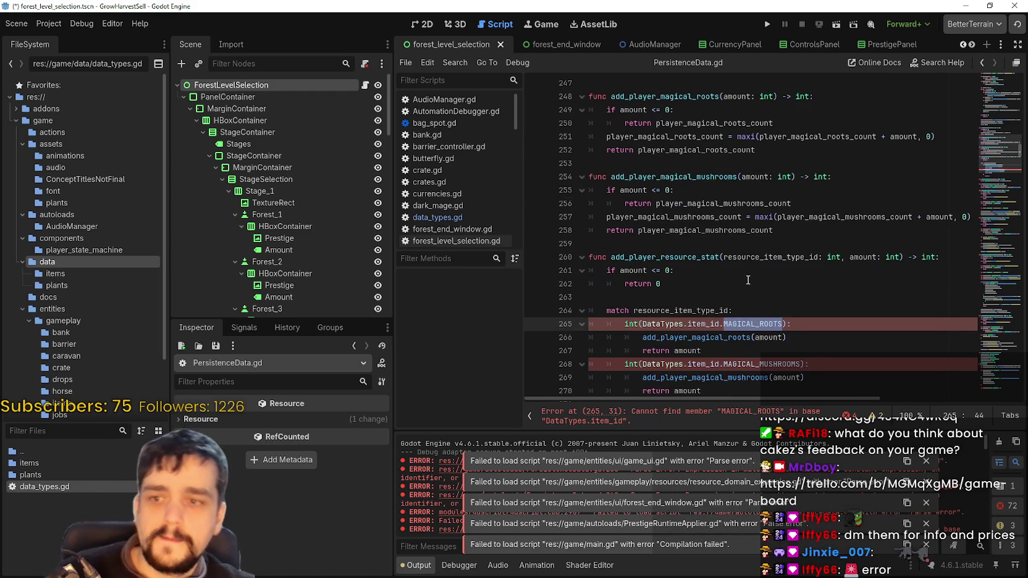
scroll(851, 297, down, 2)
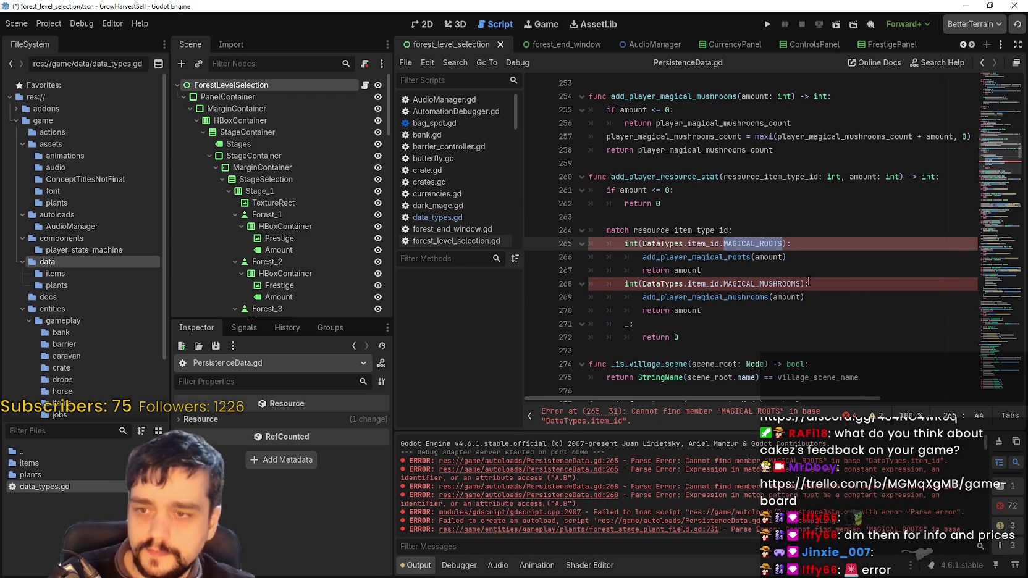
text(MAGI)
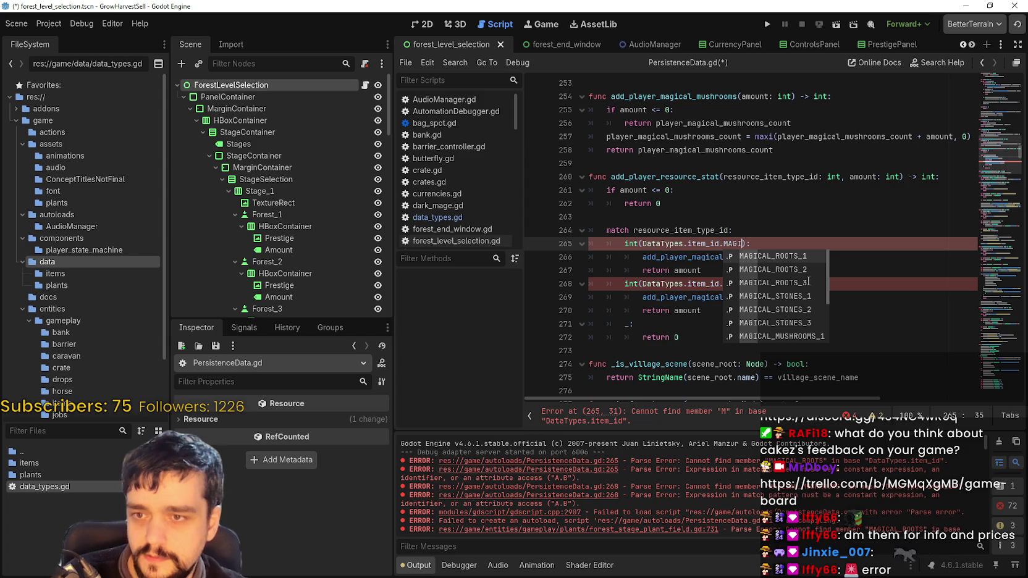
key(Return)
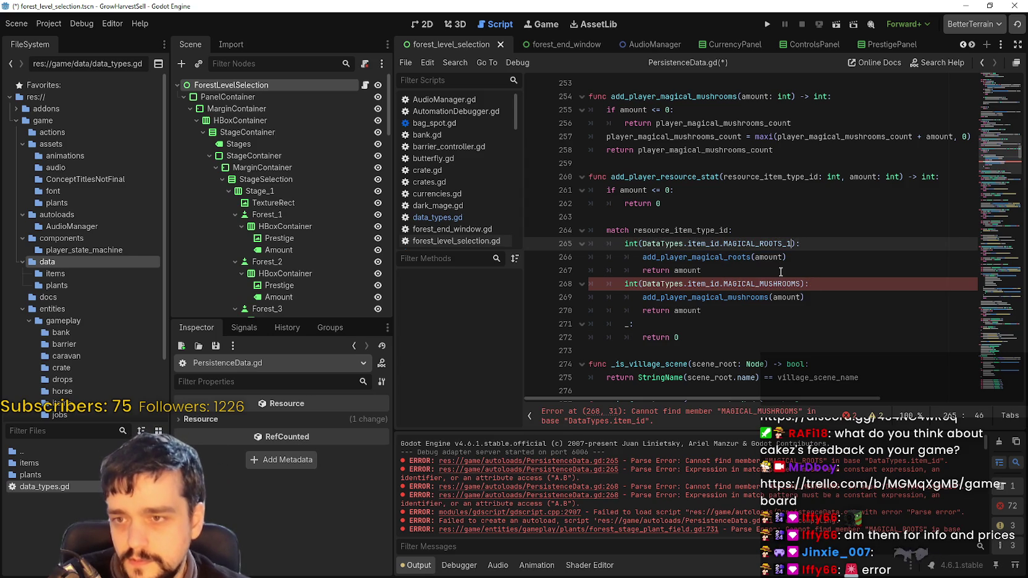
double_click(780, 283)
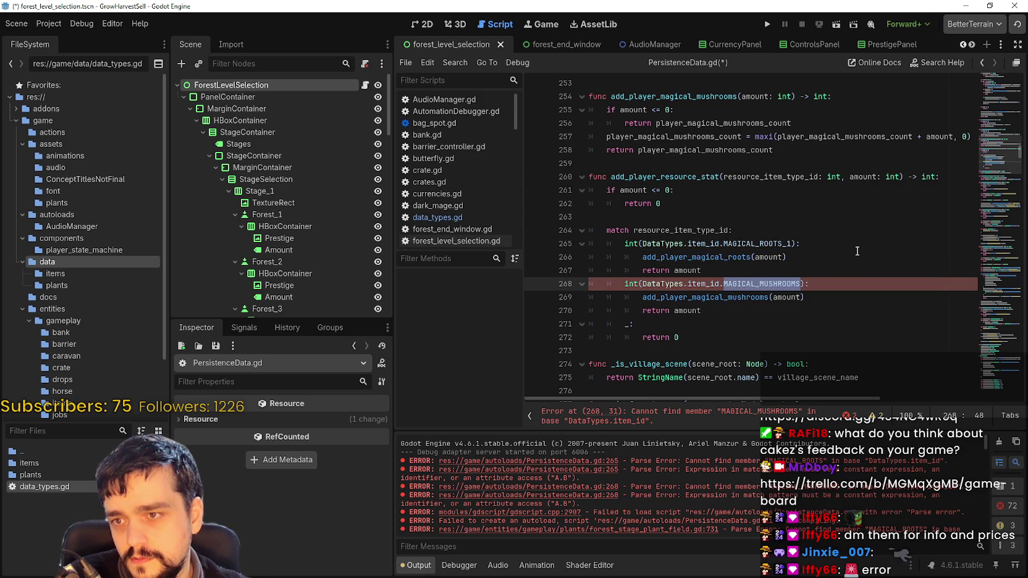
text(MAGI)
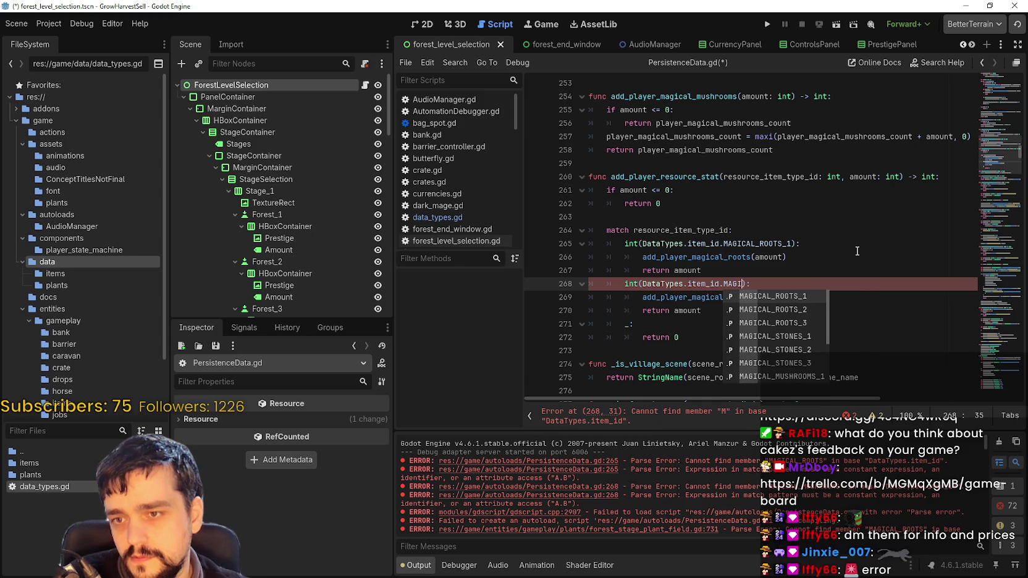
key(Down)
key(Return)
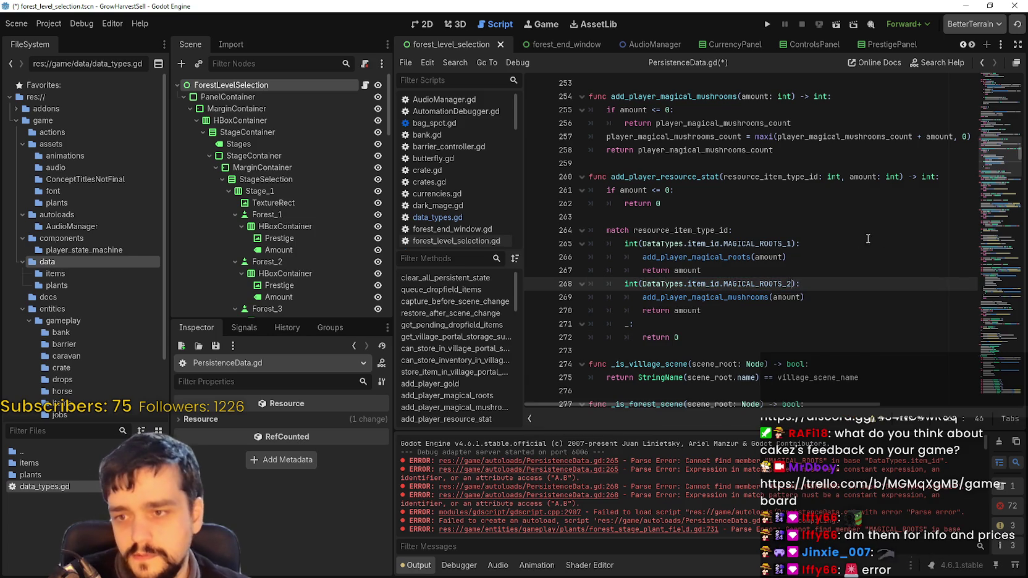
Review the line 265 and 268 errors and save PersistenceData.gd
scroll(1011, 149, down, 3)
mouse_move(980, 134)
mouse_down()
mouse_move(988, 83)
mouse_move(972, 321)
mouse_move(981, 404)
mouse_move(970, 426)
mouse_up()
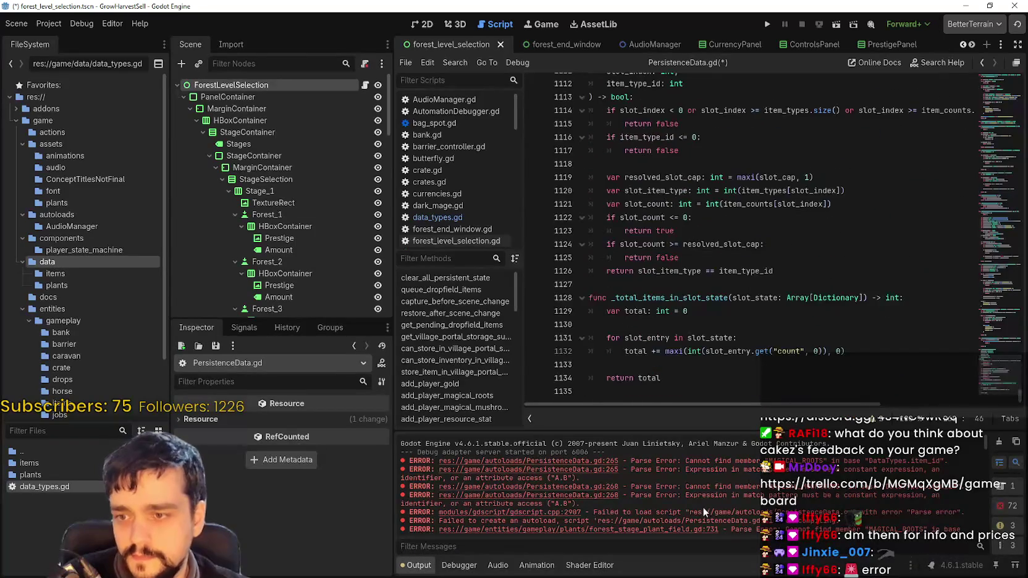
click(593, 471)
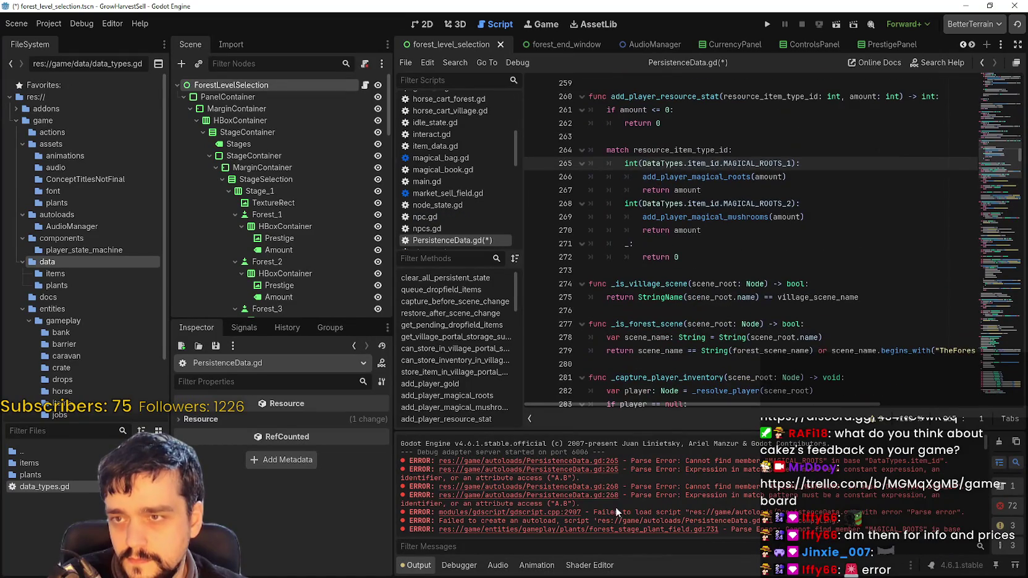
click(579, 494)
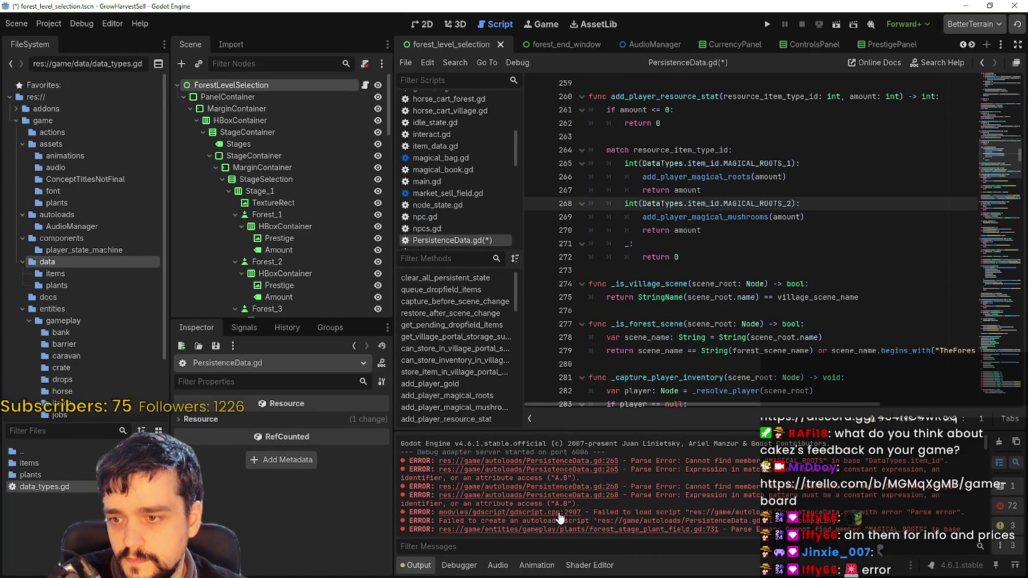
scroll(708, 266, down, 3)
click(701, 203)
key(ctrl+s)
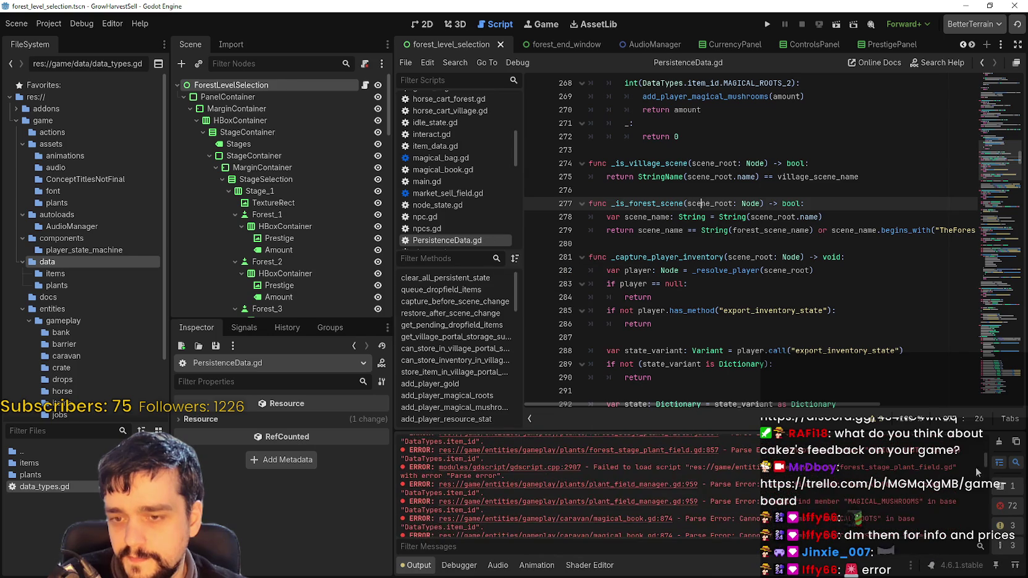
scroll(691, 487, up, 4)
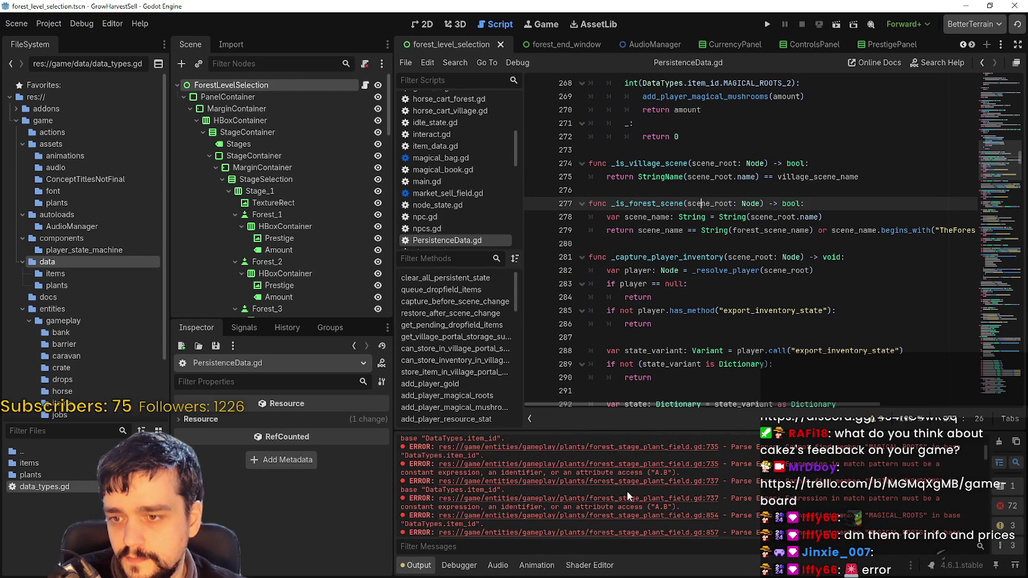
Change line 735 to MAGICAL_ROOTS_1 and line 737 to MAGICAL_ROOTS_2, then save the script
click(628, 498)
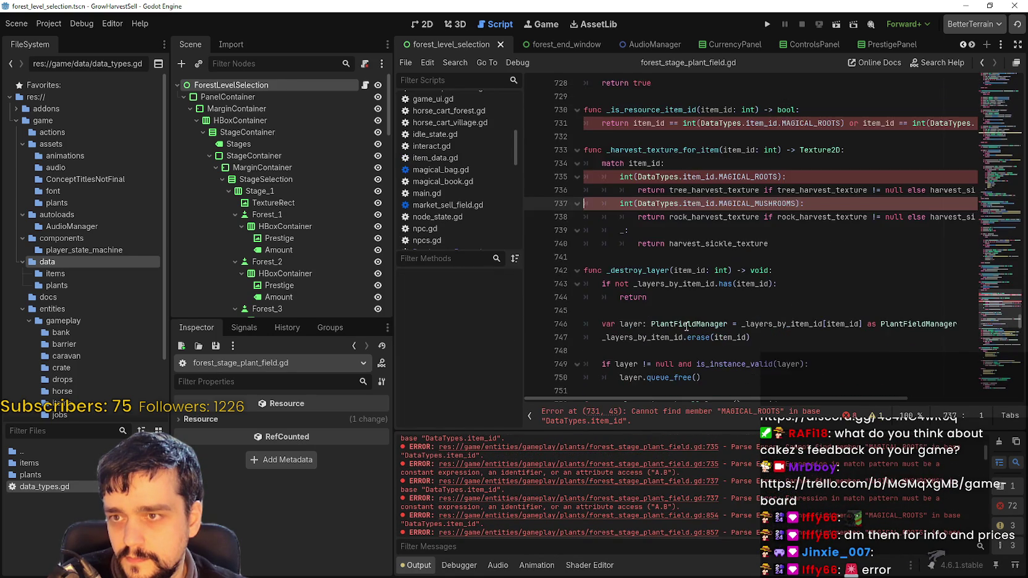
double_click(766, 257)
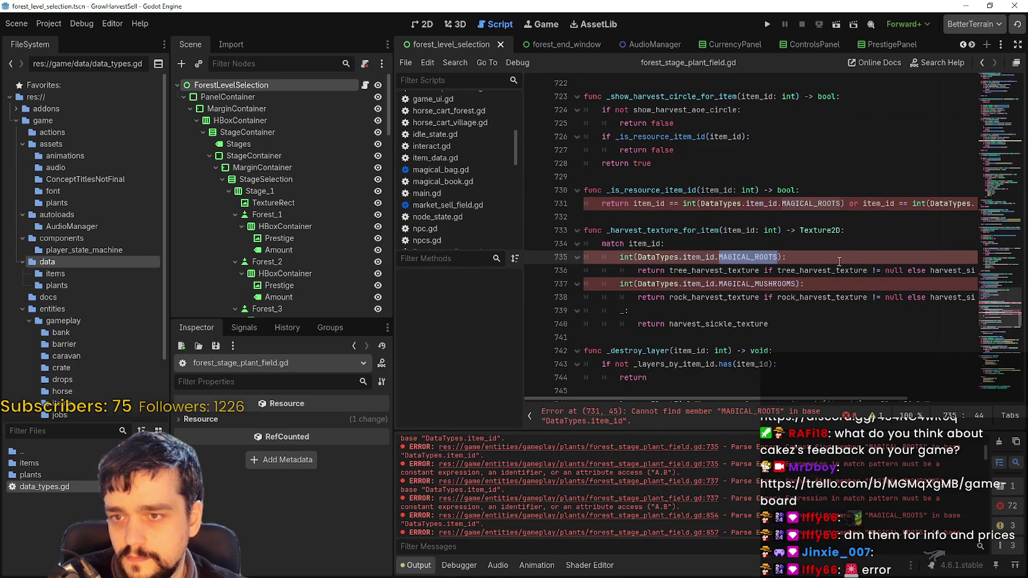
text(M)
key(Return)
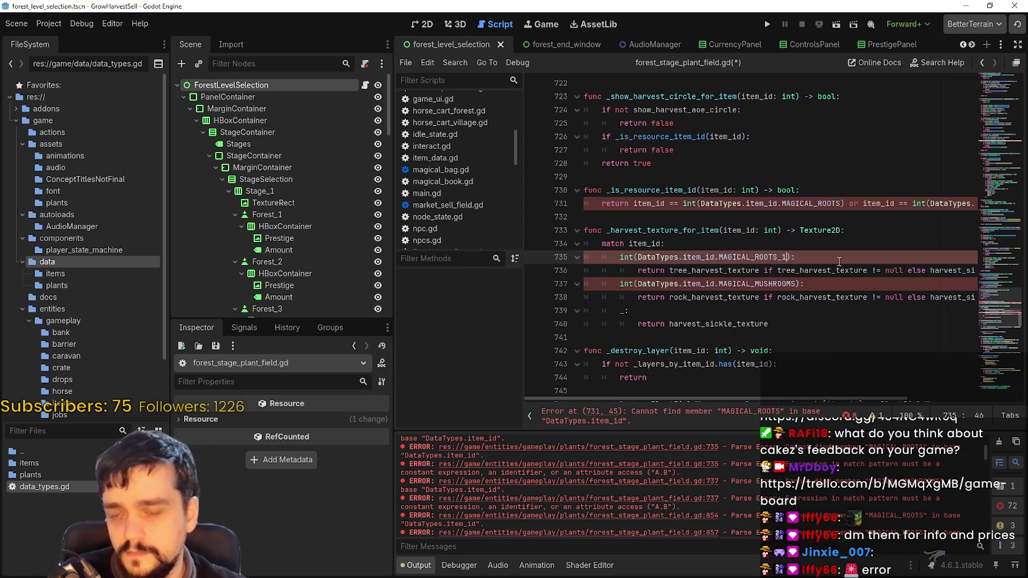
double_click(786, 284)
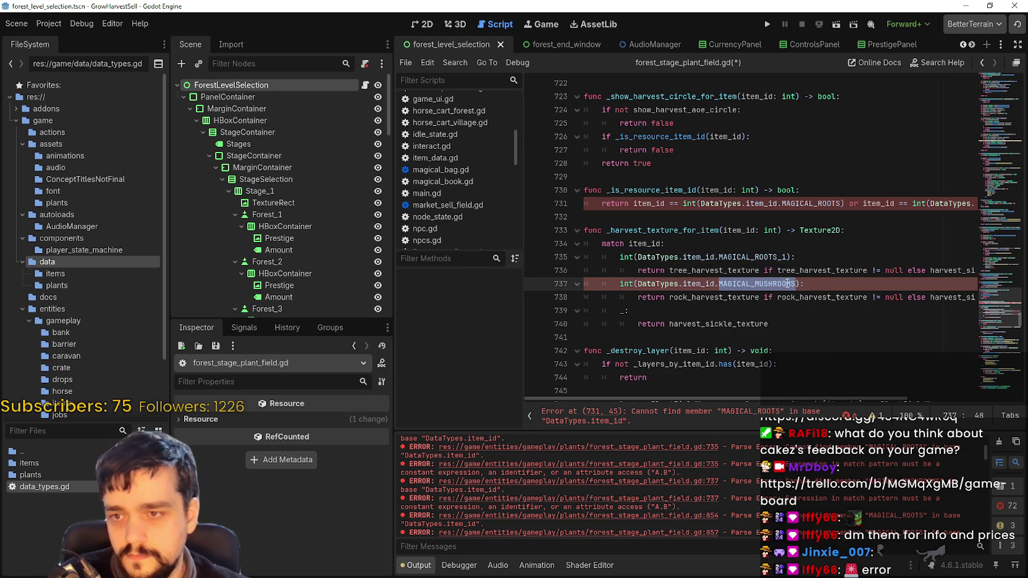
text(MA)
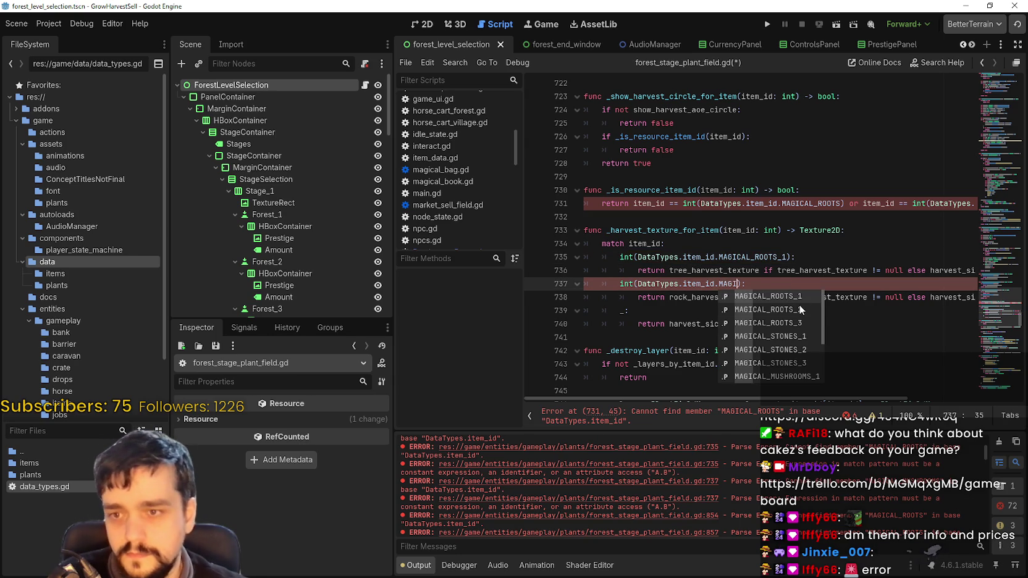
key(Down)
key(Return)
key(ctrl+s)
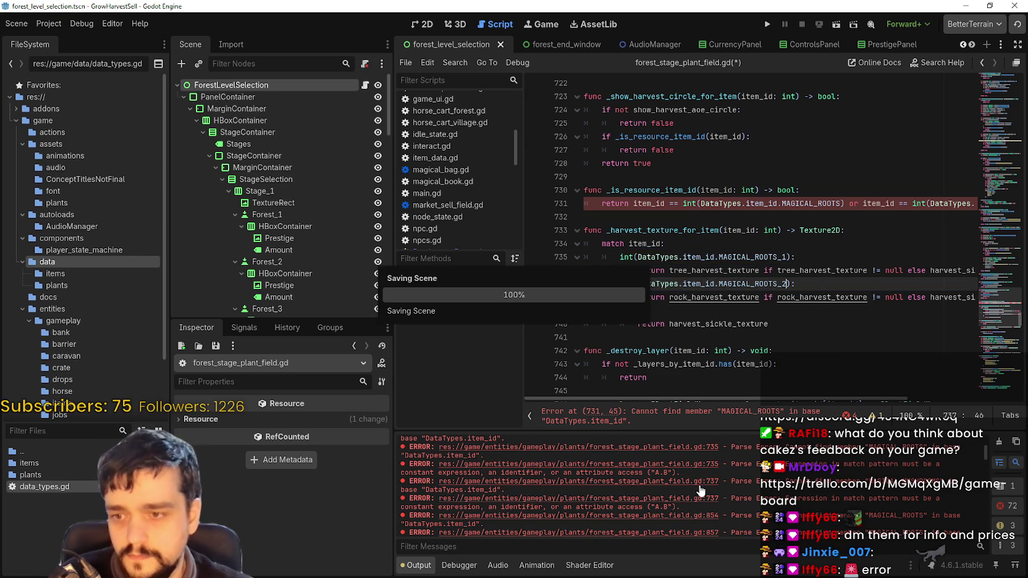
Replace MAGICAL_ROOTS on line 731 with MAGICAL_ROOTS_1 and save
double_click(819, 203)
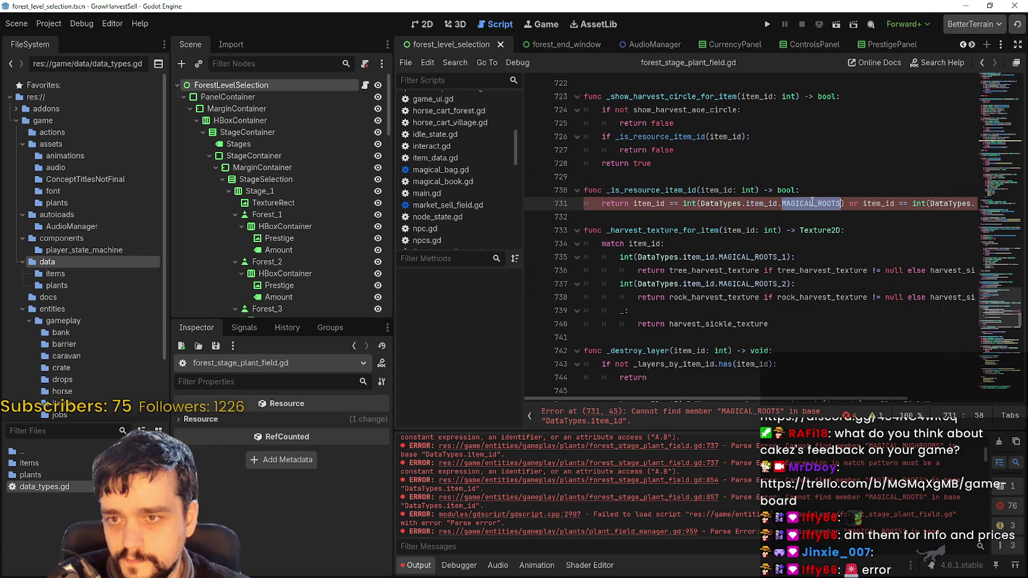
text(MAGI)
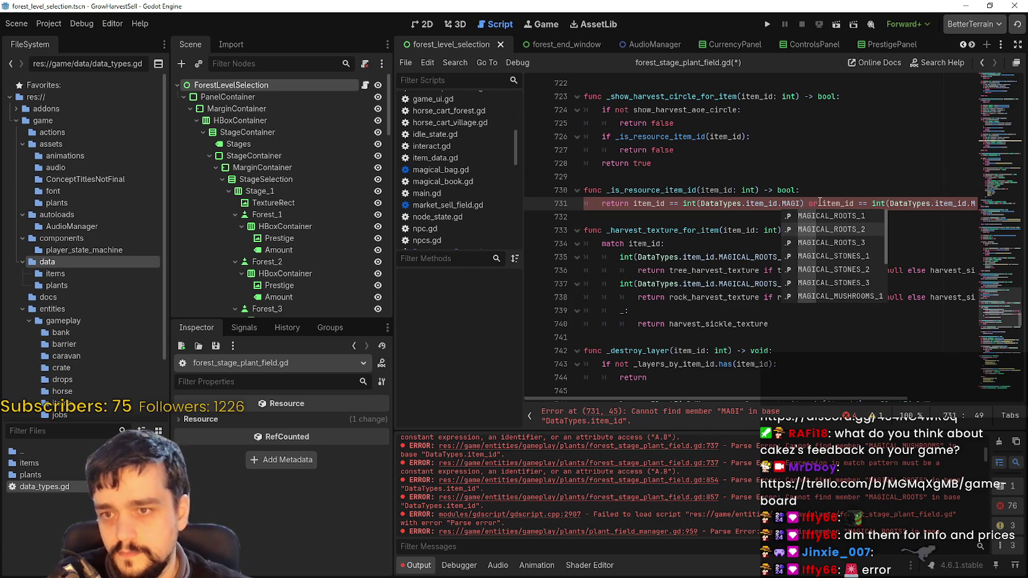
key(Return)
mouse_move(826, 203)
mouse_down()
mouse_move(995, 212)
mouse_move(976, 203)
mouse_up()
click(963, 204)
key(ctrl+s)
Change MAGICAL_ROOTS on lines 854 and 857 to MAGICAL_ROOTS_1 and save
scroll(730, 485, up, 2)
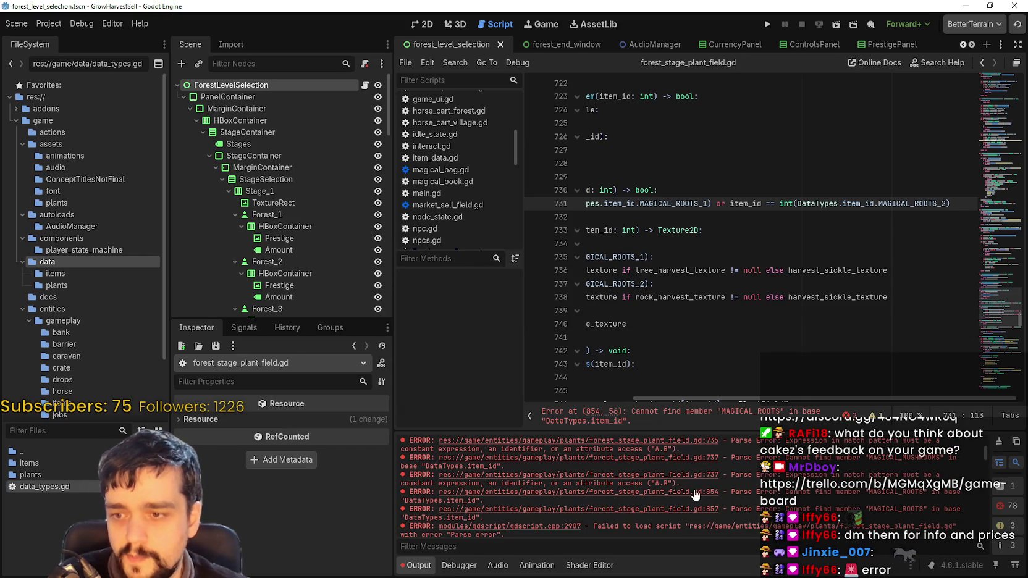
click(693, 491)
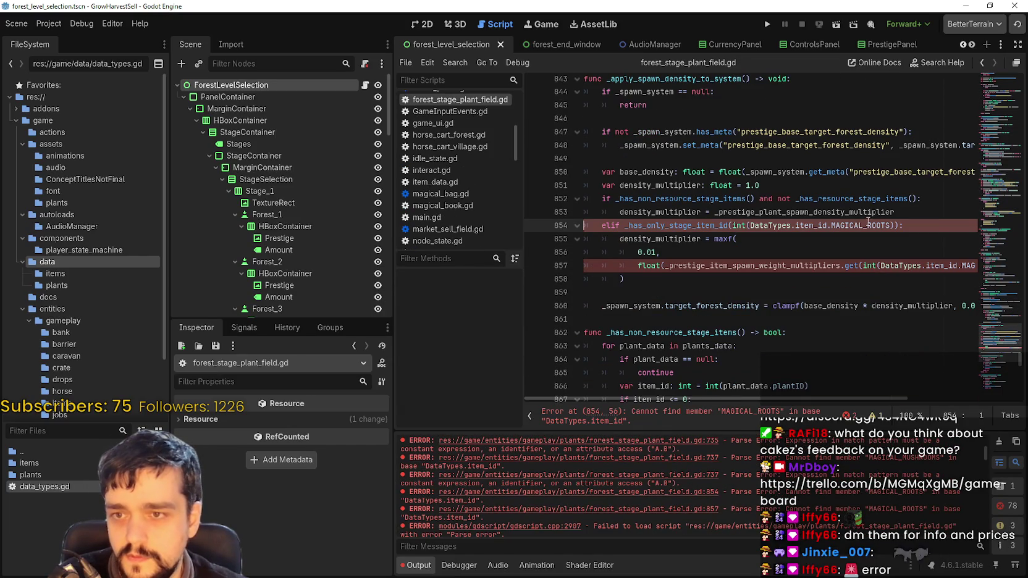
double_click(870, 224)
text(MAGI)
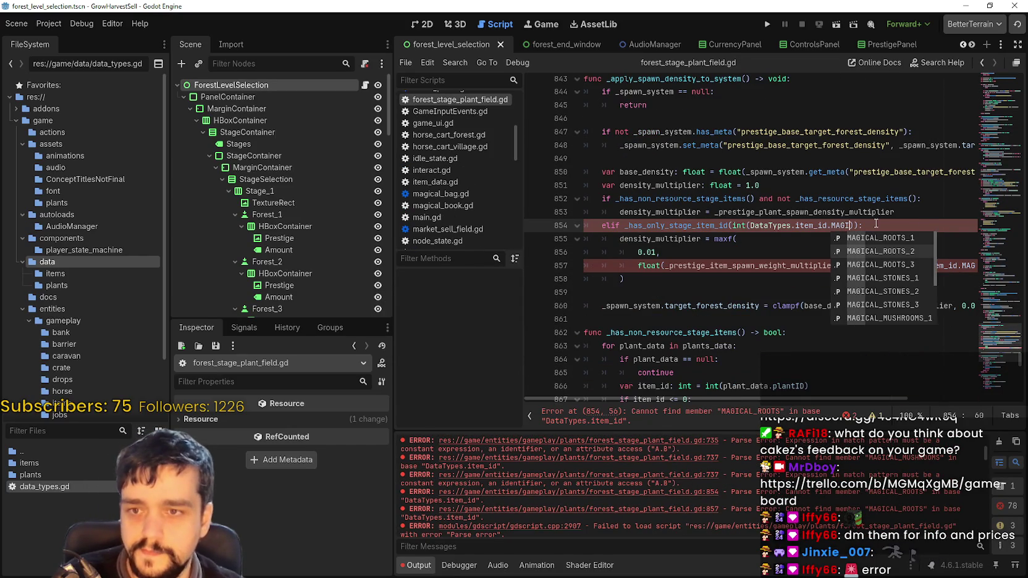
key(Return)
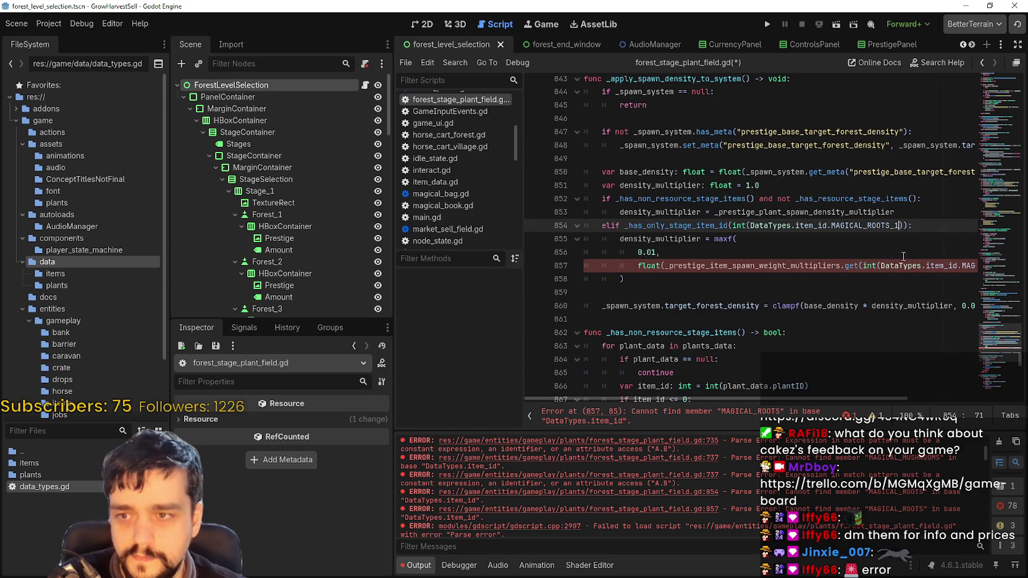
triple_click(903, 265)
double_click(896, 265)
text(MAGI)
key(Return)
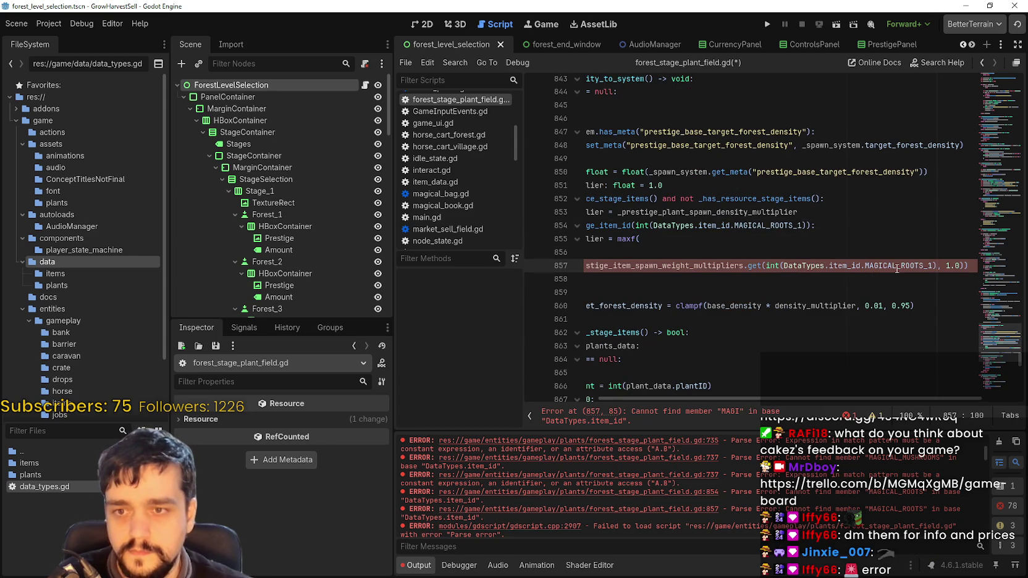
key(ctrl+s)
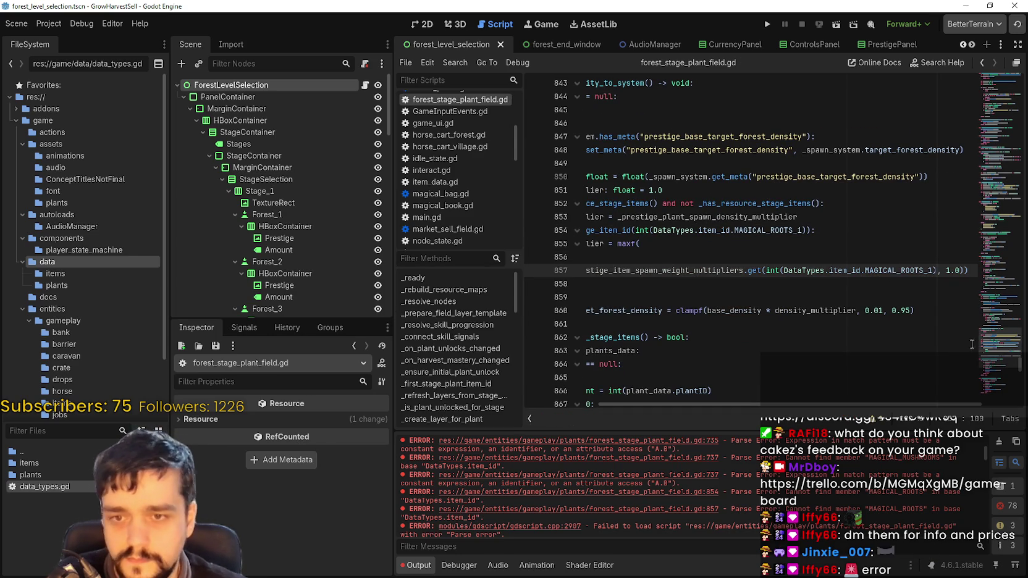
Check the remaining parse errors for lines 737, 854 and 857 in the Output panel
click(704, 475)
click(693, 493)
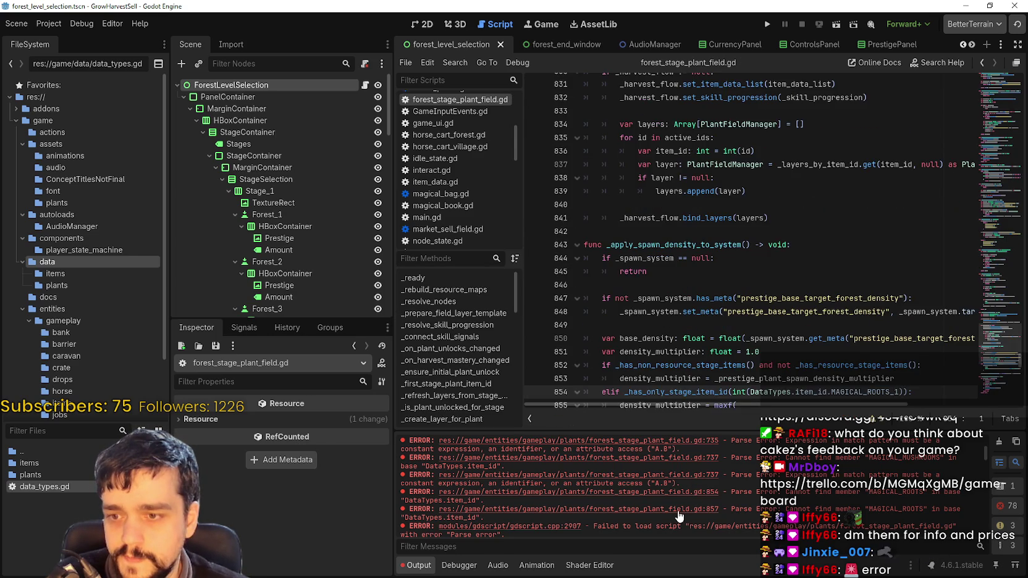
click(680, 507)
scroll(688, 502, down, 3)
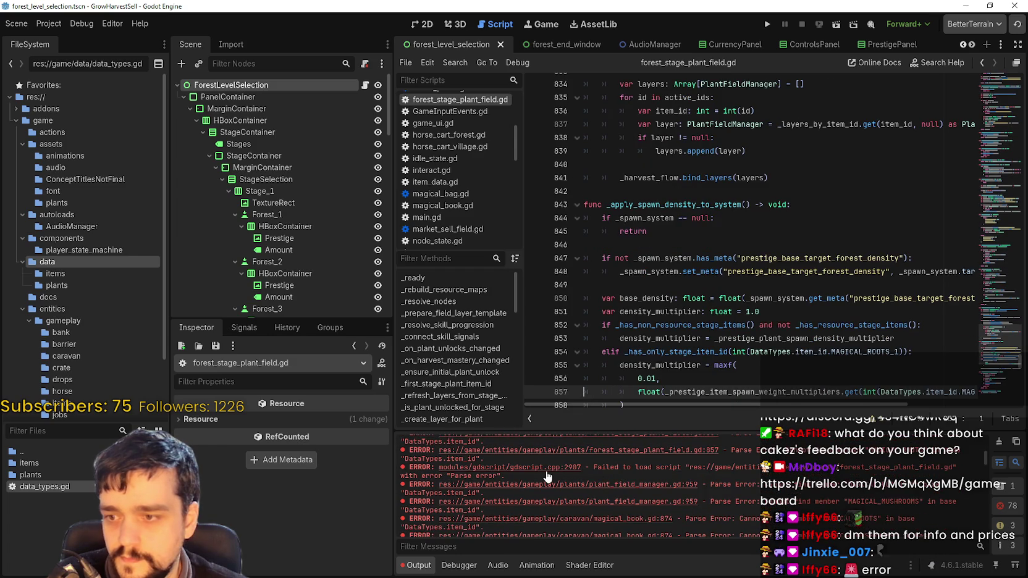
Open plant_field_manager.gd at line 959 and change MAGICAL_ROOTS to MAGICAL_ROOTS_1
click(652, 484)
double_click(854, 244)
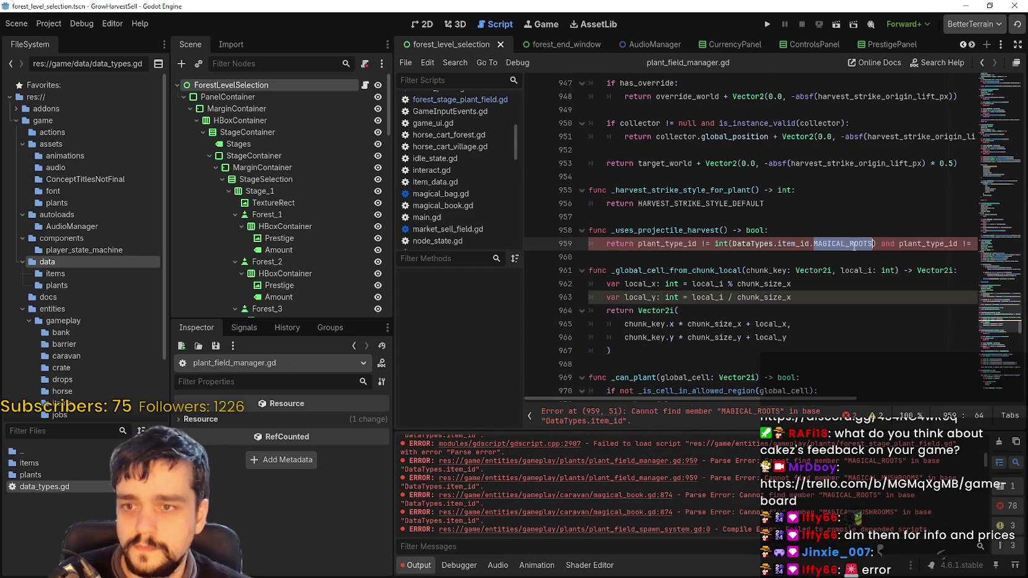
text(MAGI)
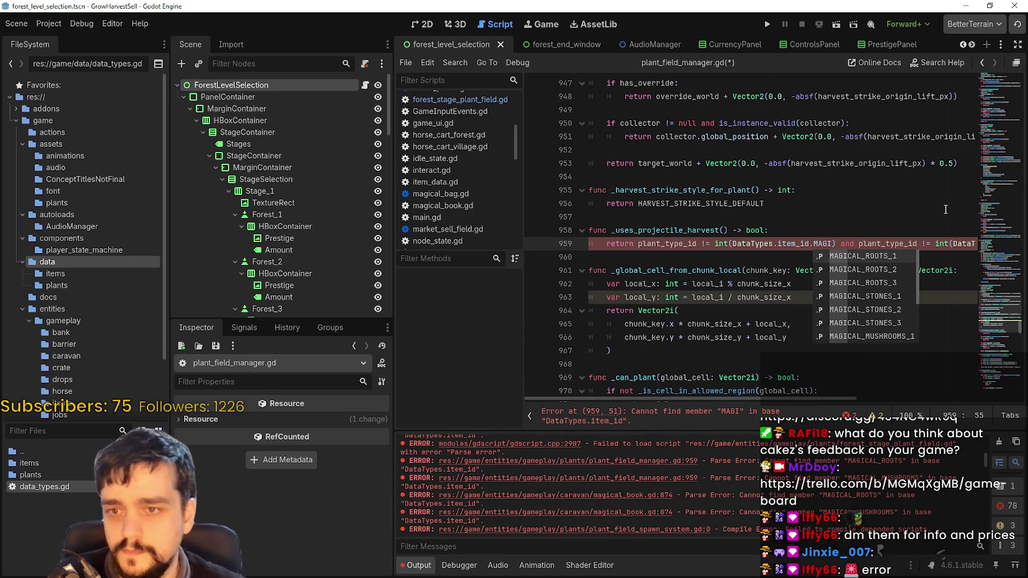
click(901, 261)
scroll(944, 318, up, 15)
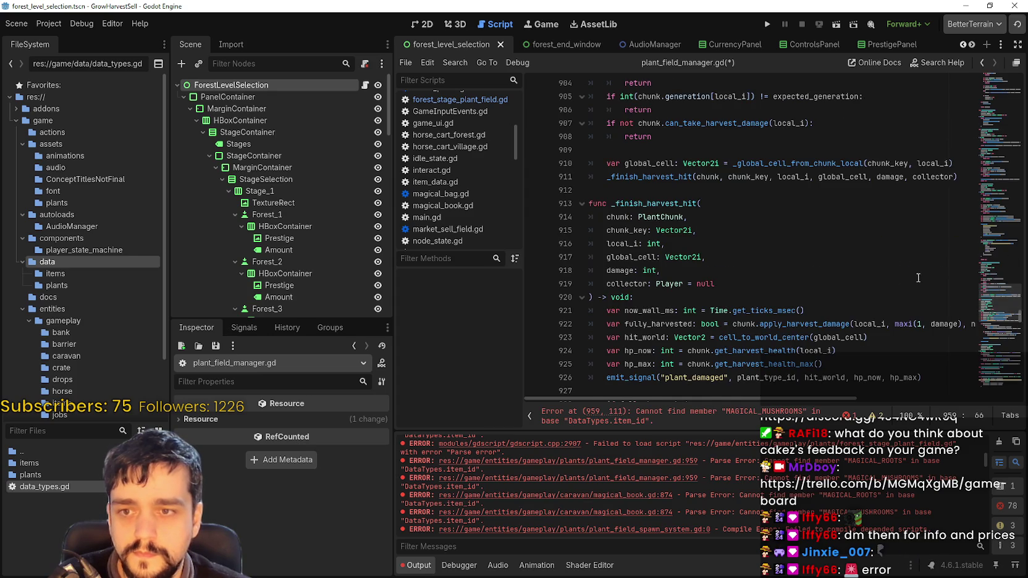
scroll(945, 319, down, 3)
scroll(944, 319, down, 3)
Replace MAGICAL_MUSHROOMS on line 959 with MAGICAL_ROOTS_1 and save the script
click(616, 464)
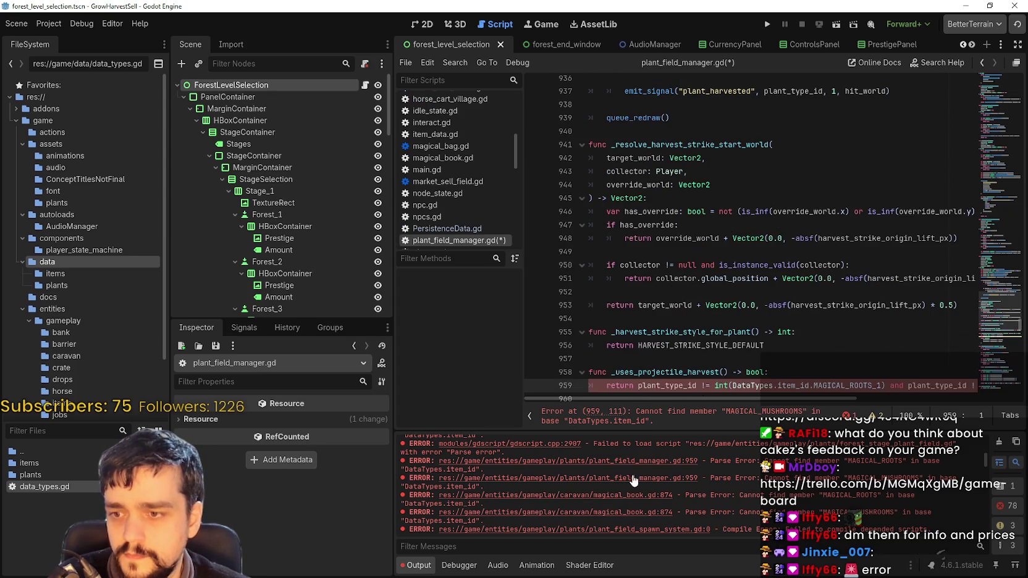
drag(928, 267, 991, 264)
double_click(940, 267)
text(MAGI)
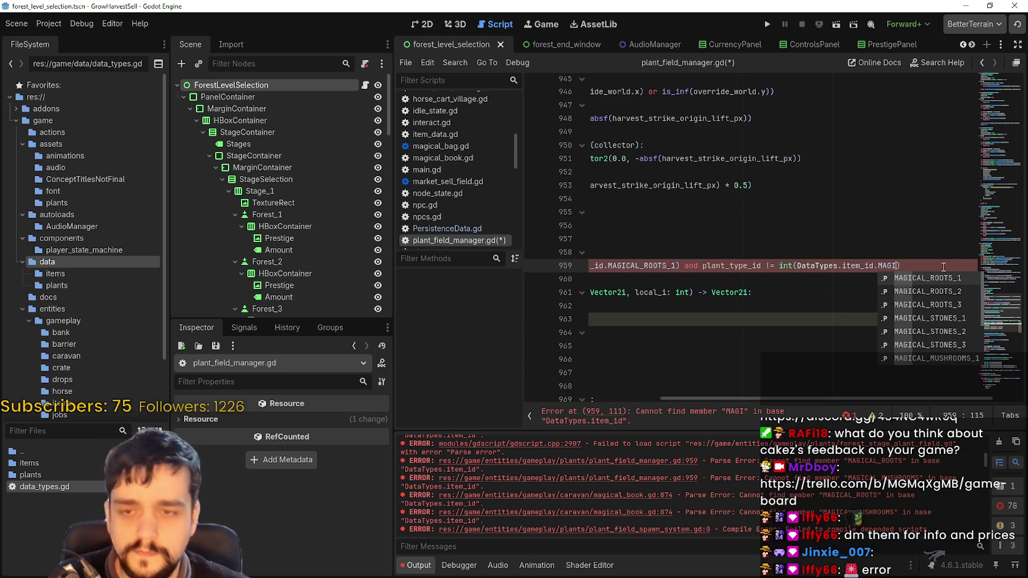
key(Return)
scroll(764, 290, left, 5)
click(735, 297)
key(ctrl+s)
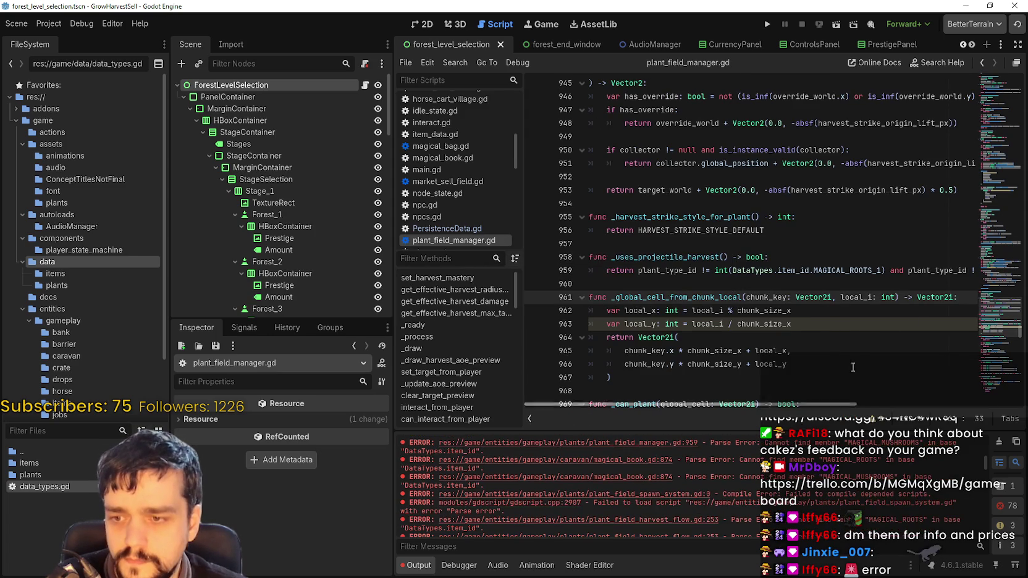
click(993, 398)
scroll(597, 496, down, 1)
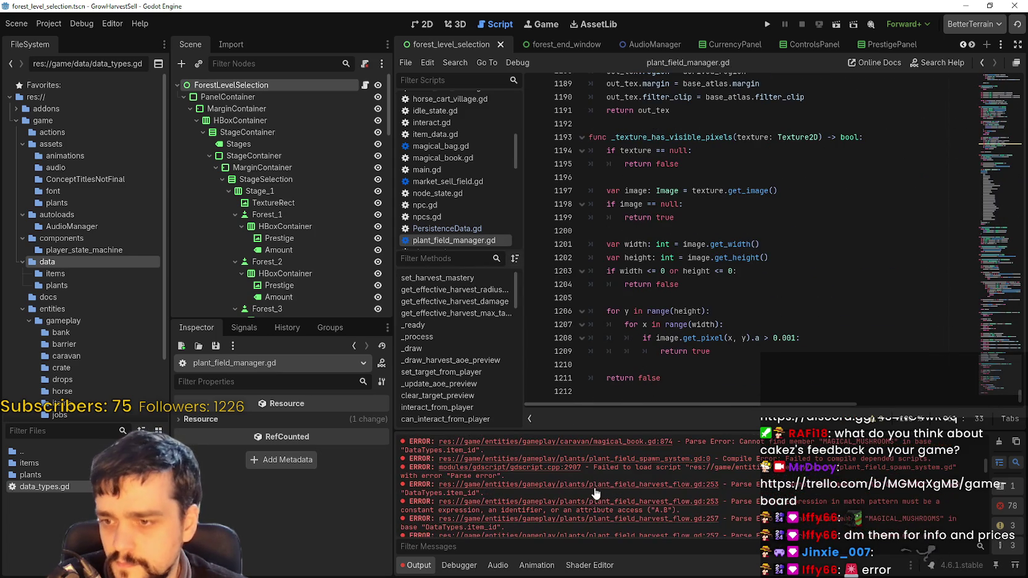
Set the line 253 match case to MAGICAL_ROOTS_1 and line 257 to MAGICAL_ROOTS_2
click(610, 486)
scroll(806, 181, up, 3)
double_click(777, 204)
text(MAGI)
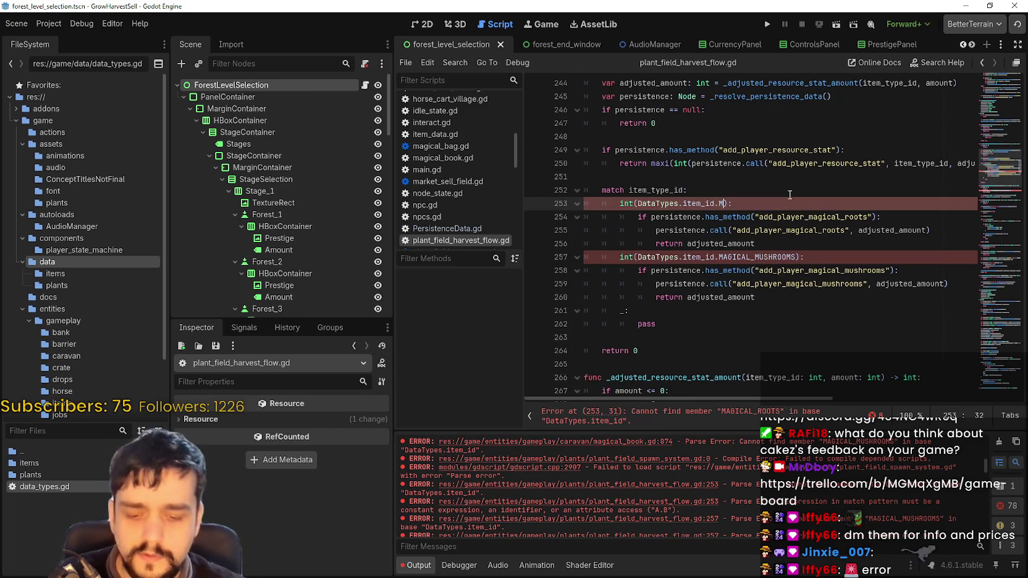
text(C)
key(Return)
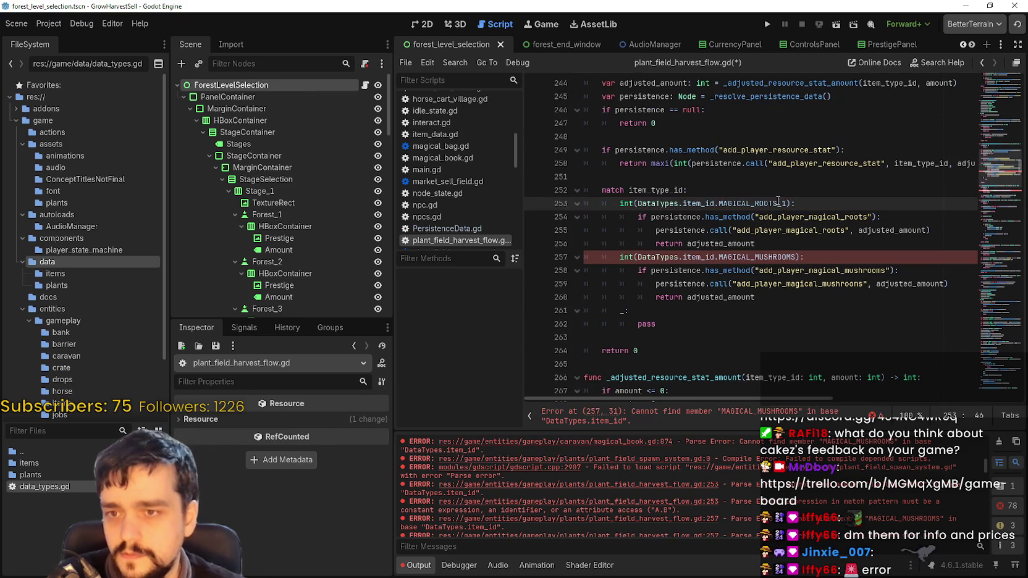
double_click(748, 257)
key(BackSpace)
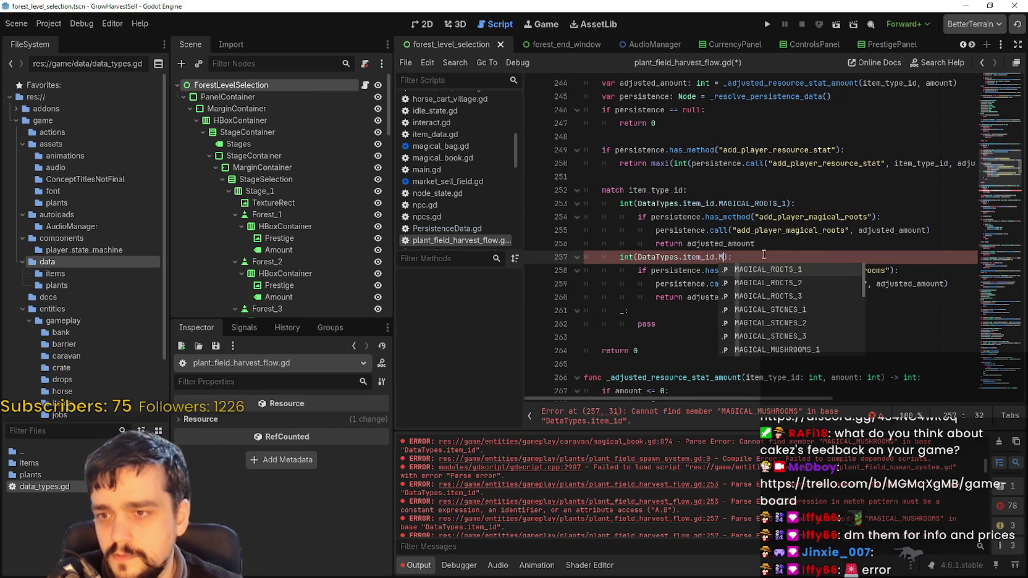
text(M)
key(Down)
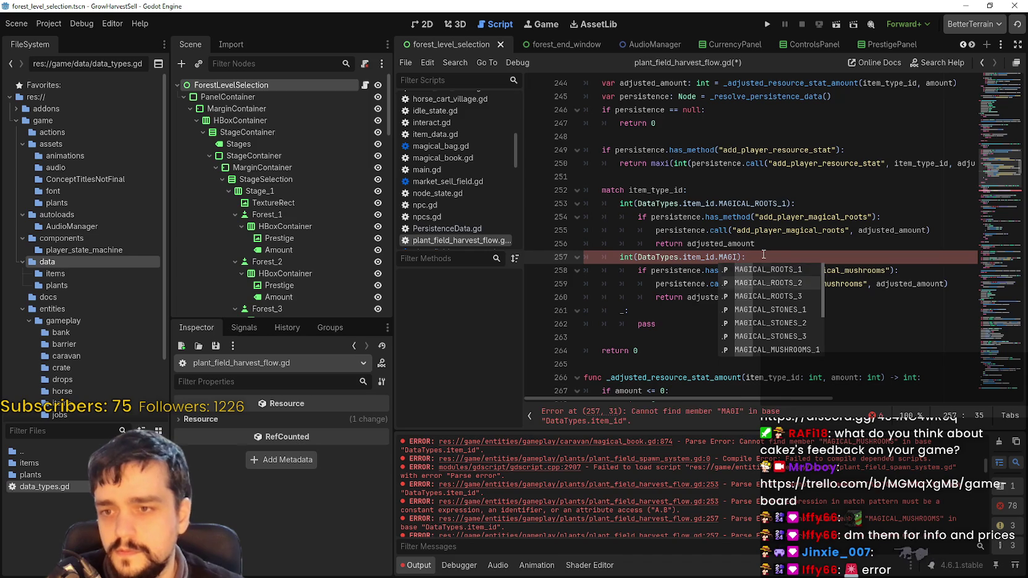
key(Return)
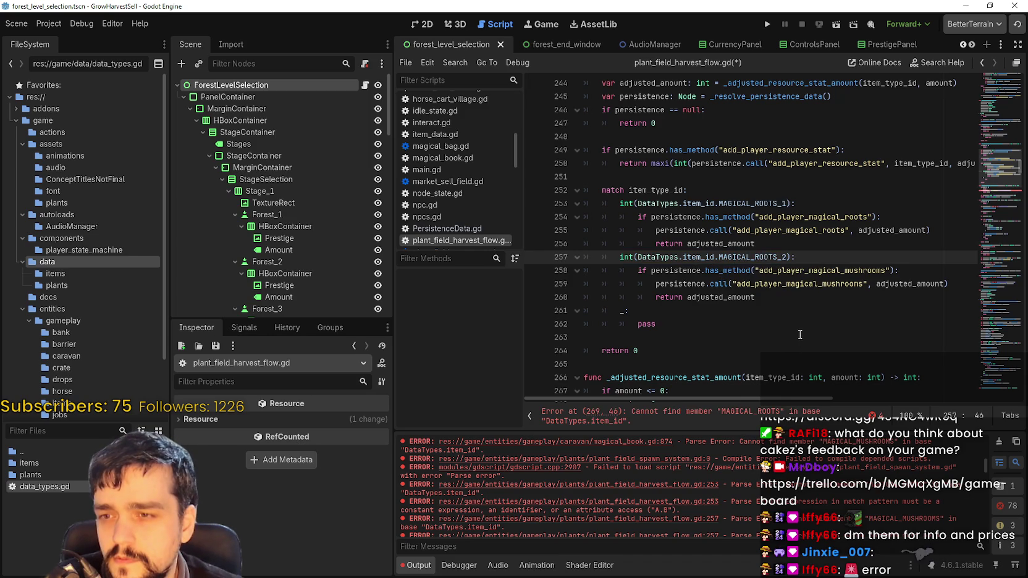
Widen the script editor, review the harvest code, and save plant_field_harvest_flow.gd
double_click(815, 283)
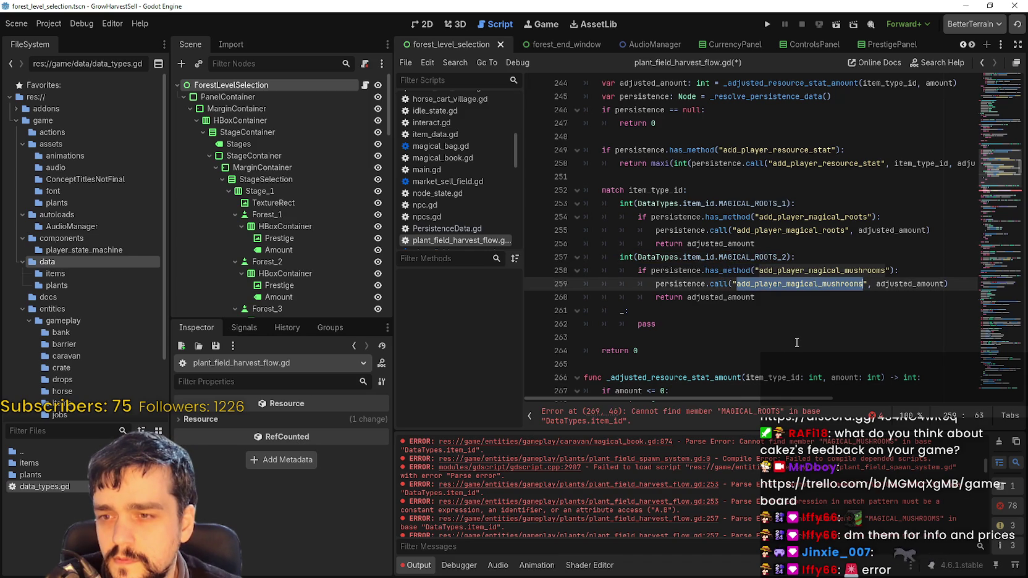
click(800, 312)
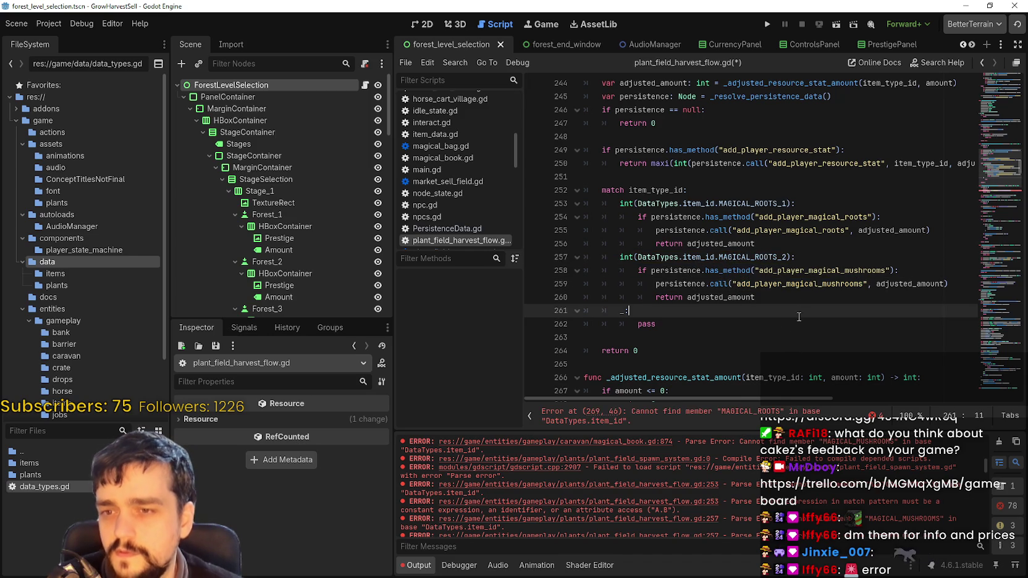
double_click(917, 284)
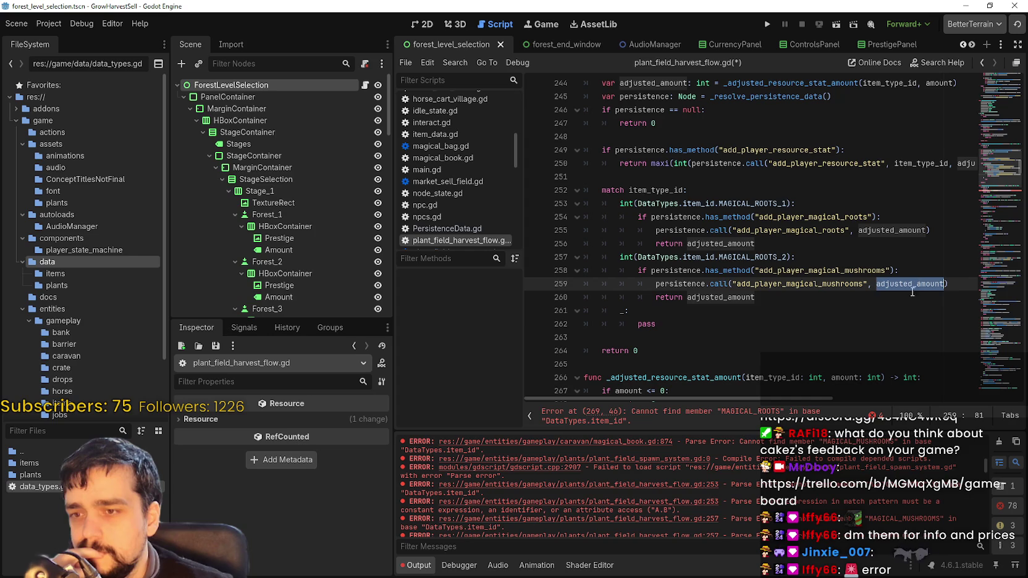
drag(394, 260, 342, 262)
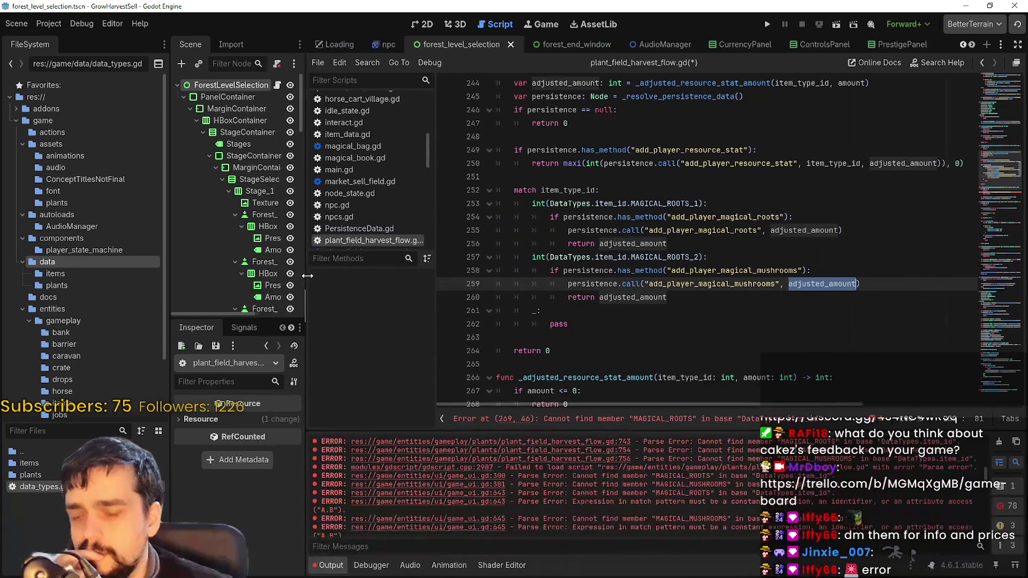
click(675, 313)
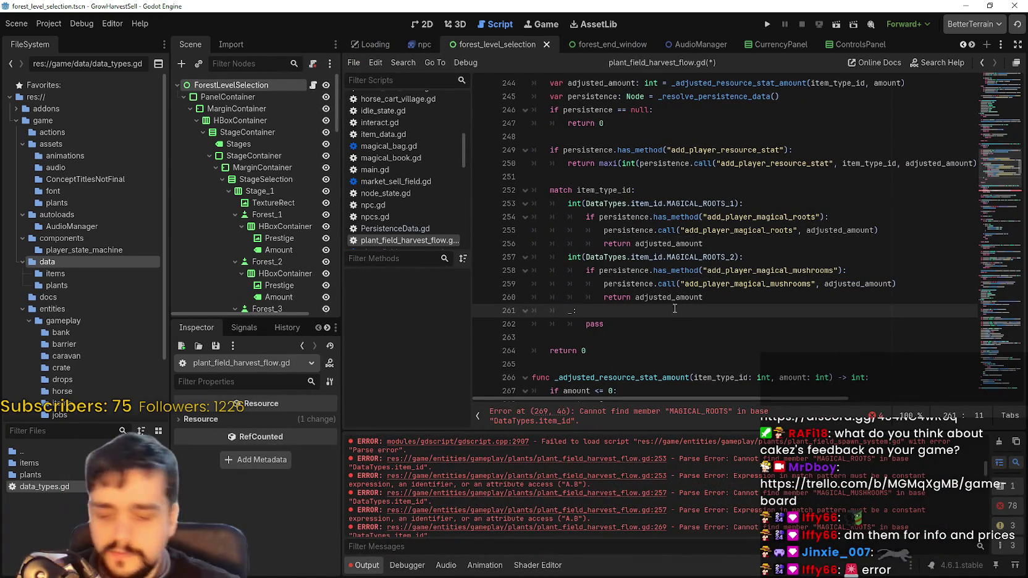
key(ctrl+s)
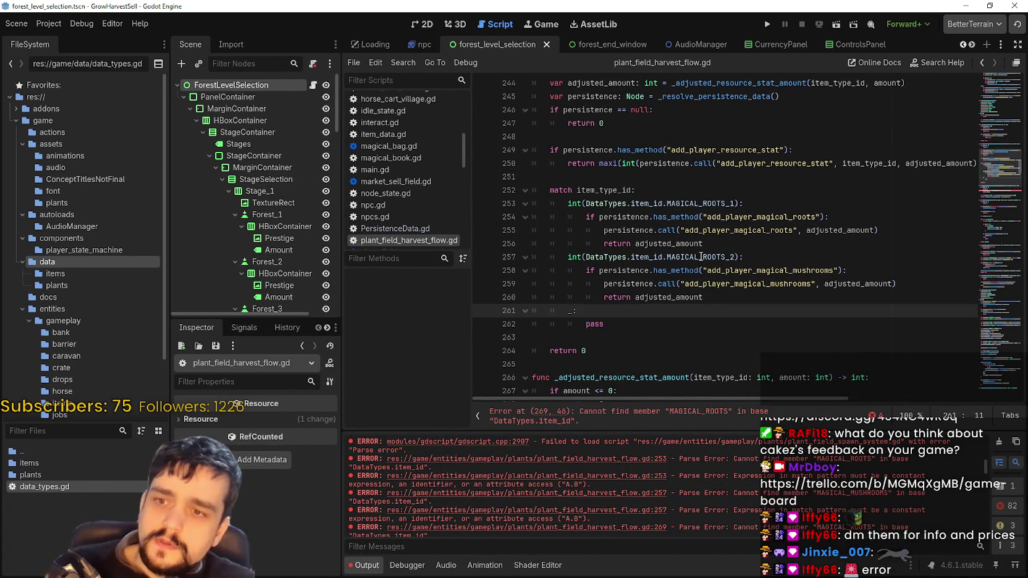
double_click(700, 257)
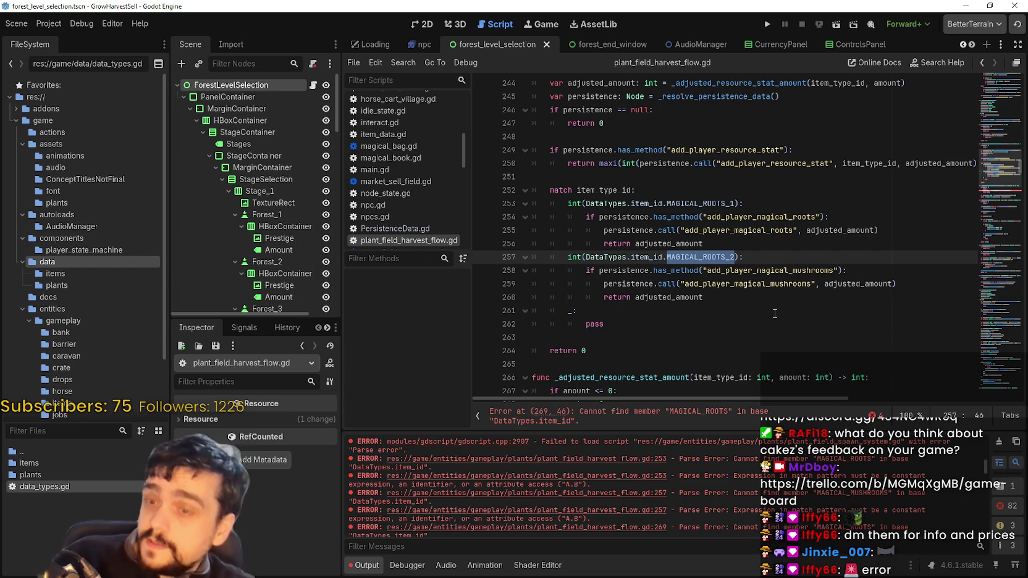
scroll(774, 313, up, 5)
Change MAGICAL_ROOTS on line 269 to MAGICAL_ROOTS_1
scroll(834, 297, down, 8)
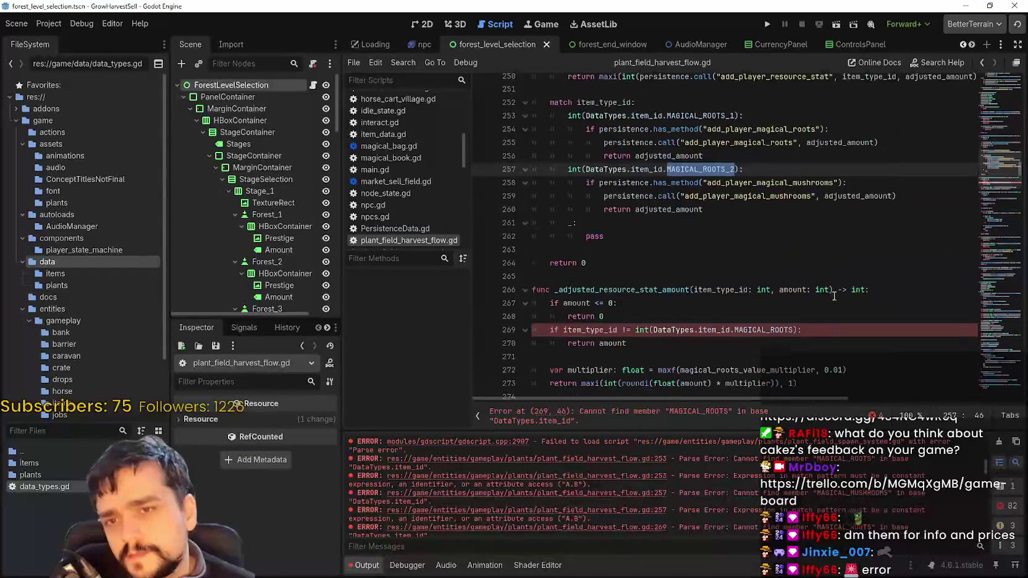
scroll(803, 259, down, 2)
double_click(796, 259)
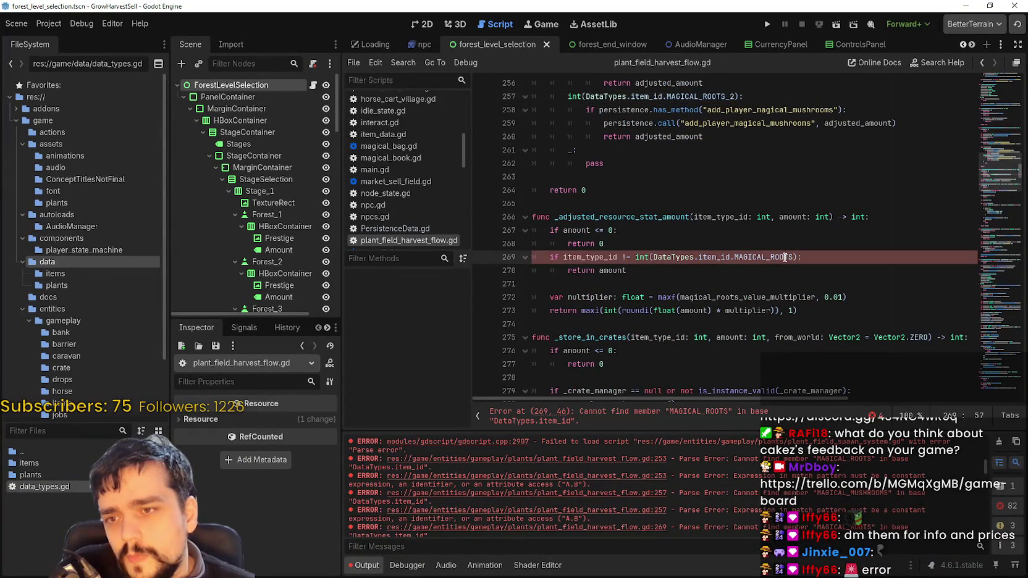
text(MAGICAL)
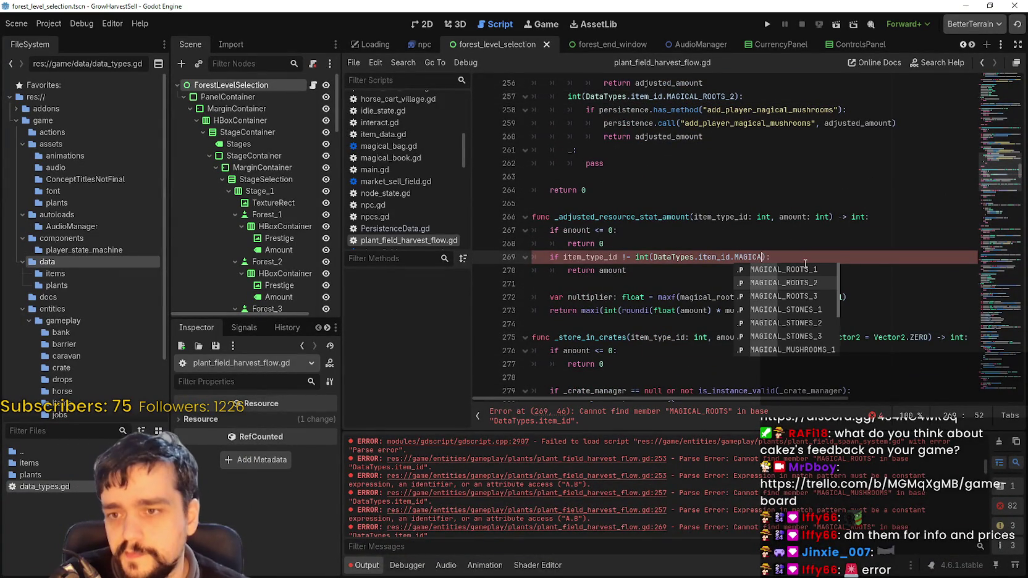
key(Return)
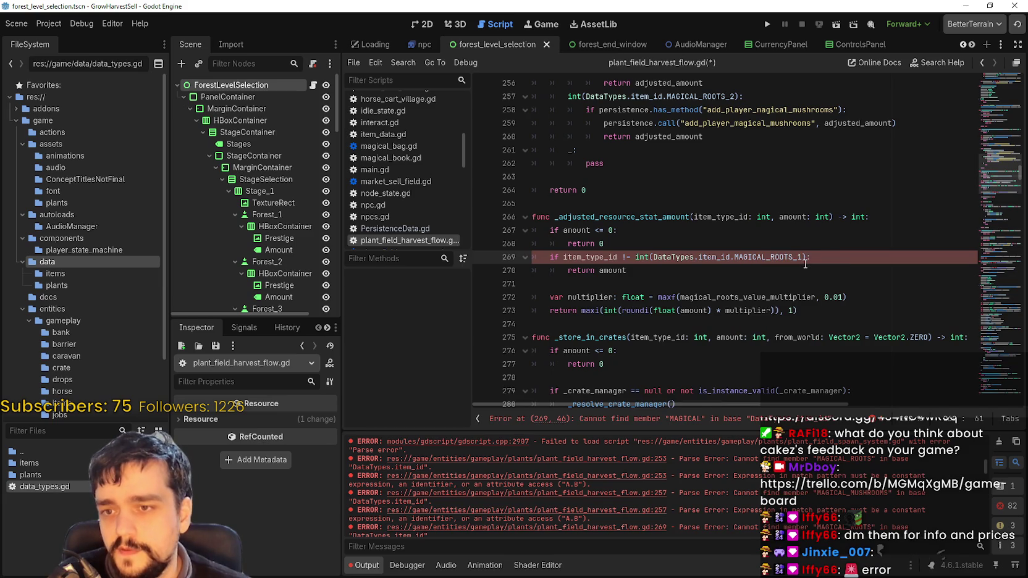
Update the slash-style check on line 743 to MAGICAL_ROOTS_1
scroll(803, 259, down, 8)
scroll(769, 251, down, 5)
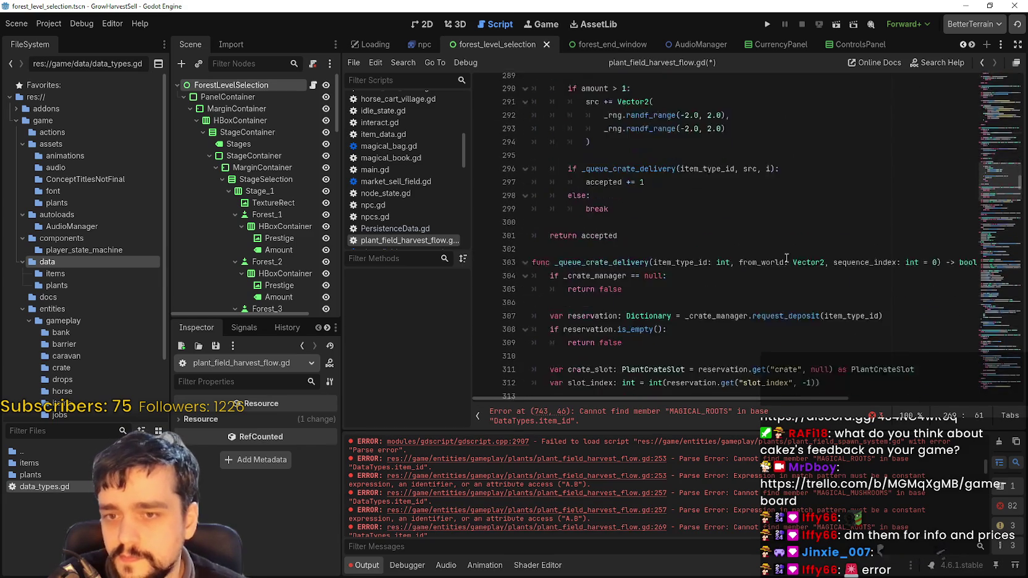
click(1000, 281)
drag(1001, 281, 1001, 328)
click(748, 196)
double_click(748, 196)
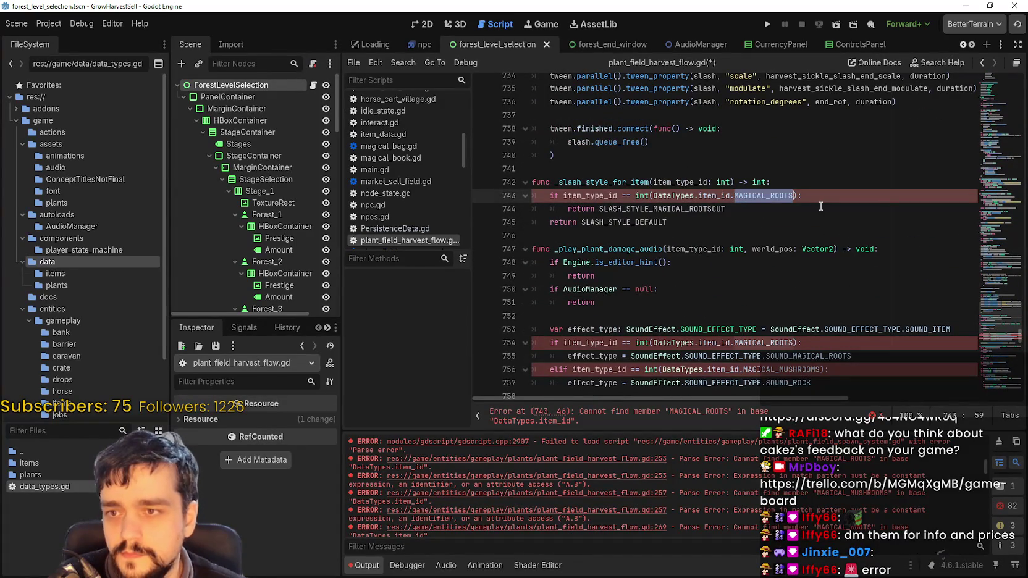
key(Right)
text(_)
key(Return)
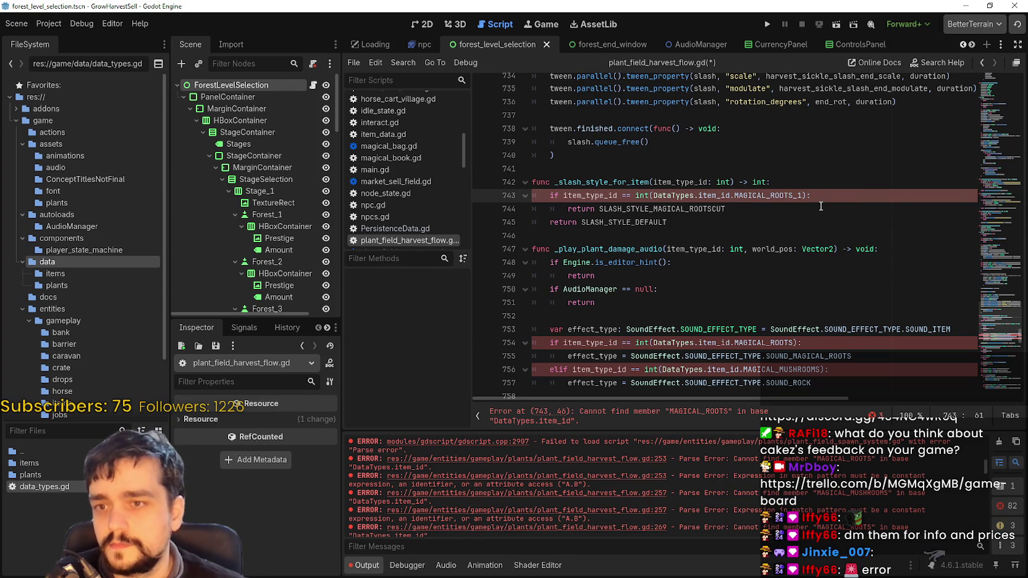
Set line 754 to MAGICAL_ROOTS_1 and paste the roots name over MAGICAL_MUSHROOMS on line 756
scroll(822, 210, down, 2)
double_click(787, 262)
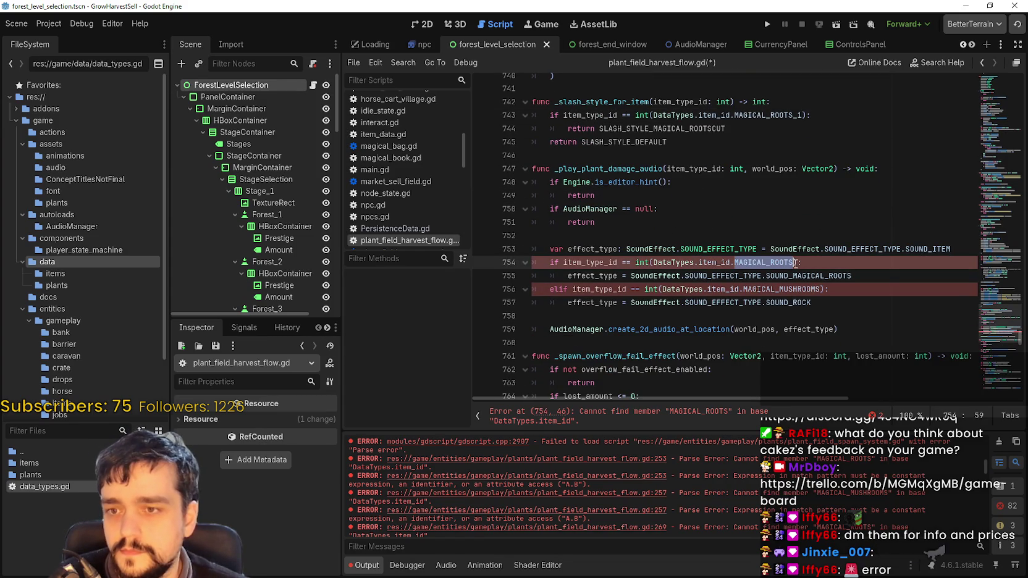
text(MAGI)
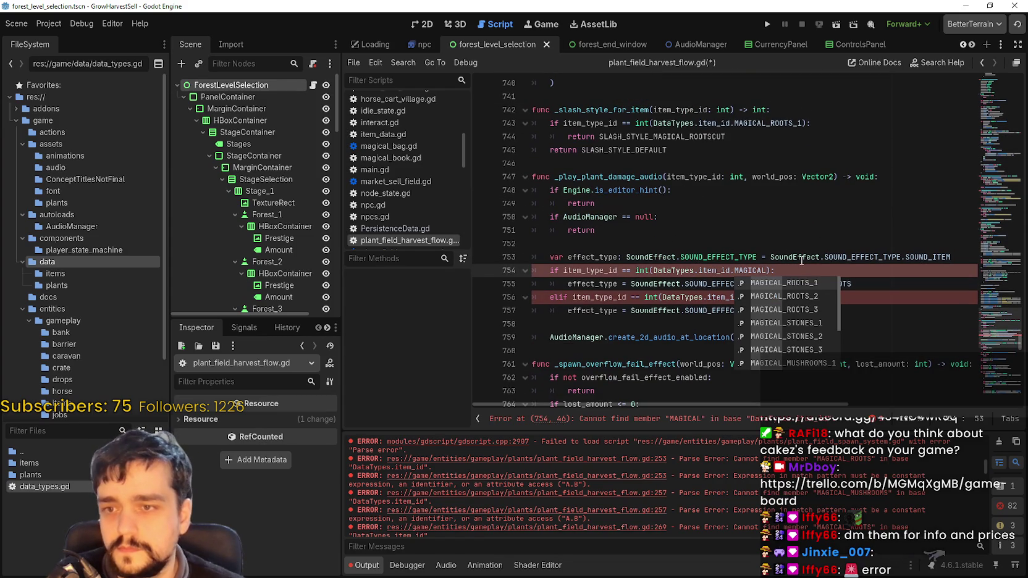
click(800, 283)
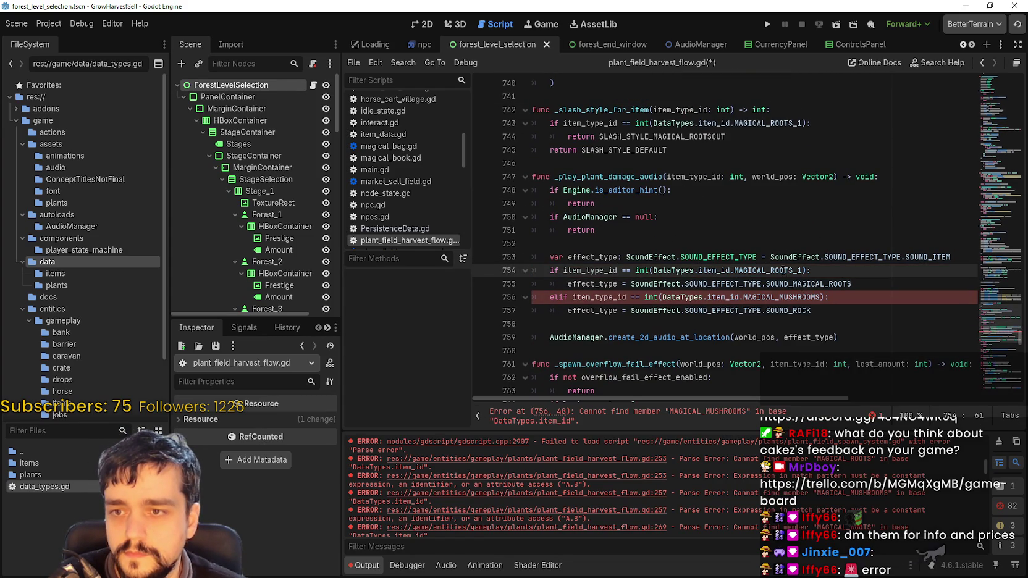
double_click(809, 283)
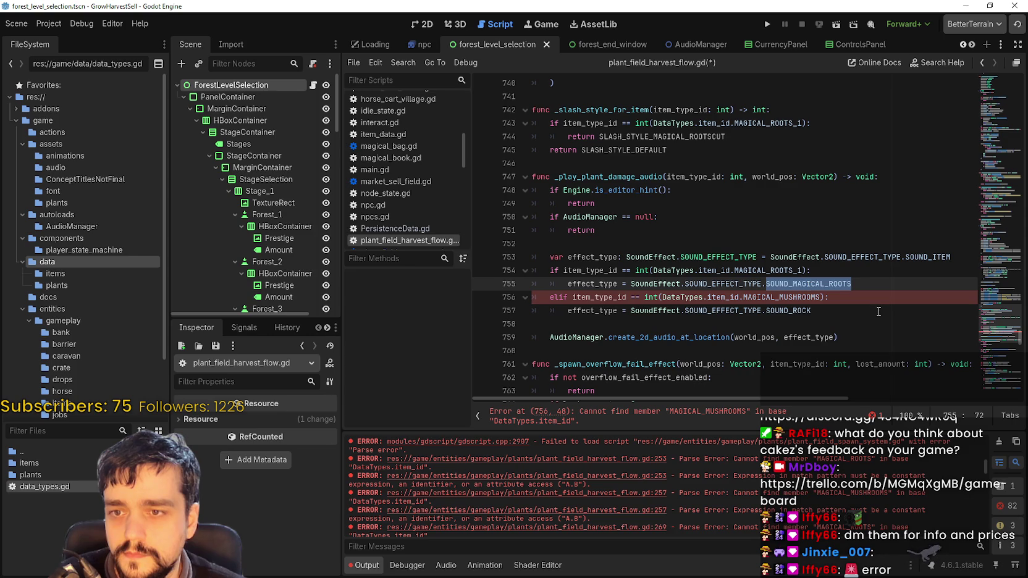
double_click(806, 310)
scroll(807, 309, down, 2)
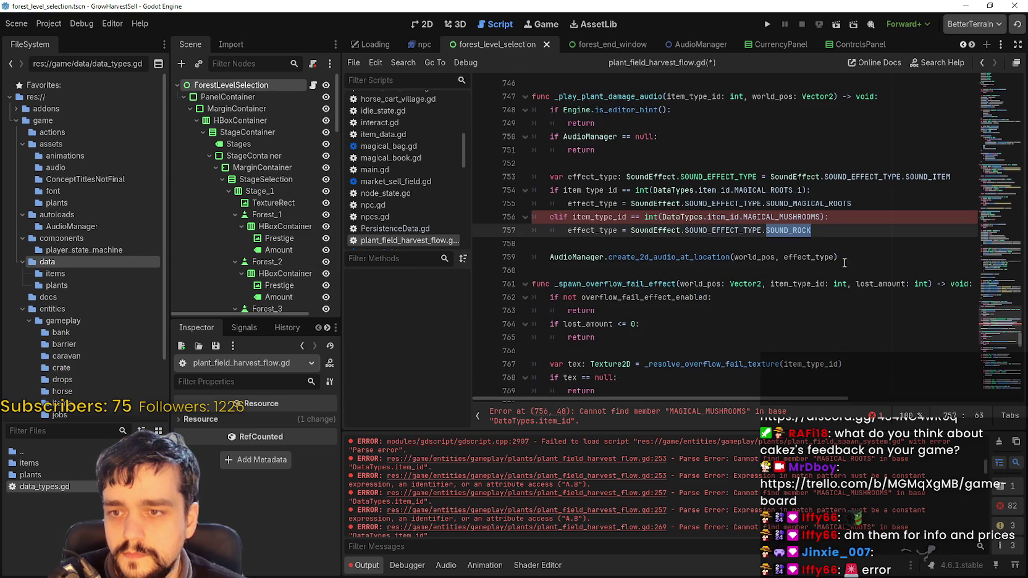
click(788, 190)
double_click(788, 189)
key(ctrl+c)
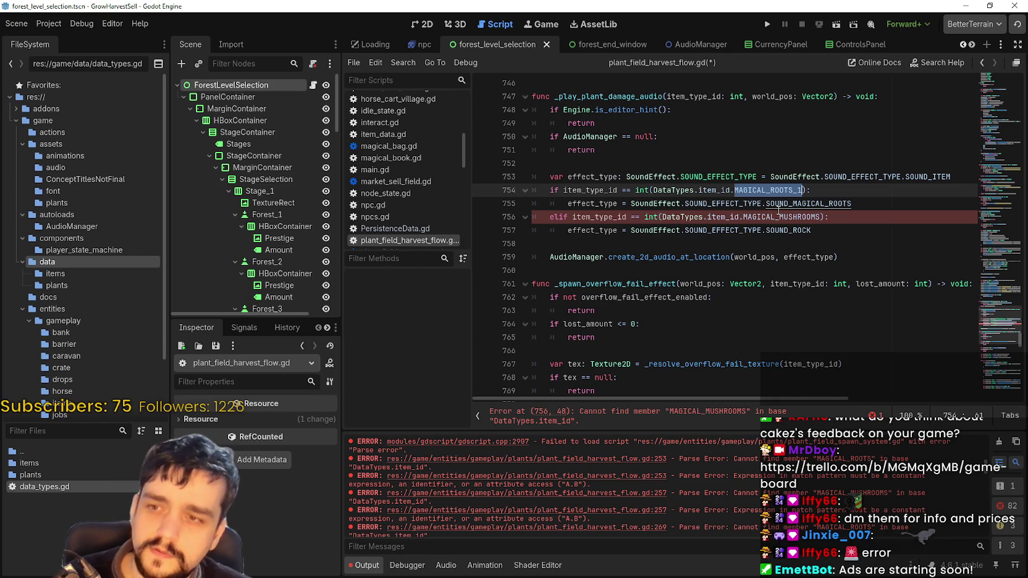
double_click(783, 217)
key(ctrl+v)
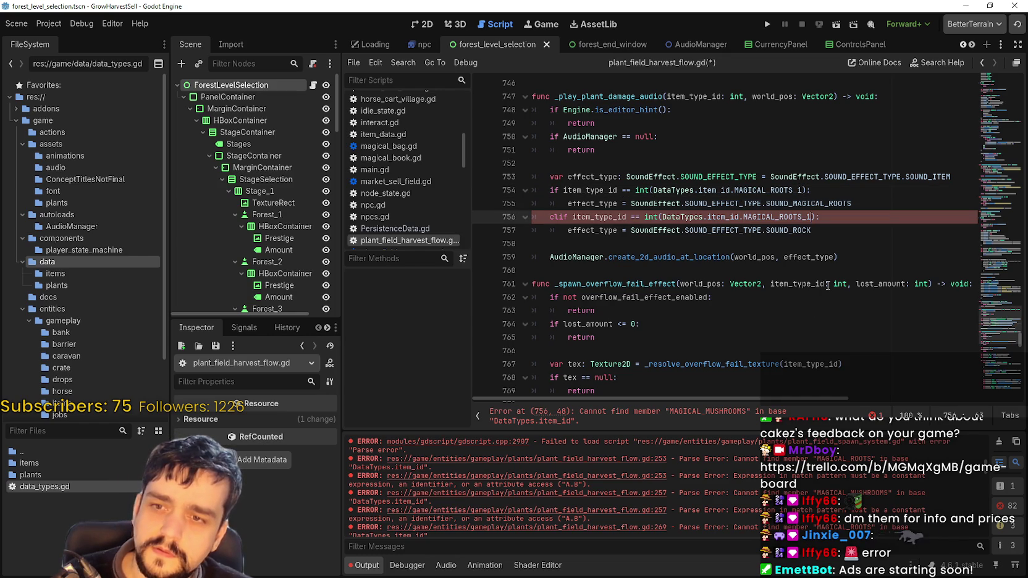
key(BackSpace)
Make line 756 read MAGICAL_ROOTS_2 and inspect the SOUND_MAGICAL_ROOTS statement on line 755
click(662, 227)
key(Up)
key(End)
double_click(854, 208)
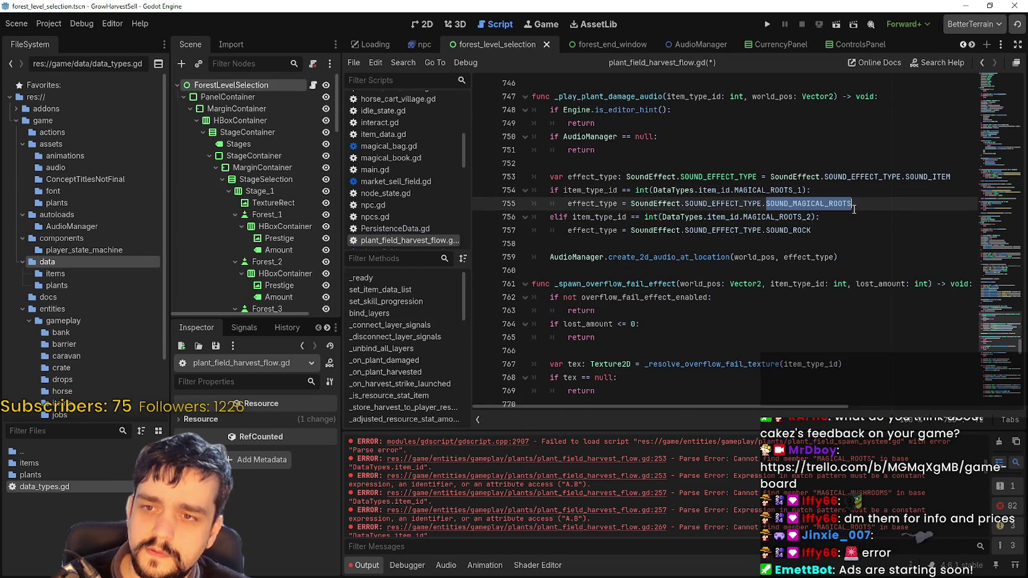
key(Down)
key(Up)
key(shift+Home)
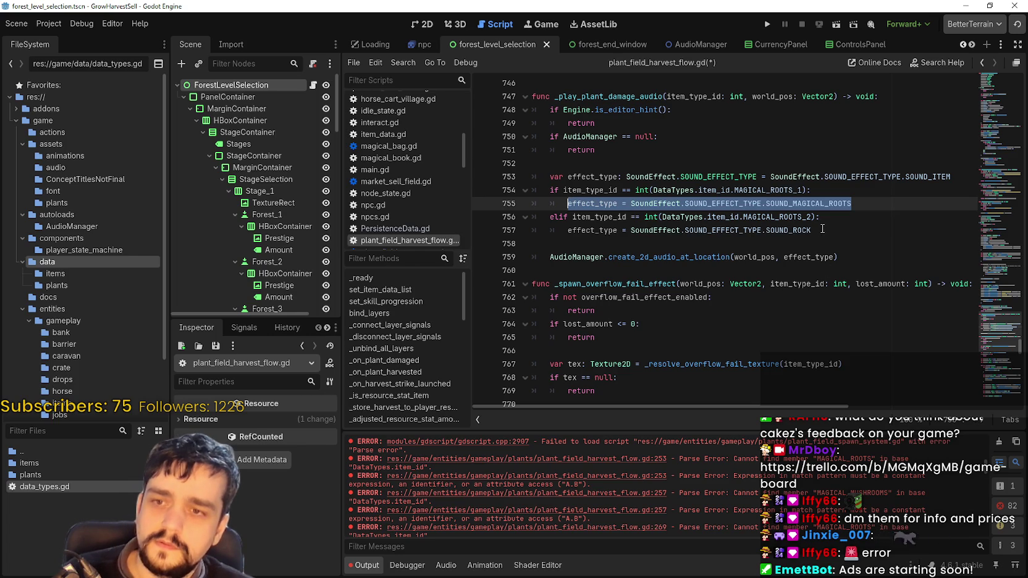
click(823, 229)
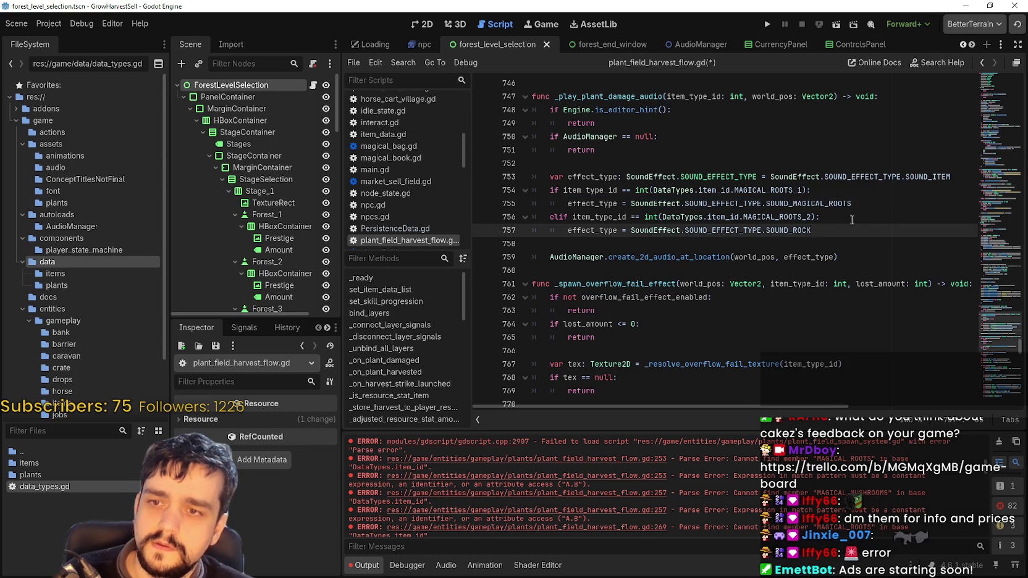
Replace line 756's id with MAGICAL_STONES_1 and save the script
drag(822, 234, 533, 217)
double_click(807, 216)
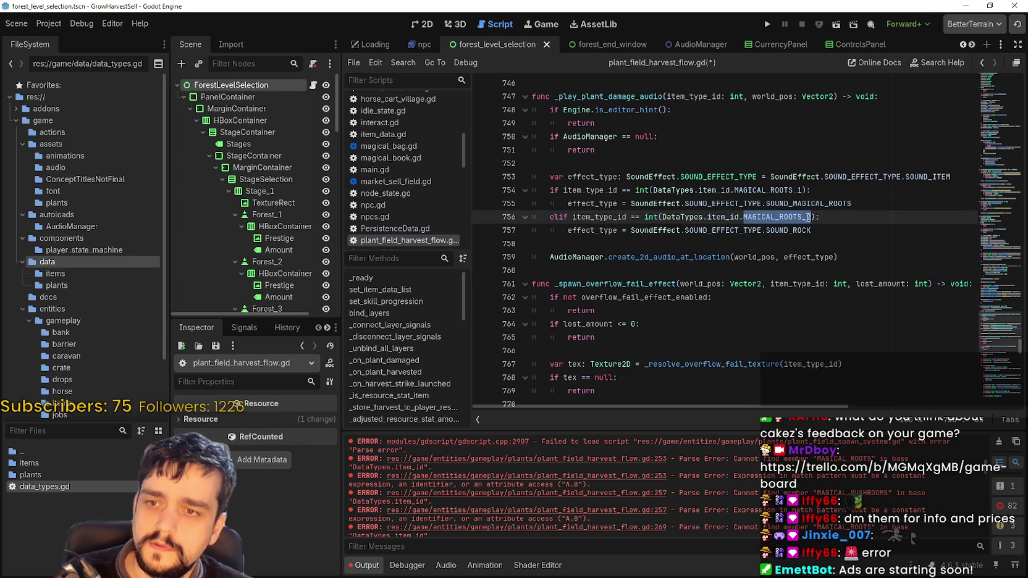
text(MAGI)
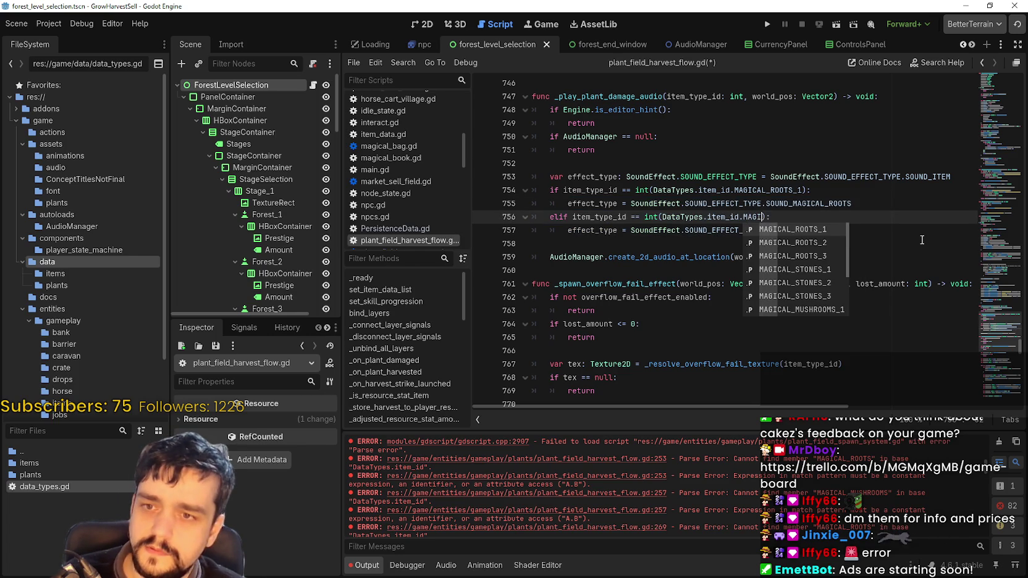
key(Down)
key(Down)
key(Down)
key(Return)
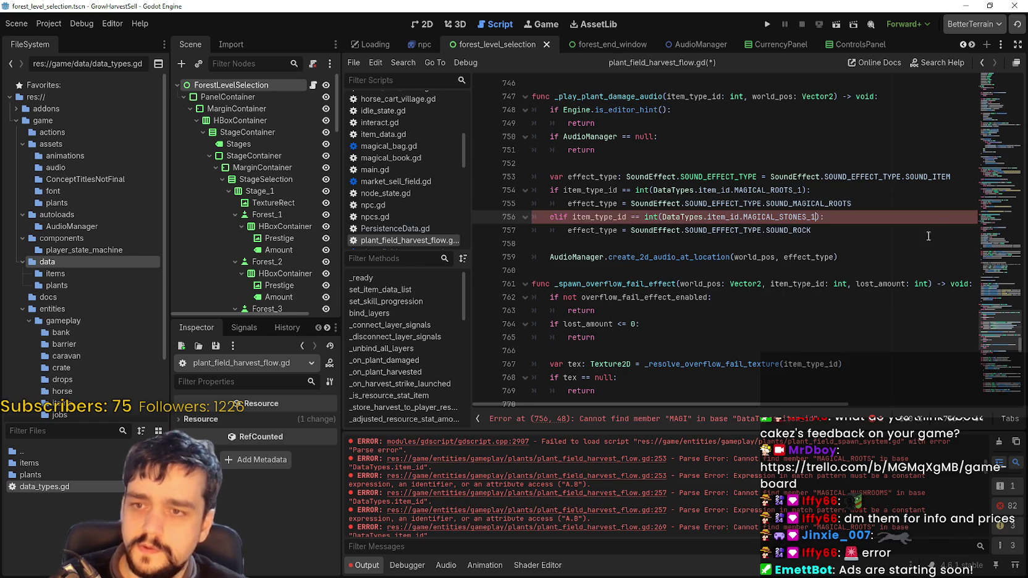
click(872, 205)
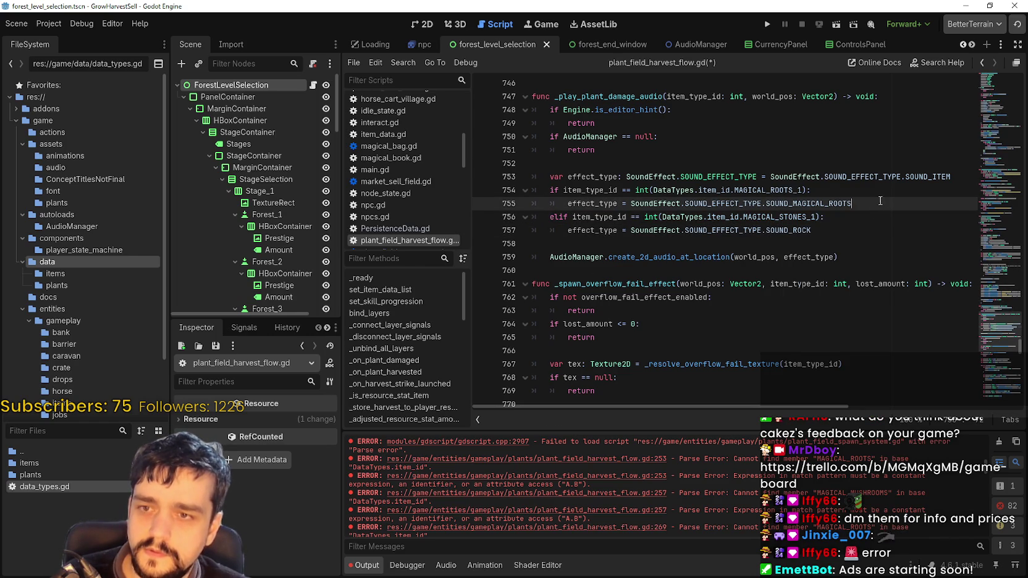
click(861, 230)
key(ctrl+s)
Review the edited damage-sound lines 754–757 and follow the line 257 error link
click(821, 243)
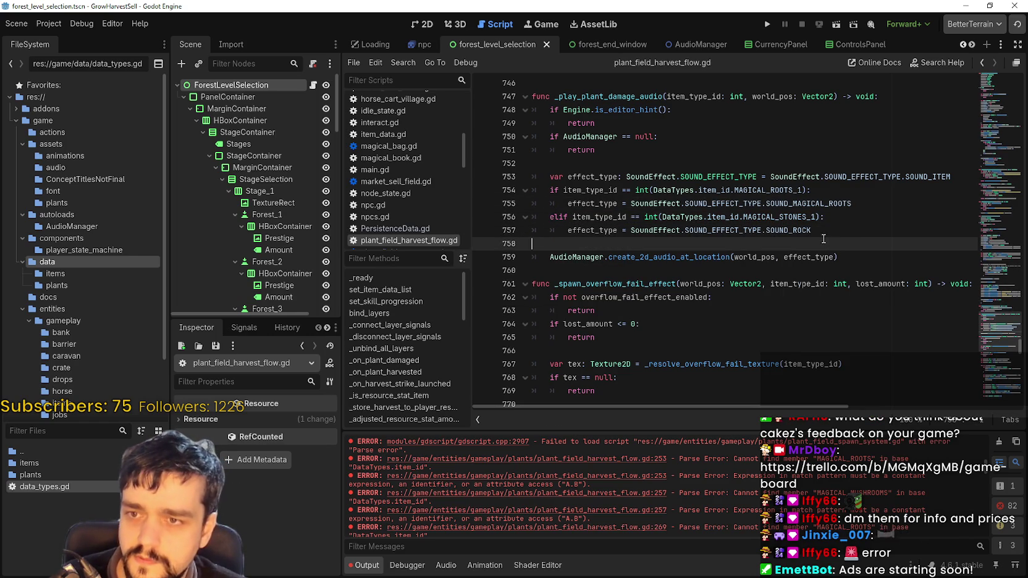
click(864, 222)
click(880, 207)
click(846, 232)
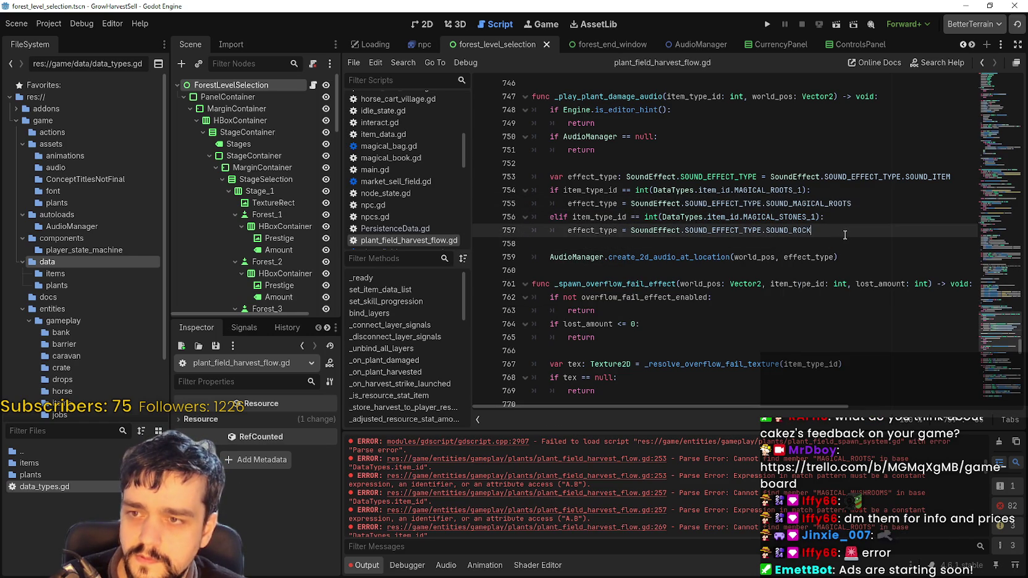
drag(576, 189, 823, 192)
drag(621, 190, 803, 190)
click(790, 191)
scroll(936, 318, down, 1)
scroll(936, 318, down, 15)
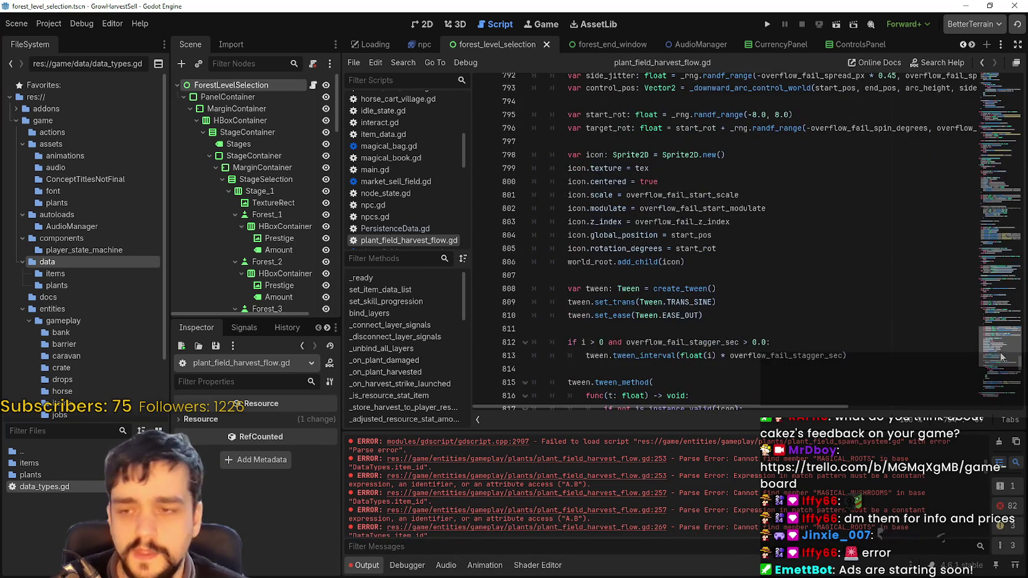
scroll(1001, 355, down, 20)
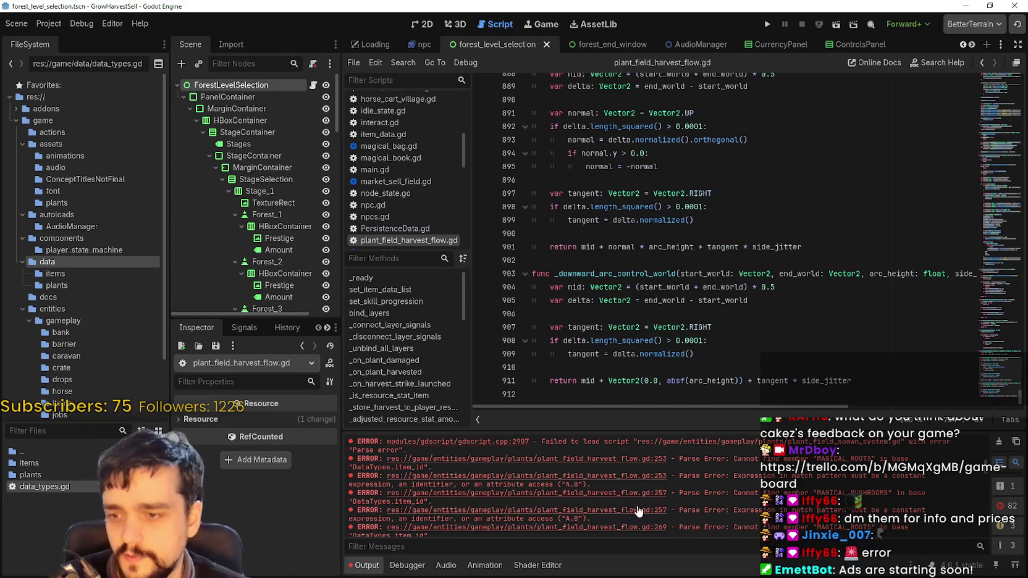
click(619, 511)
Open game_ui.gd at its line 300 error and change MAGICAL_ROOTS to MAGICAL_ROOTS_1
mouse_move(1018, 192)
mouse_down()
mouse_move(1017, 76)
mouse_move(1017, 395)
mouse_up()
scroll(563, 512, down, 1)
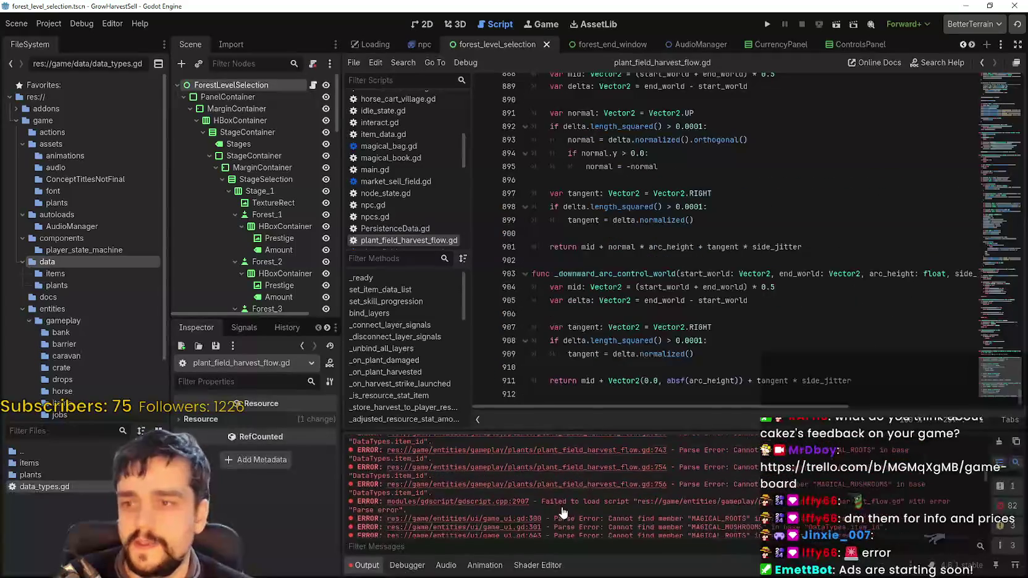
scroll(563, 512, down, 4)
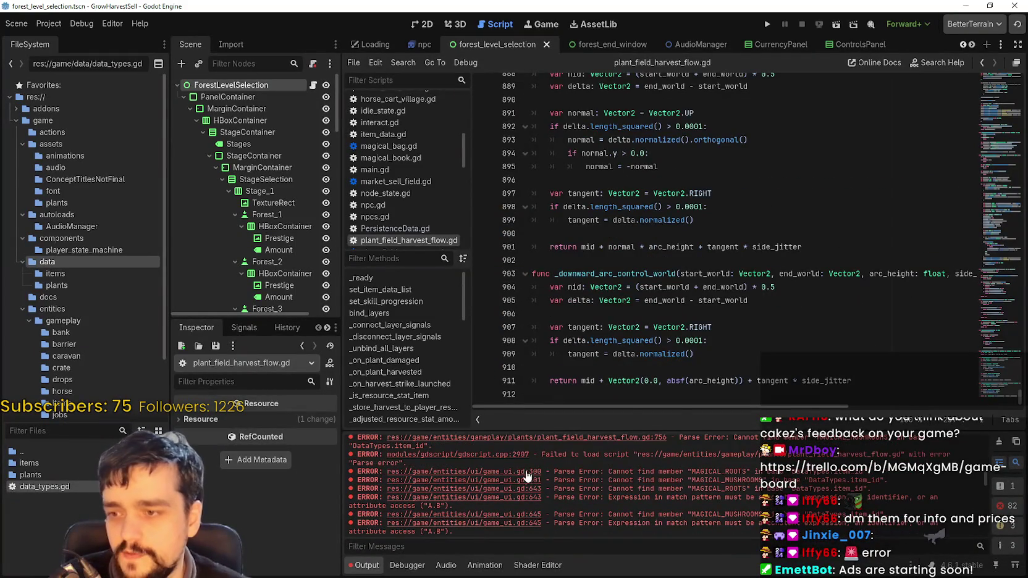
click(523, 472)
double_click(618, 283)
double_click(911, 284)
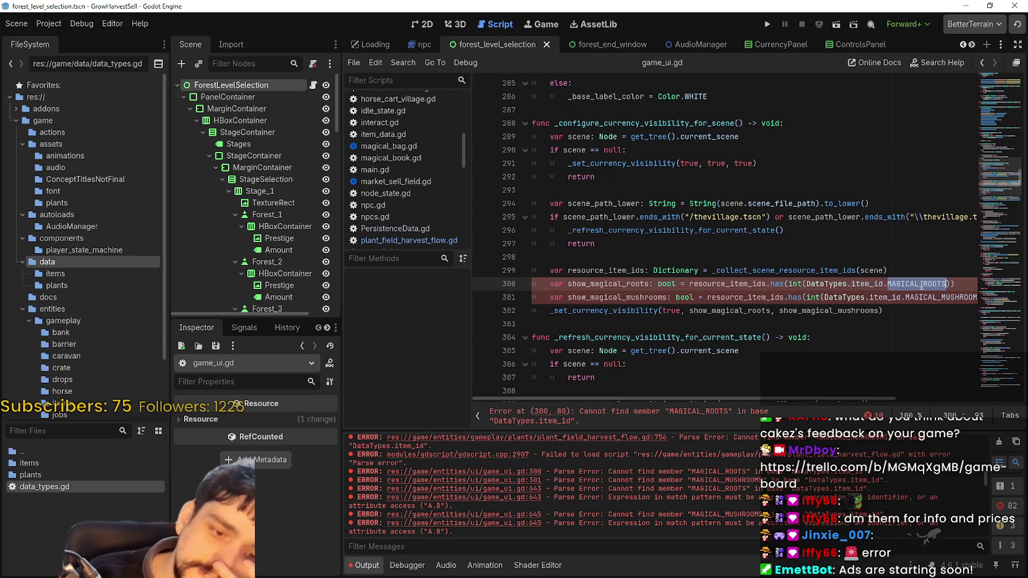
text(MAGI)
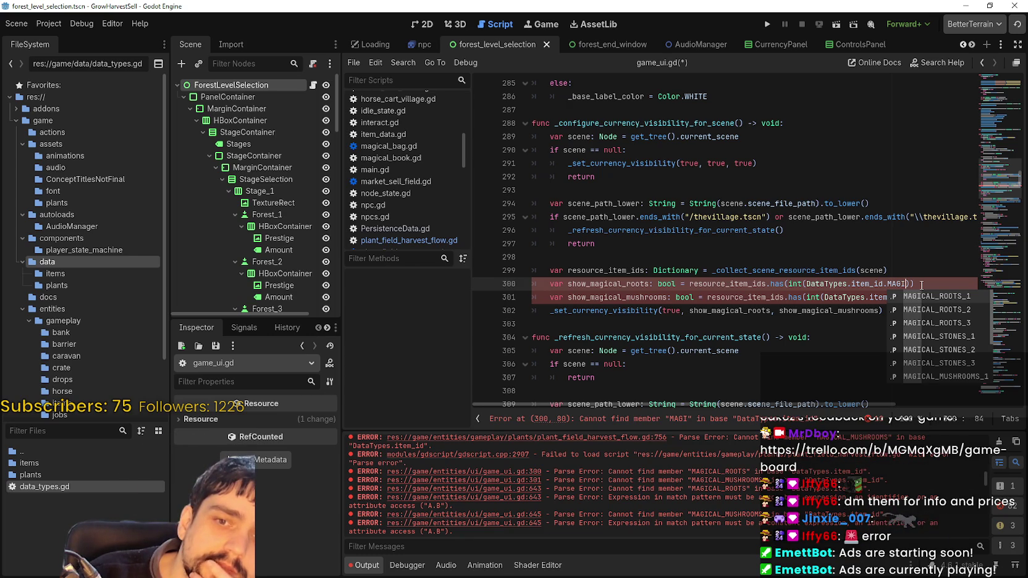
key(Return)
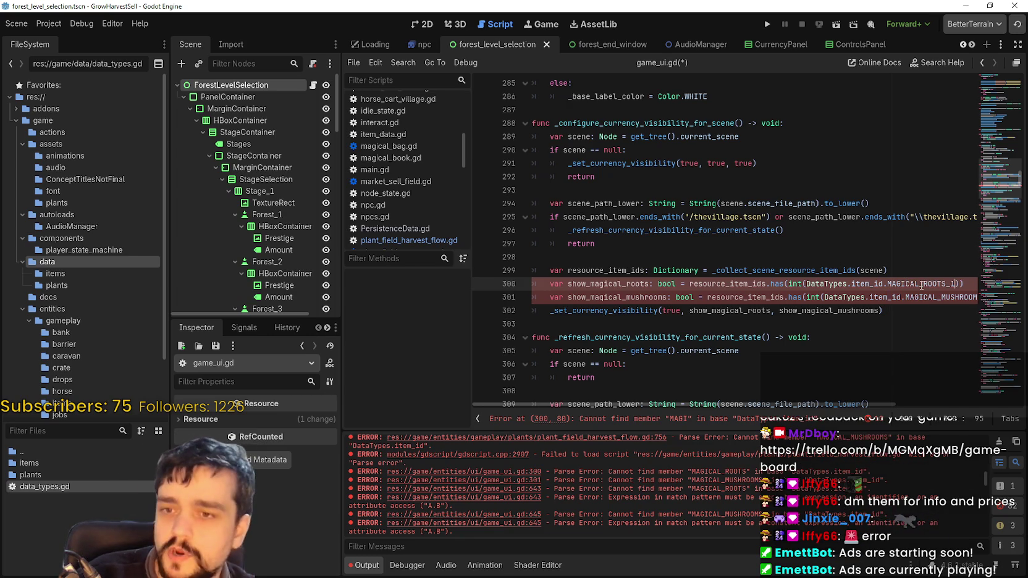
ctrl+click(921, 285)
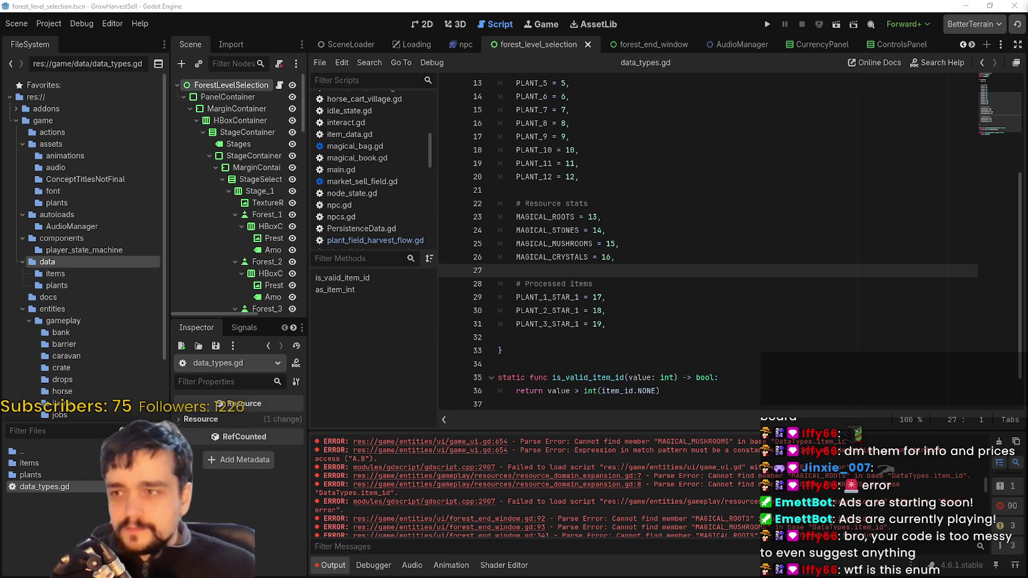
In PersistenceData.gd, change MAGICAL_ROOTS_1 on line 265 to MAGICAL_ROOTS
scroll(533, 479, up, 5)
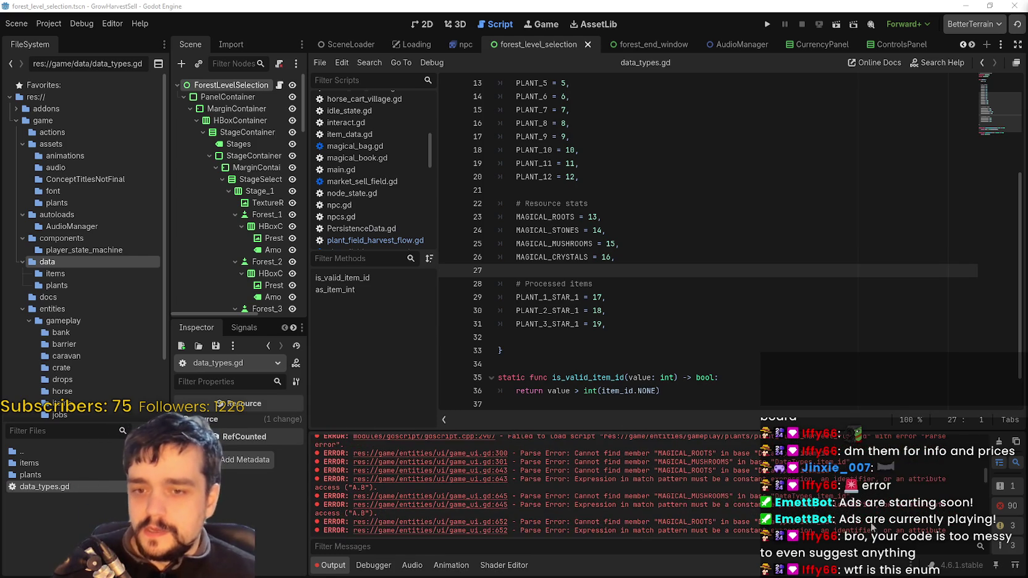
scroll(986, 472, up, 10)
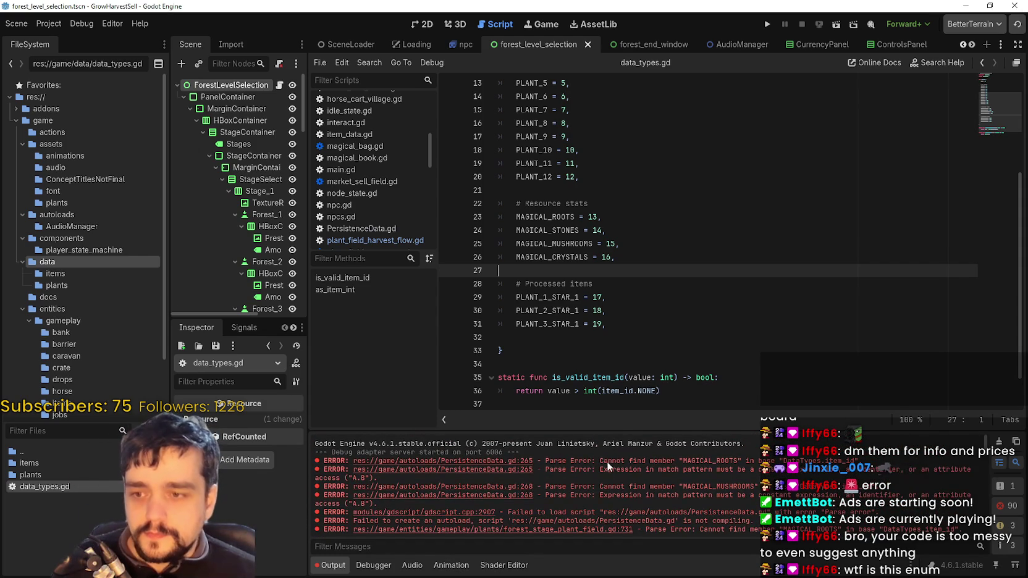
click(466, 468)
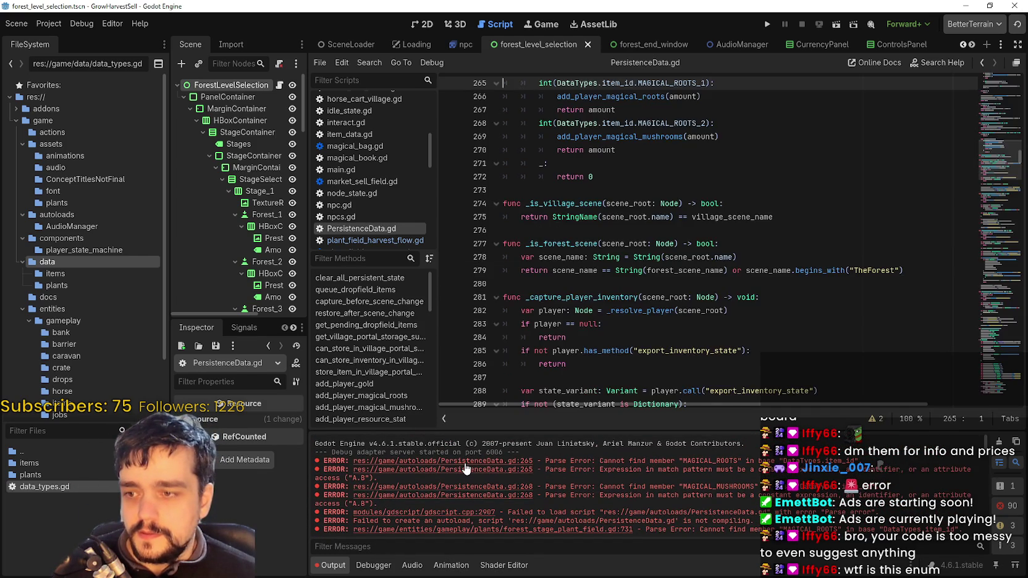
scroll(790, 257, up, 3)
click(686, 187)
double_click(686, 187)
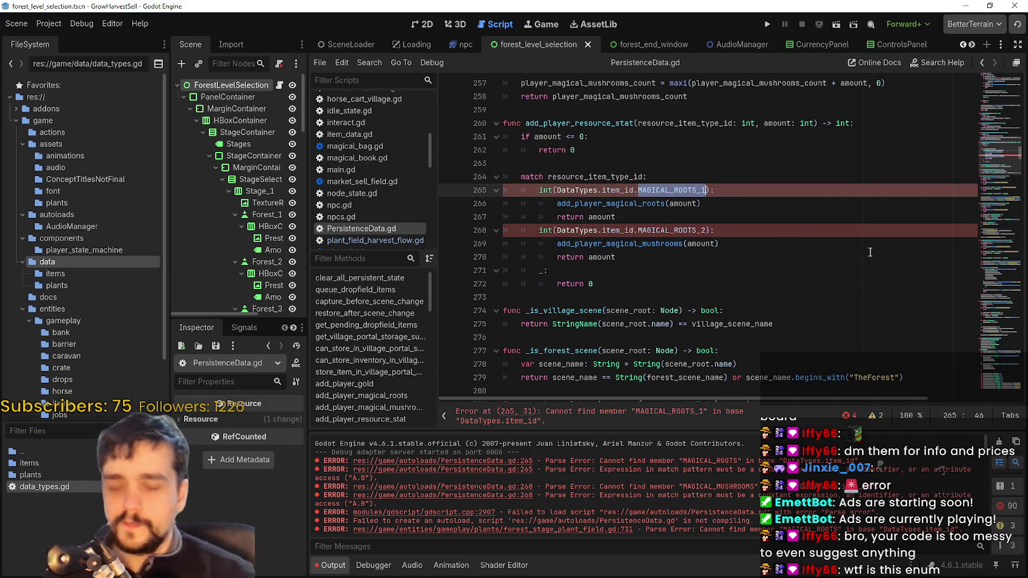
text(MAGI)
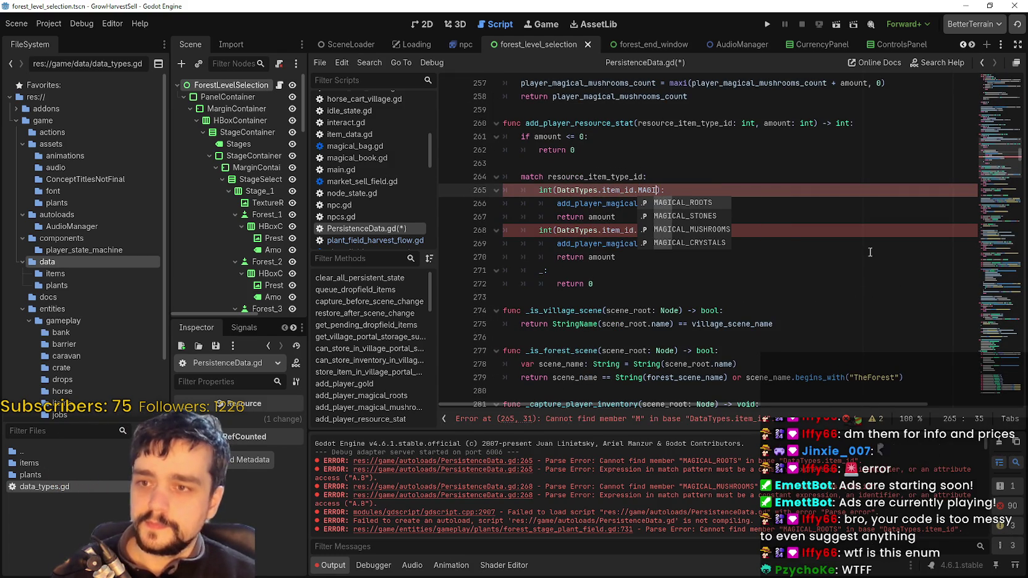
key(Return)
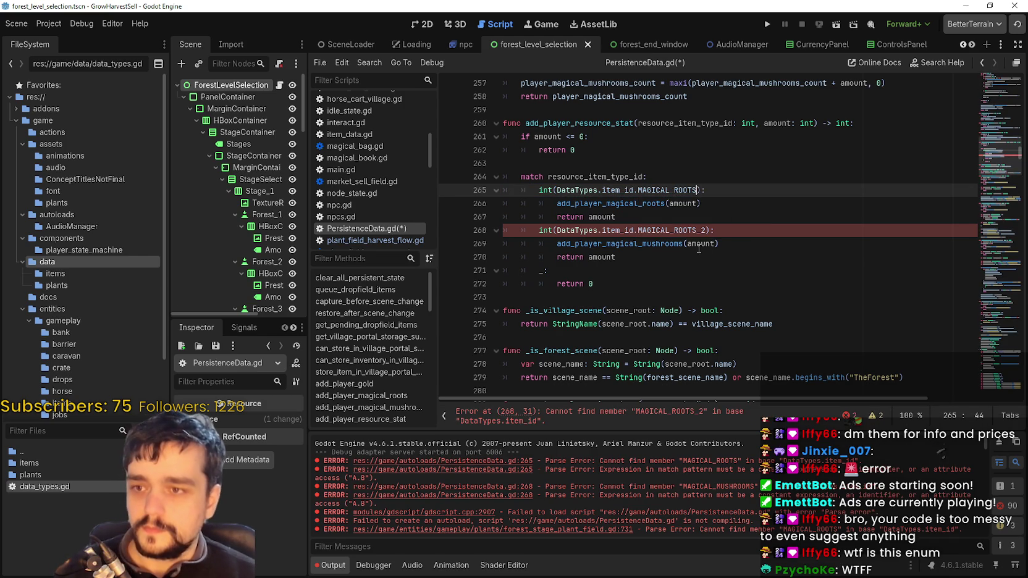
Replace MAGICAL_ROOTS_2 on line 268 with MAGICAL_MUSHROOMS and save PersistenceData.gd
double_click(698, 229)
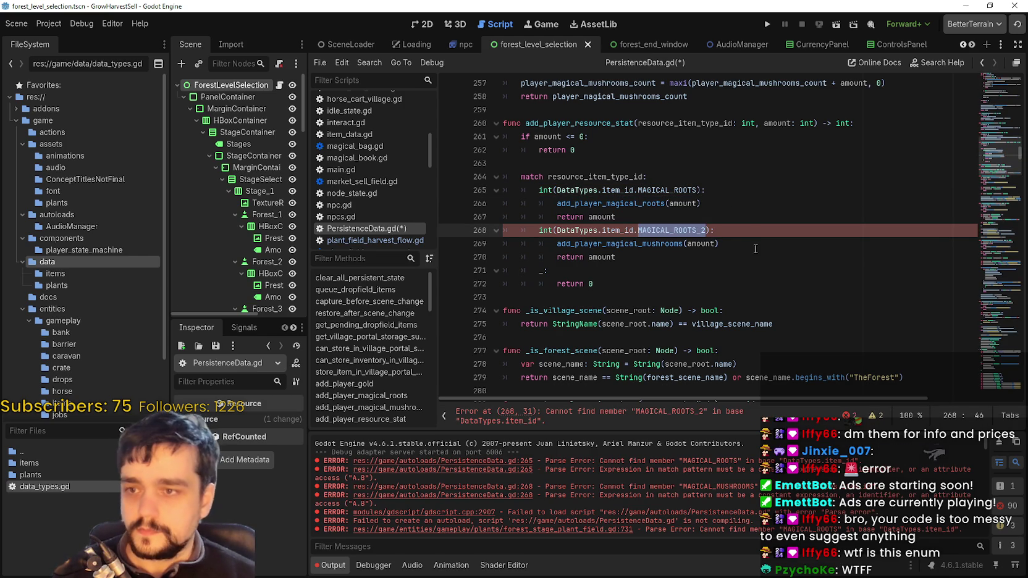
text(MAGI)
key(Down)
key(Down)
key(Return)
click(740, 248)
key(ctrl+s)
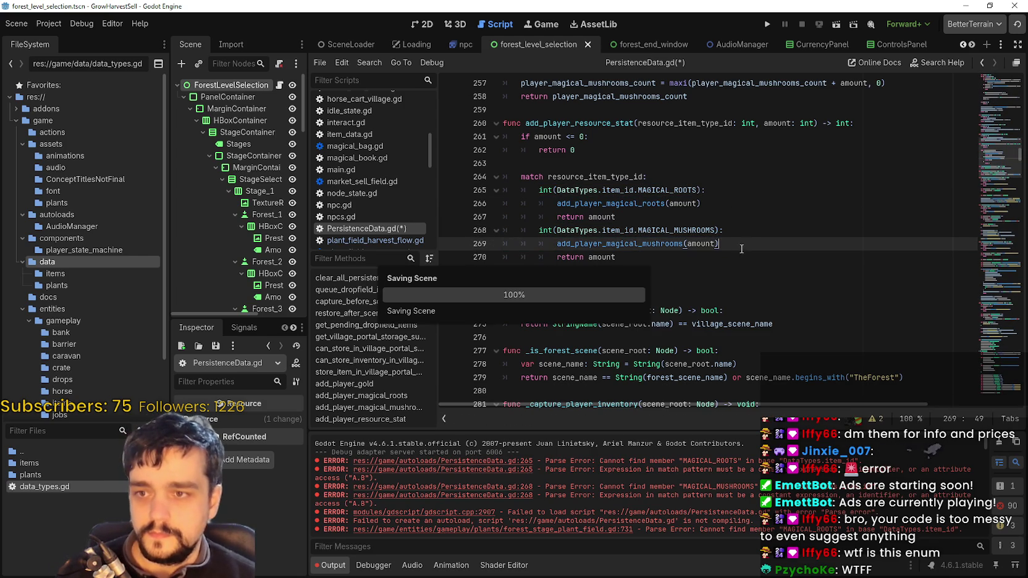
Follow the Output error links to open forest_stage_plant_field.gd at line 731
click(727, 217)
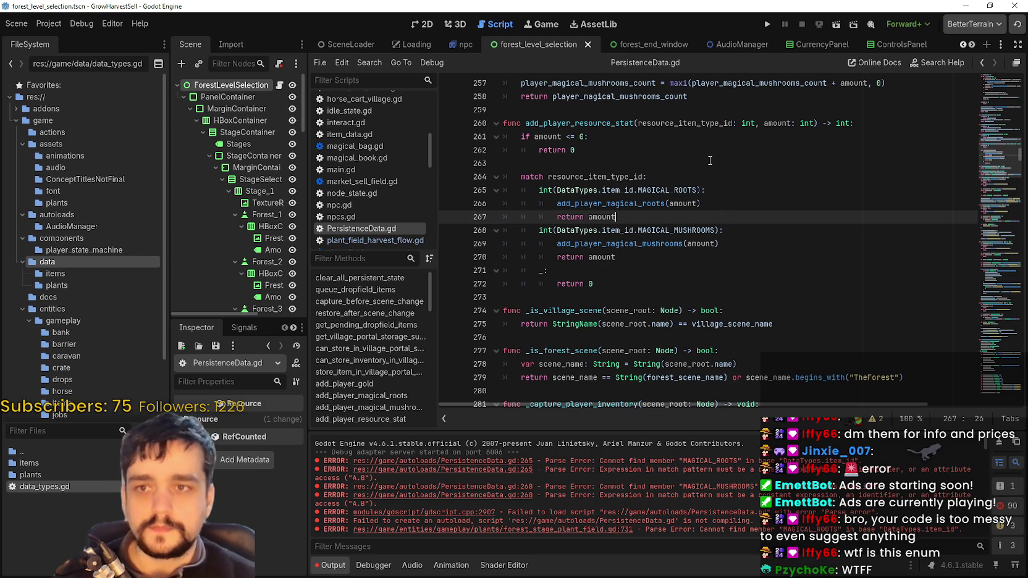
scroll(716, 186, down, 3)
mouse_move(1000, 148)
mouse_down()
mouse_move(1006, 376)
mouse_move(990, 465)
mouse_up()
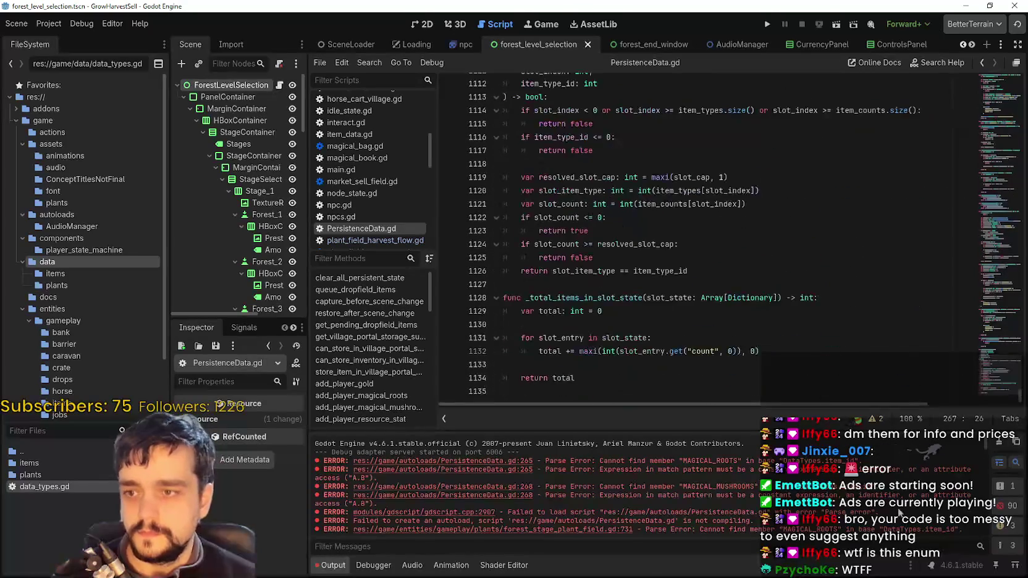
click(496, 490)
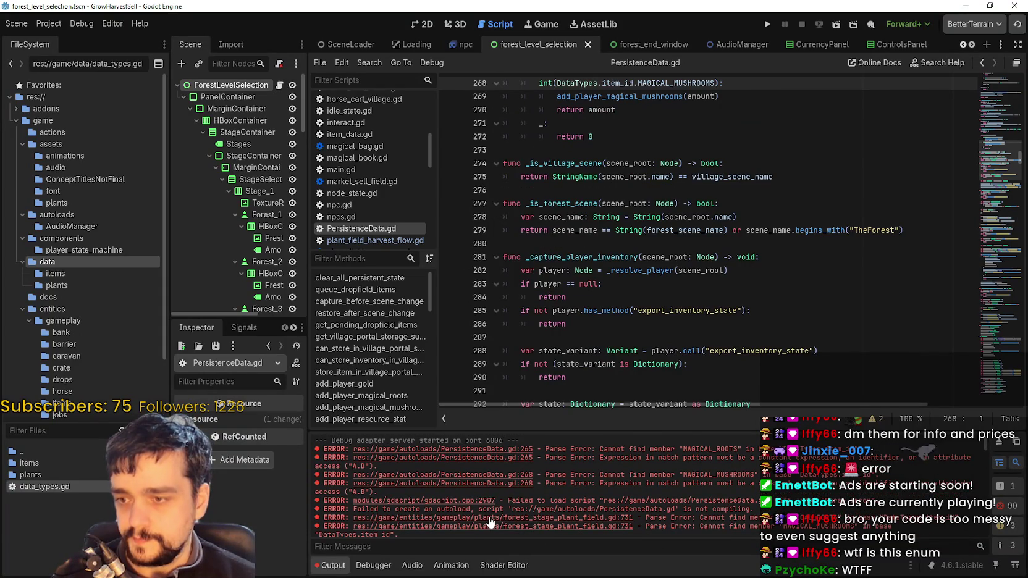
click(485, 518)
On line 731, change MAGICAL_ROOTS_1 to MAGICAL_ROOTS and MAGICAL_ROOTS_2 to MAGICAL_MUSHROOMS
double_click(732, 283)
text(MAG)
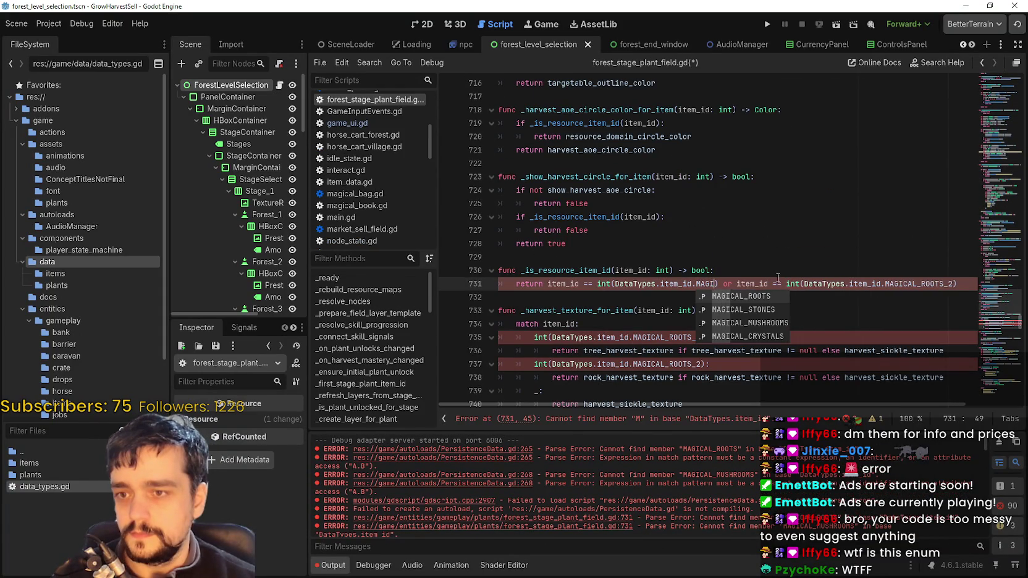
key(Return)
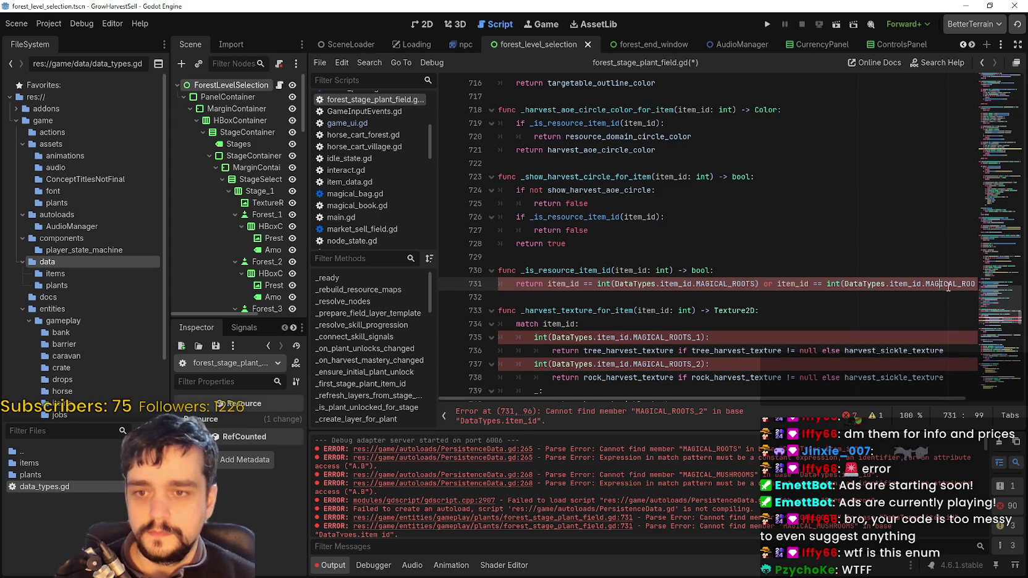
double_click(948, 283)
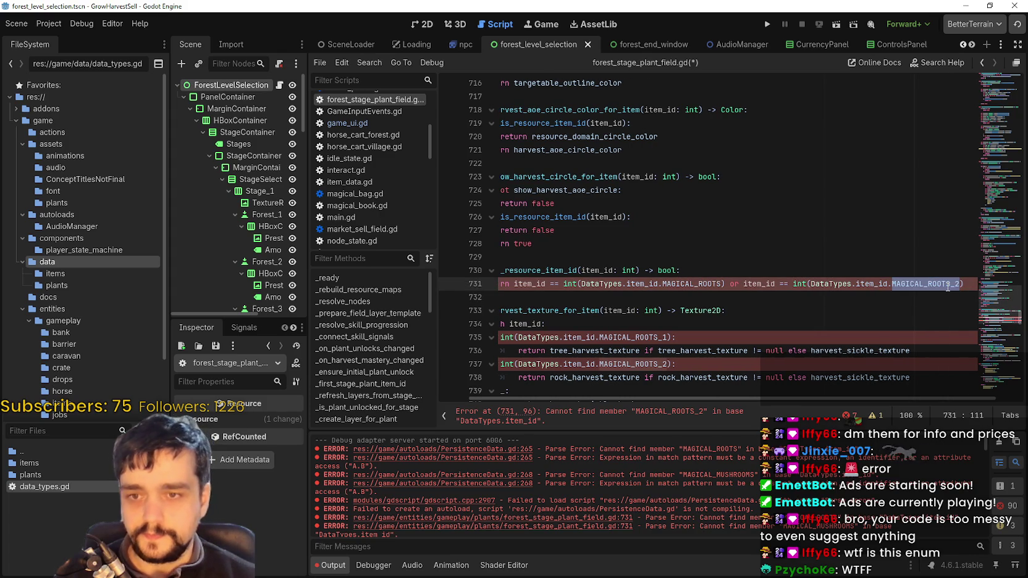
text(MAGICAL)
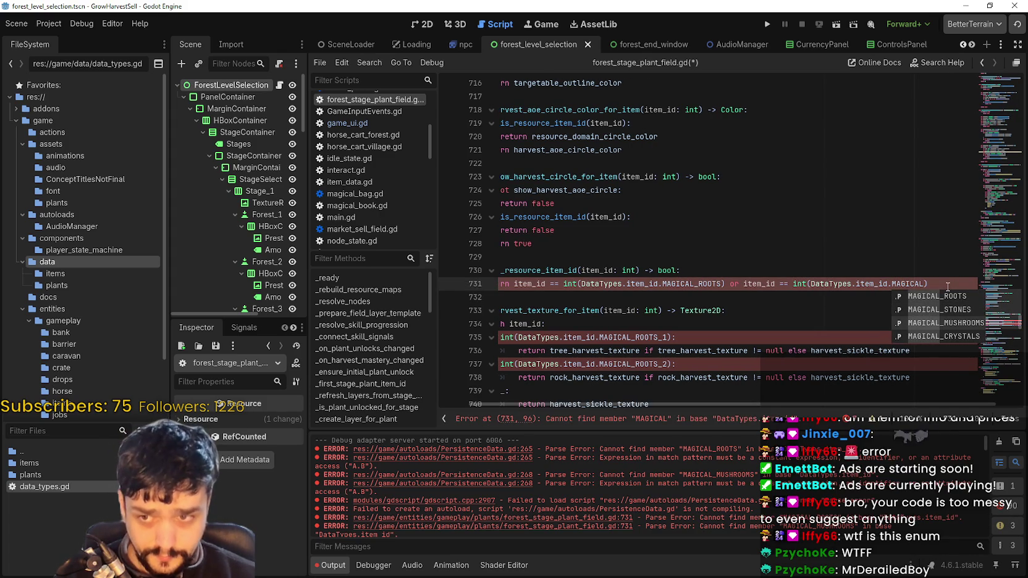
key(Down)
key(Down)
key(Return)
key(shift+Up)
key(shift+Up)
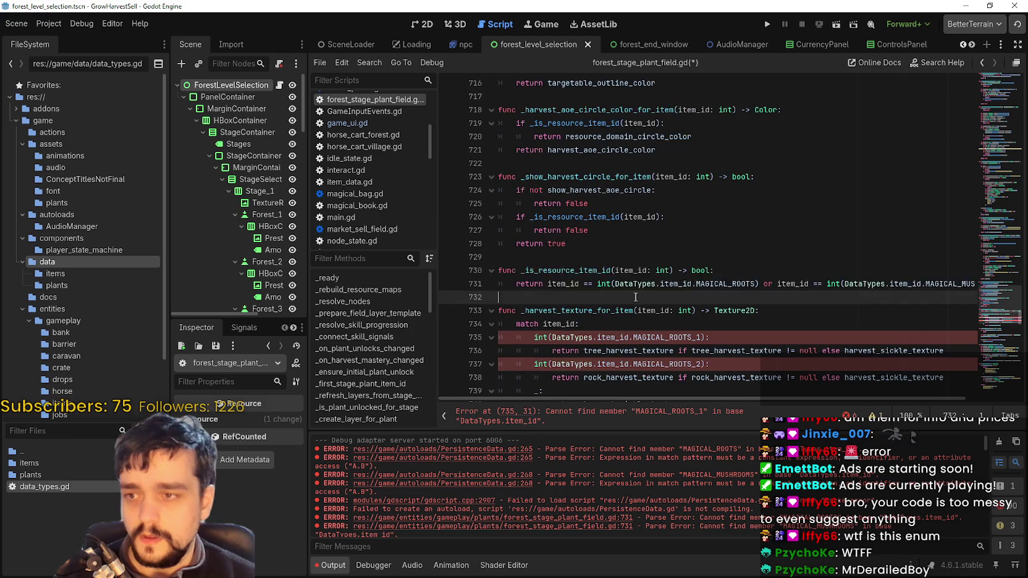
Set line 735 to MAGICAL_ROOTS and line 737 to MAGICAL_MUSHROOMS, then save the script
scroll(596, 301, down, 1)
click(596, 299)
double_click(696, 296)
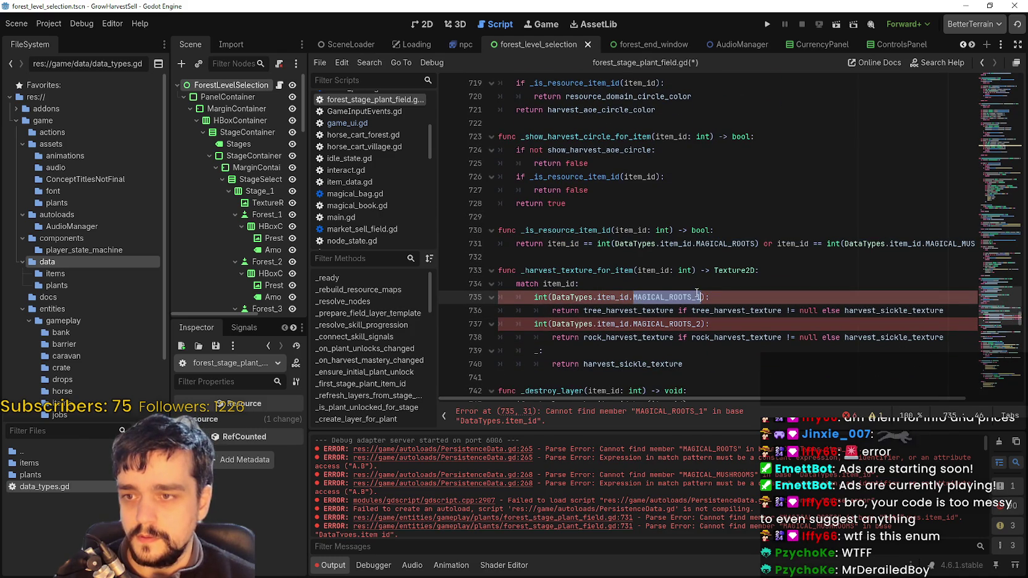
text(MAGICAL)
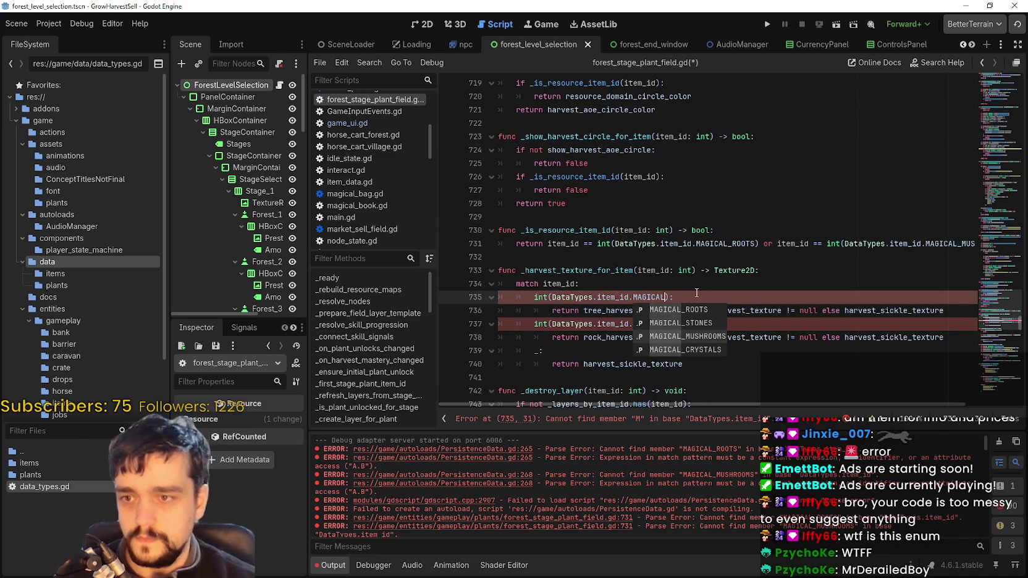
key(Return)
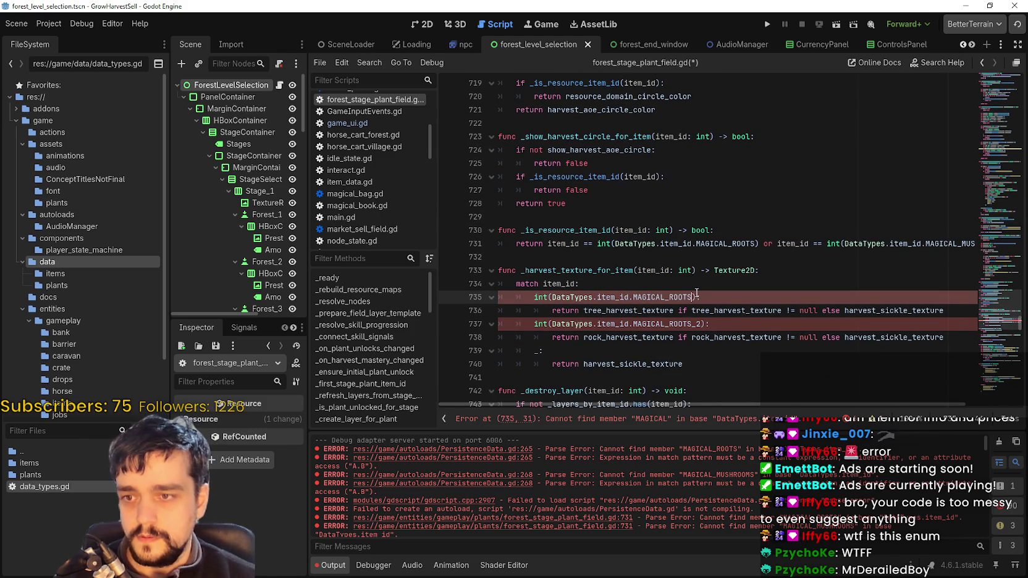
double_click(689, 321)
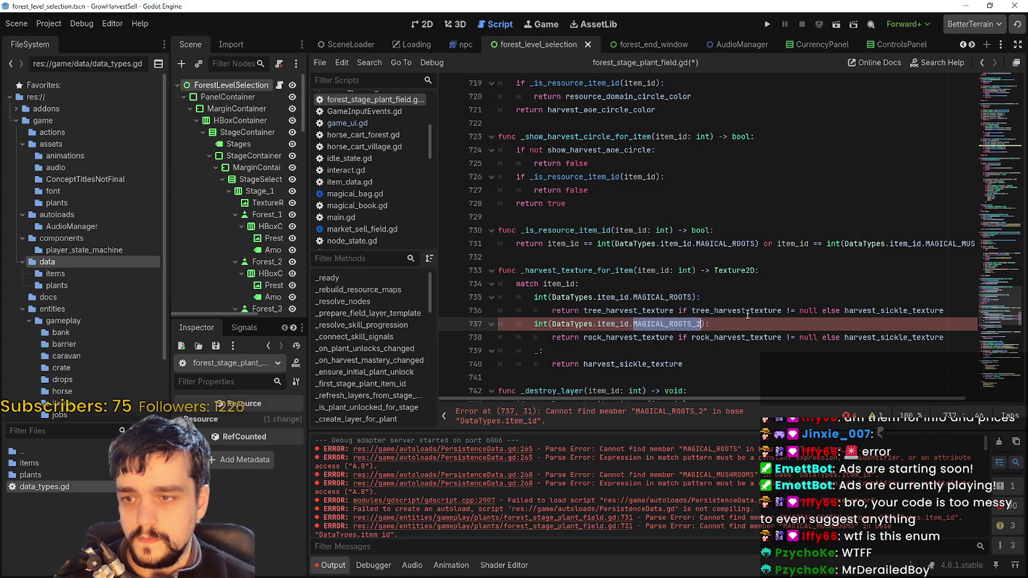
text(MAGICAL)
key(Down)
key(Down)
key(Return)
scroll(788, 277, down, 3)
key(ctrl+s)
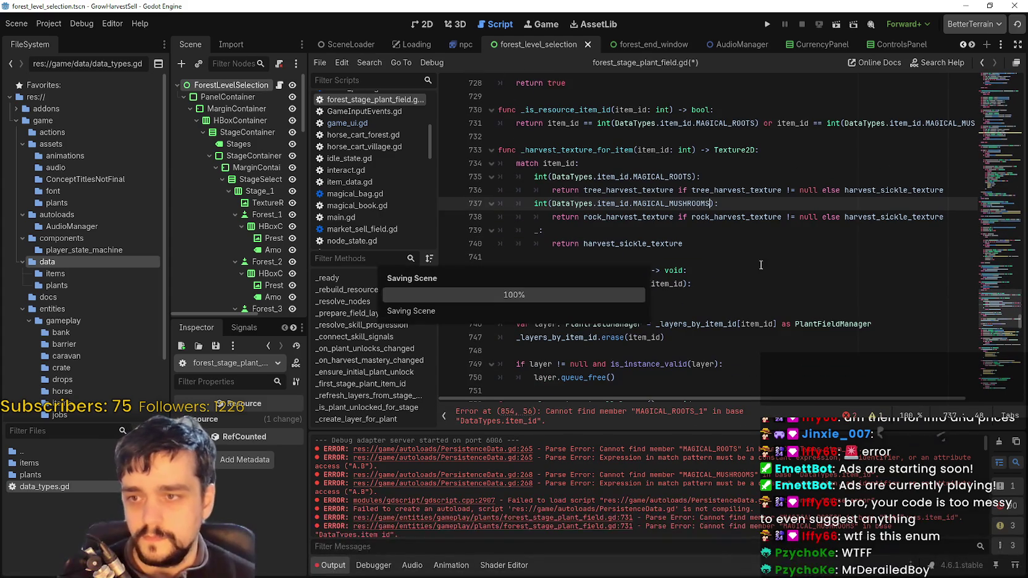
Replace MAGICAL_ROOTS_1 on line 854 with MAGICAL_ROOTS
scroll(986, 315, down, 20)
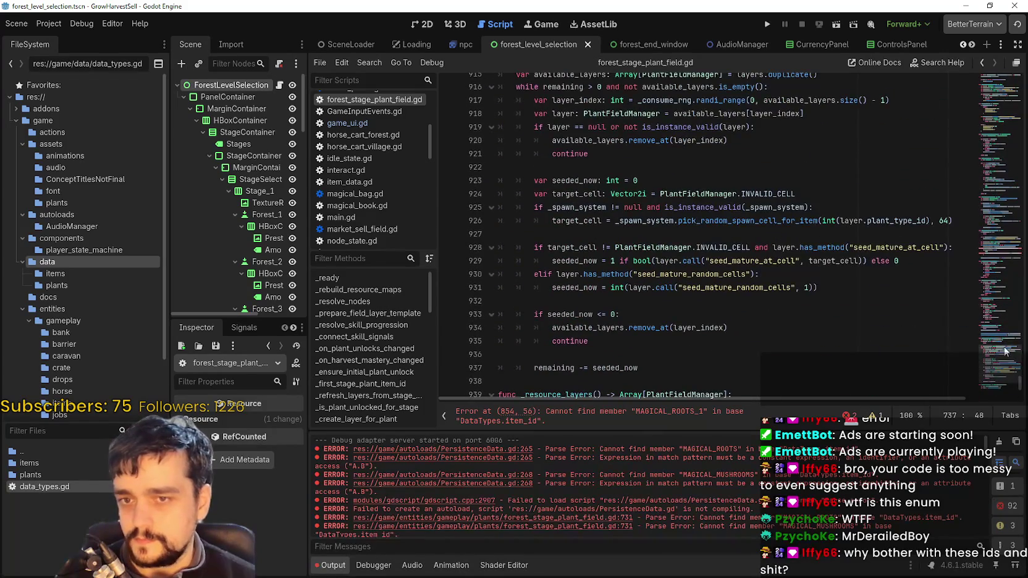
scroll(1004, 351, up, 10)
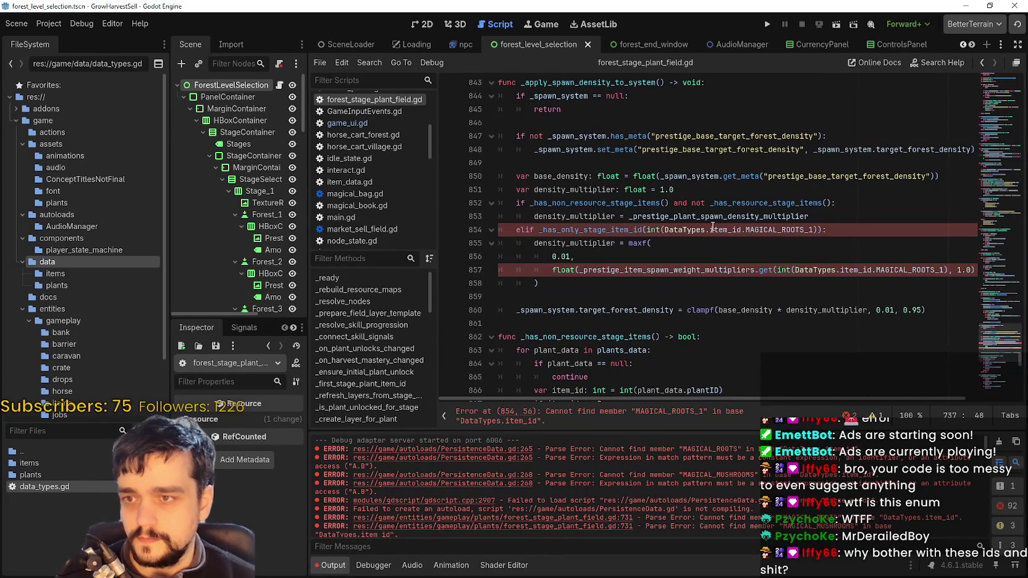
double_click(802, 229)
text(MAGI)
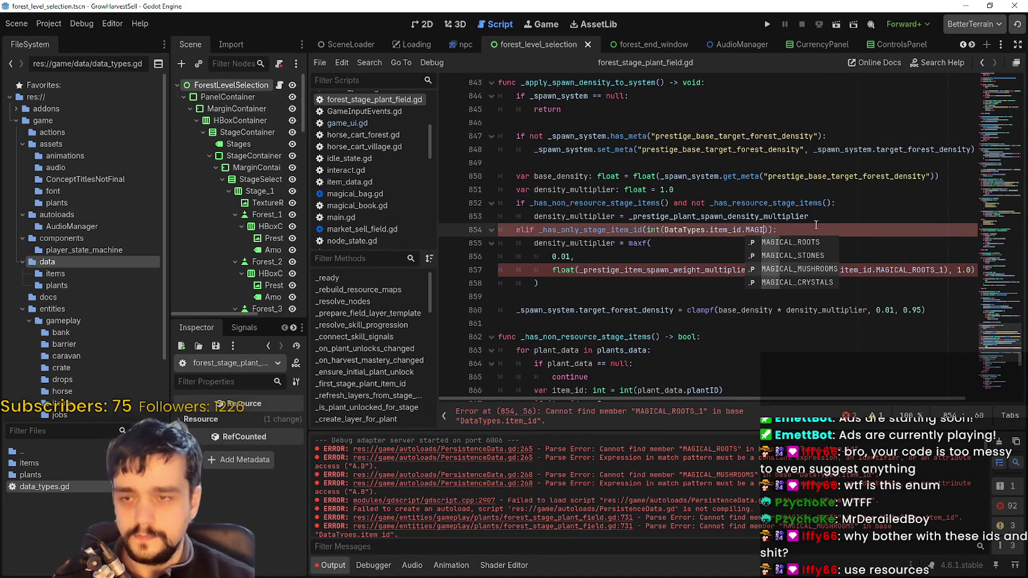
key(Up)
key(Up)
key(Return)
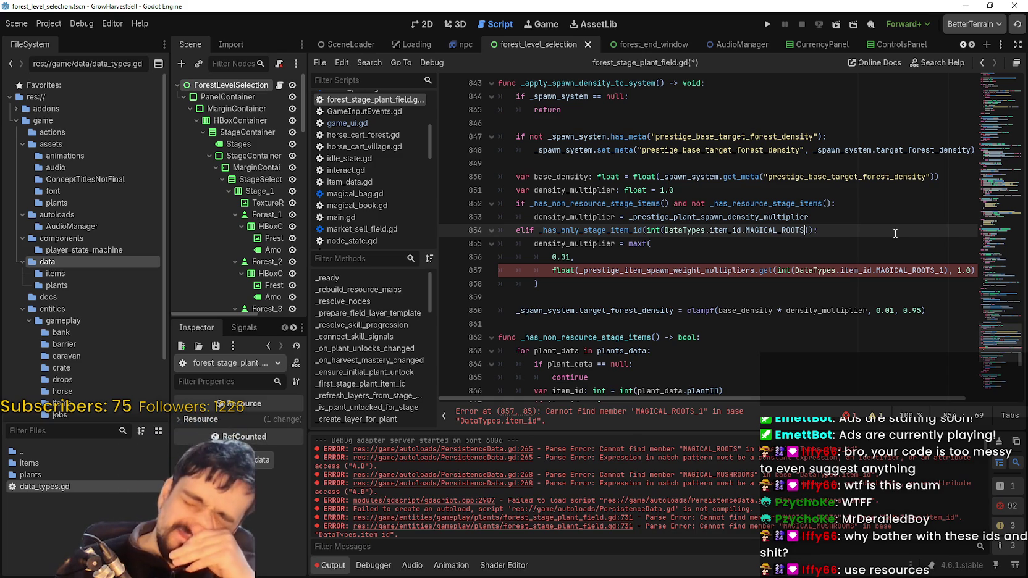
Replace MAGICAL_ROOTS_1 on line 857 with MAGICAL_ROOTS and save forest_stage_plant_field.gd
double_click(916, 271)
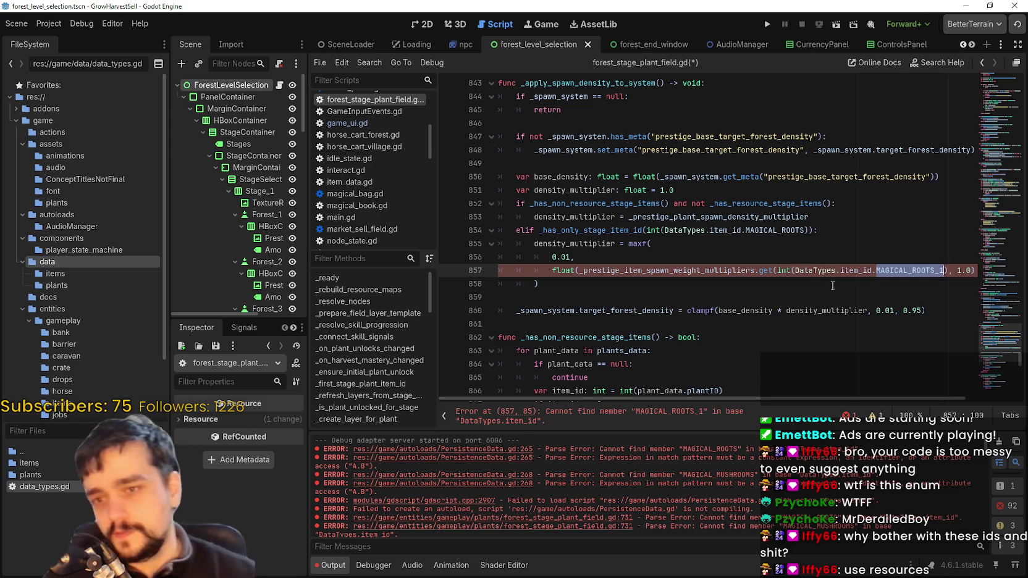
text(MAGICAL)
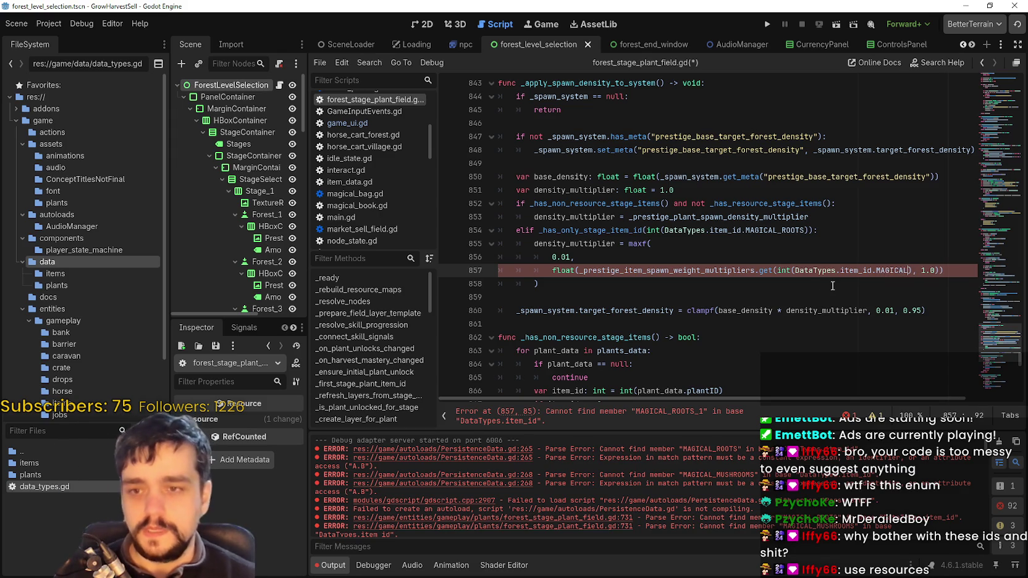
key(ctrl+z)
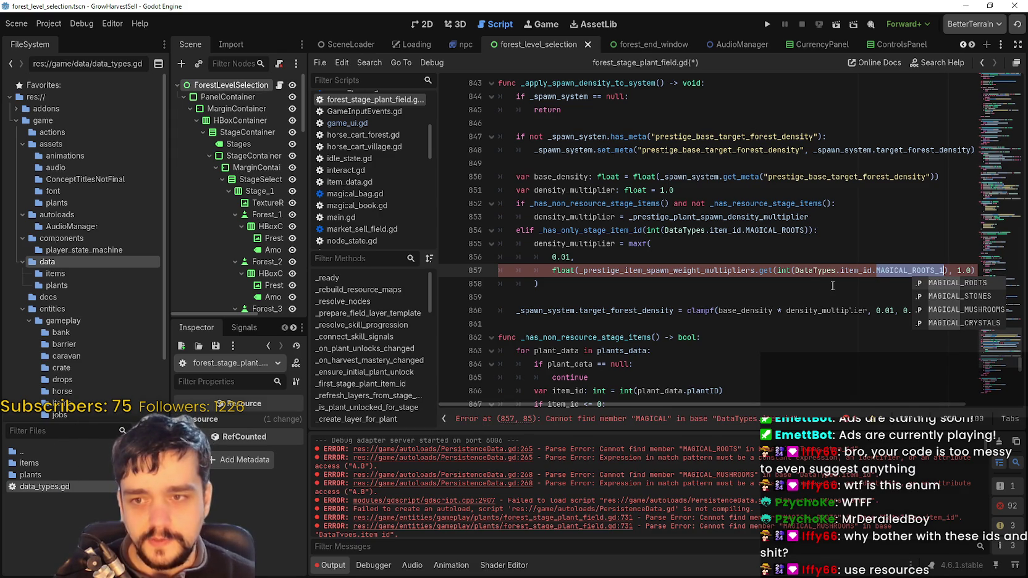
text(MAGICALL)
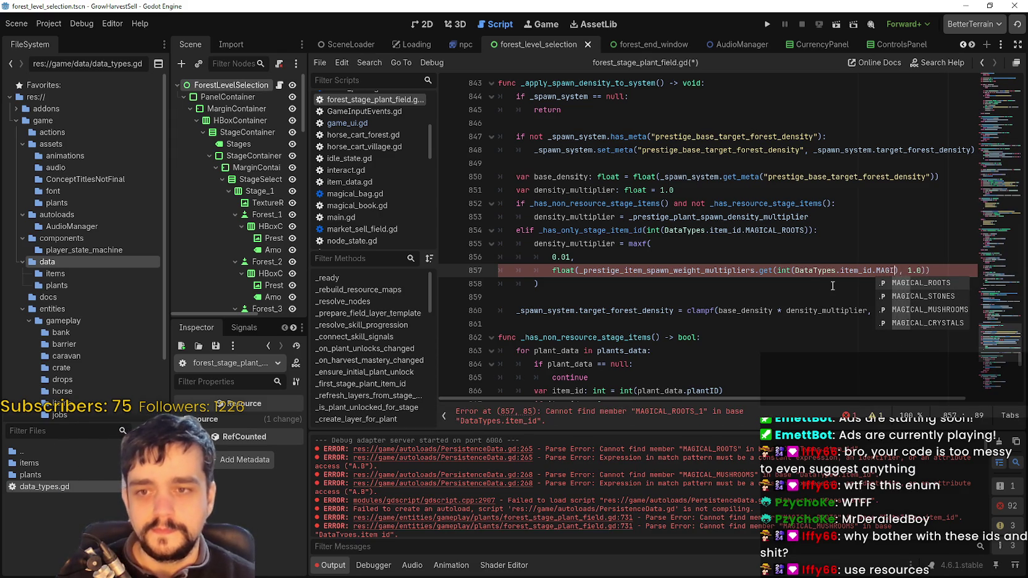
key(BackSpace)
key(Return)
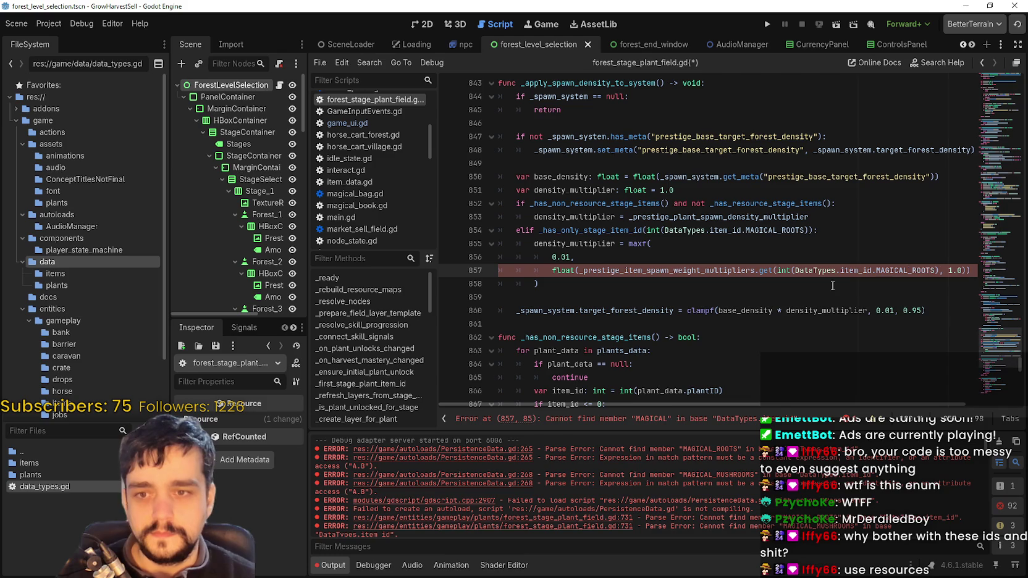
key(ctrl+s)
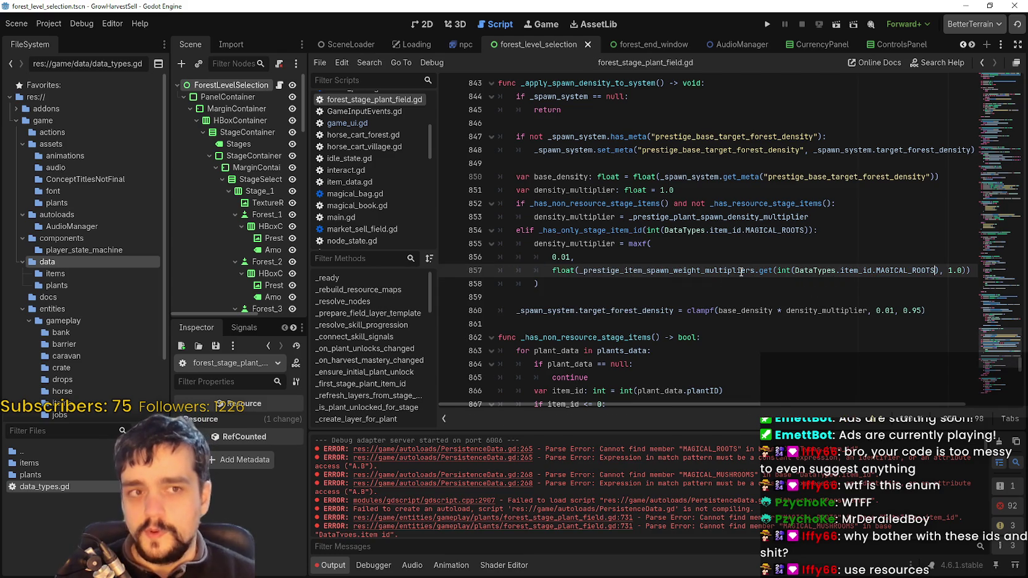
Recheck the reported errors at lines 735 and 737 from the Output panel
scroll(746, 259, down, 1)
click(763, 204)
click(564, 255)
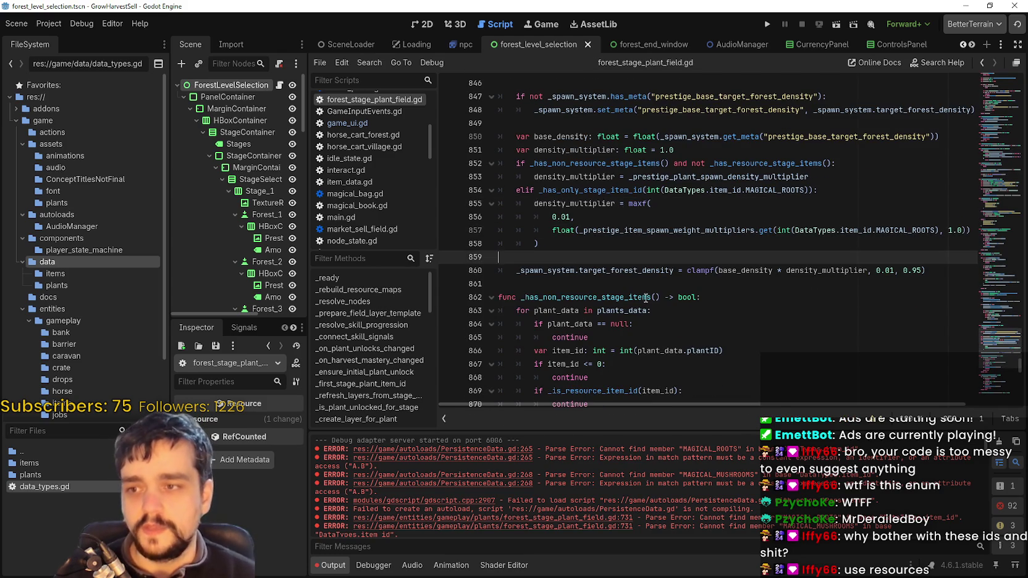
key(Down)
key(Down)
scroll(865, 247, down, 5)
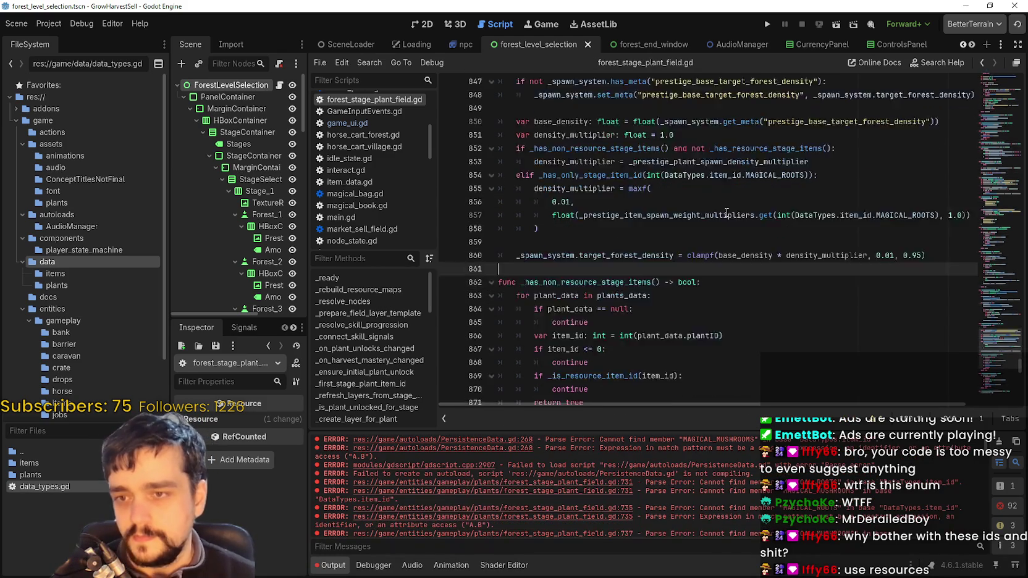
click(1005, 96)
drag(1005, 96, 1006, 405)
scroll(590, 468, down, 3)
click(591, 470)
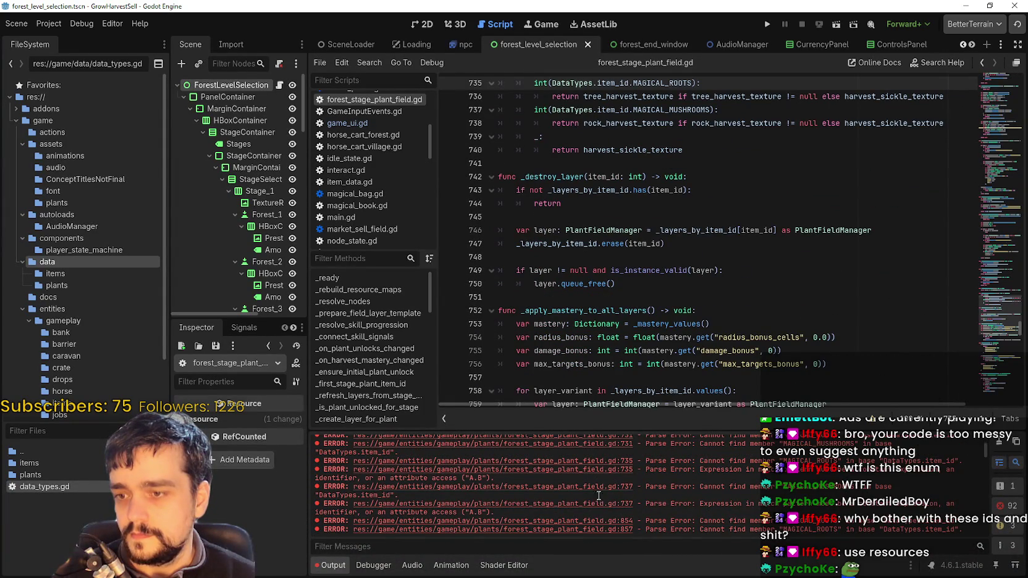
click(598, 503)
Check the line 854 and 857 errors, then open plant_field_manager.gd at line 959
scroll(596, 506, down, 3)
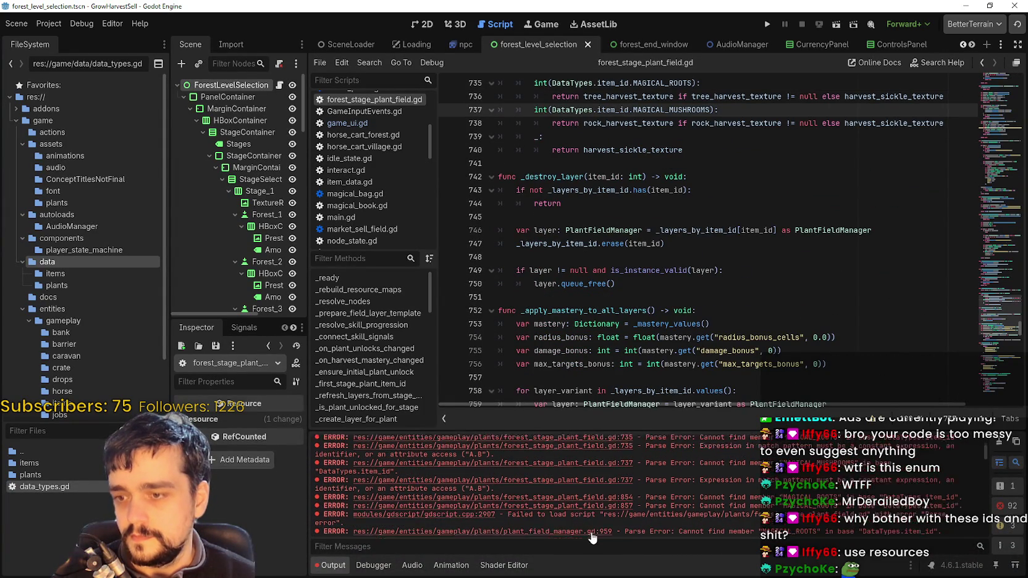
click(591, 485)
scroll(679, 368, down, 1)
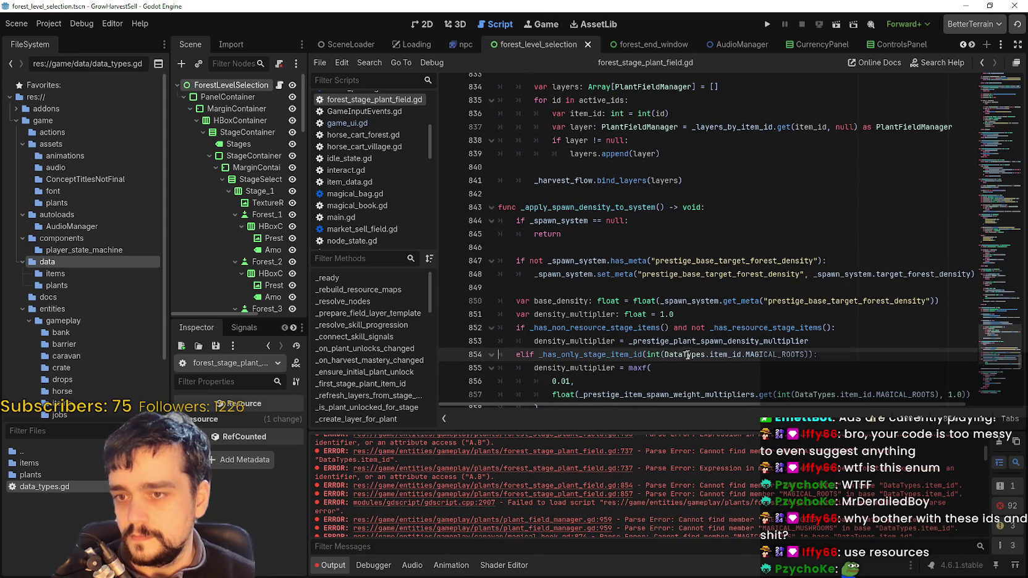
scroll(687, 355, down, 4)
scroll(633, 490, down, 1)
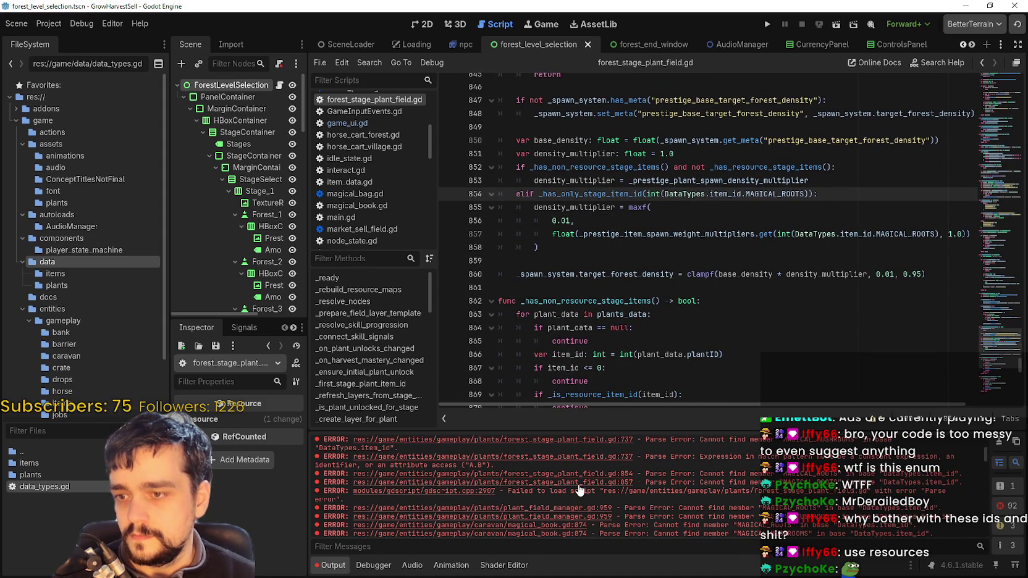
click(578, 483)
click(582, 516)
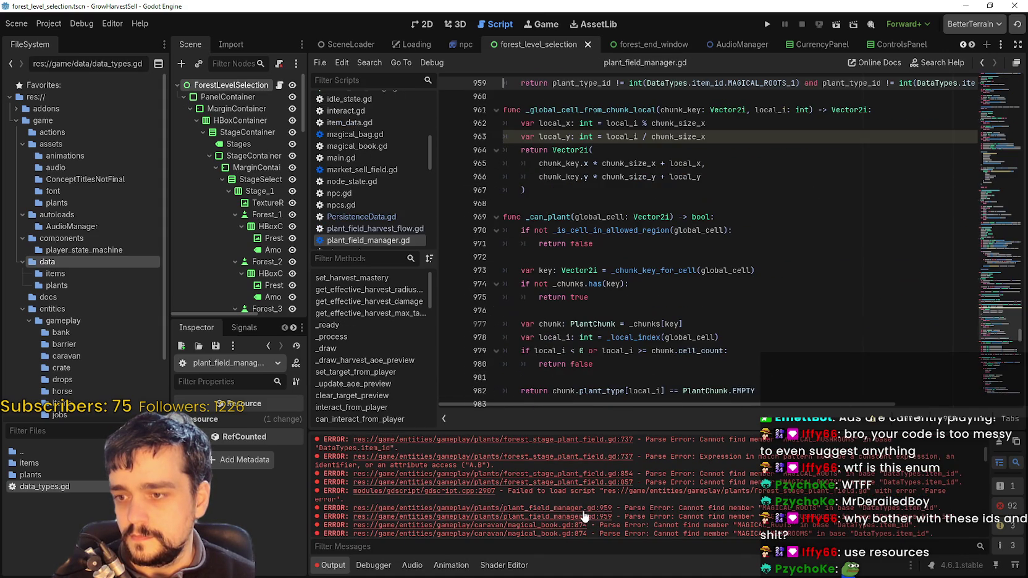
On line 959 of plant_field_manager.gd, use MAGICAL_ROOTS and MAGICAL_MUSHROOMS, then save
scroll(729, 259, up, 3)
double_click(777, 200)
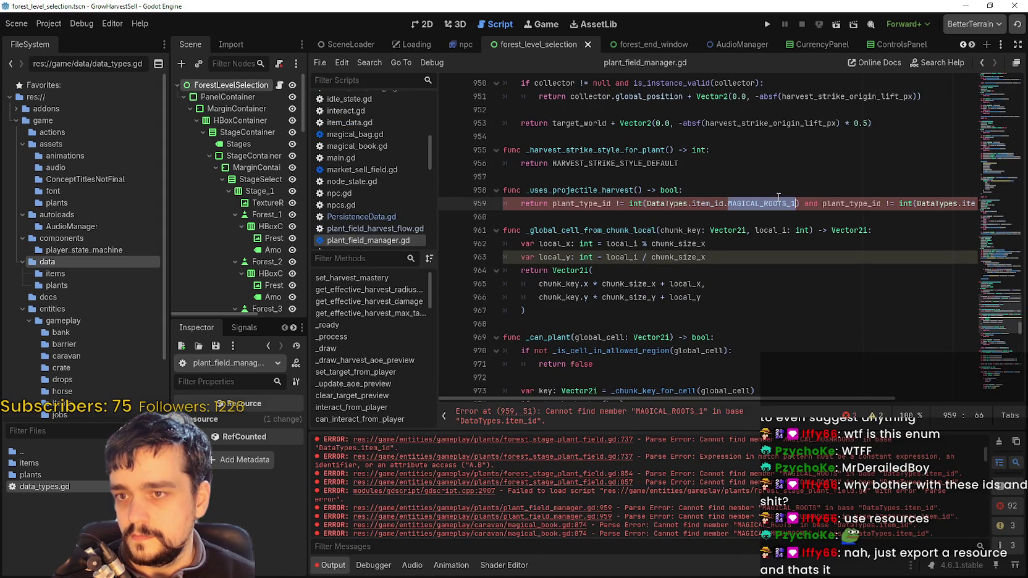
key(Right)
key(BackSpace)
key(BackSpace)
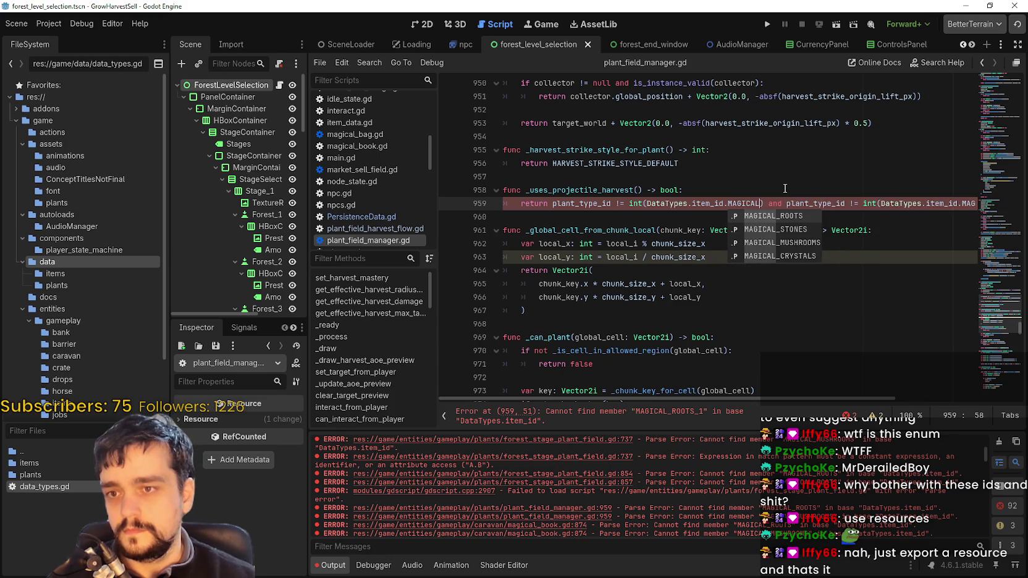
key(Escape)
double_click(949, 203)
text(MAGICAL)
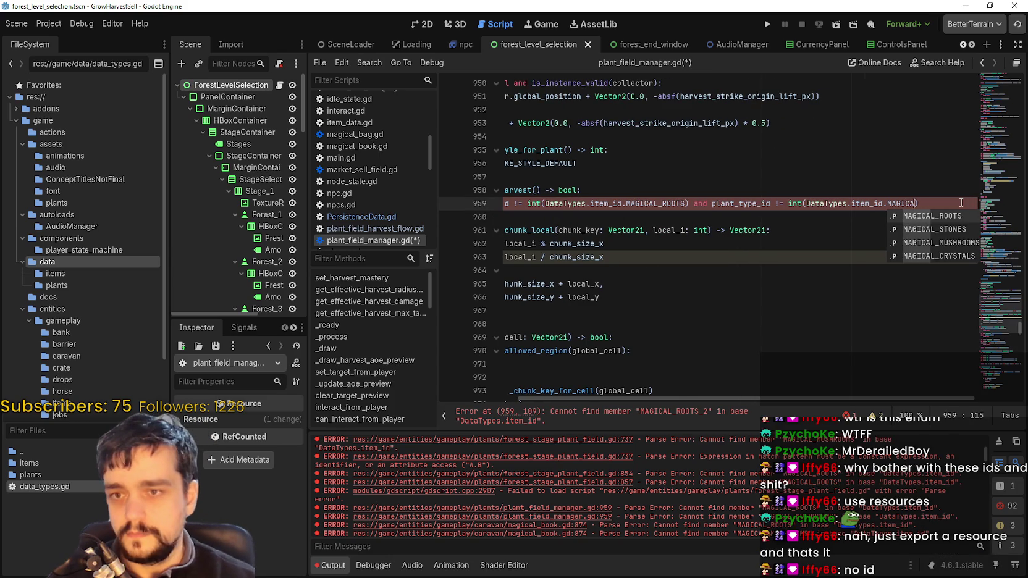
key(Down)
key(Down)
key(Return)
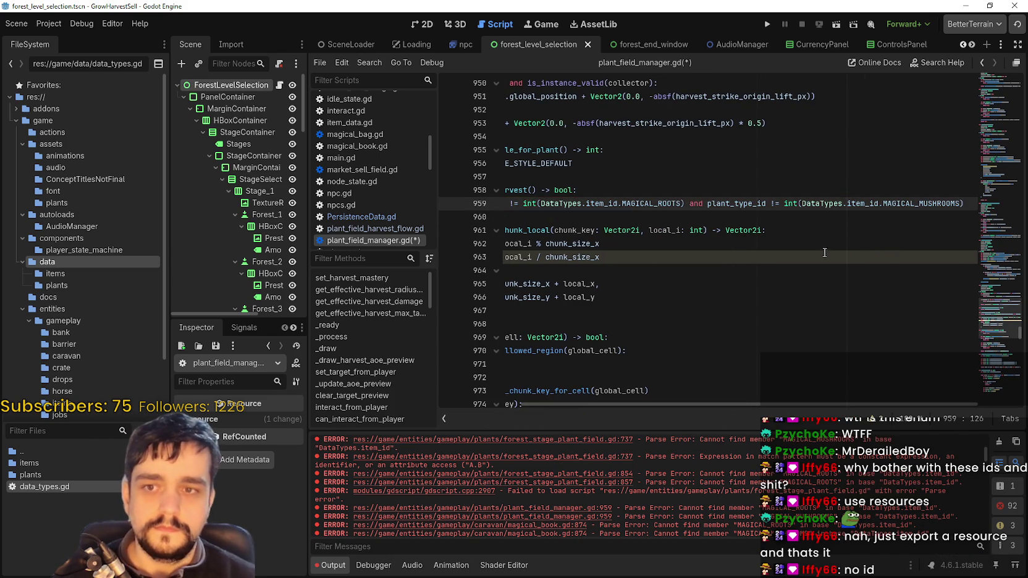
click(822, 254)
key(ctrl+s)
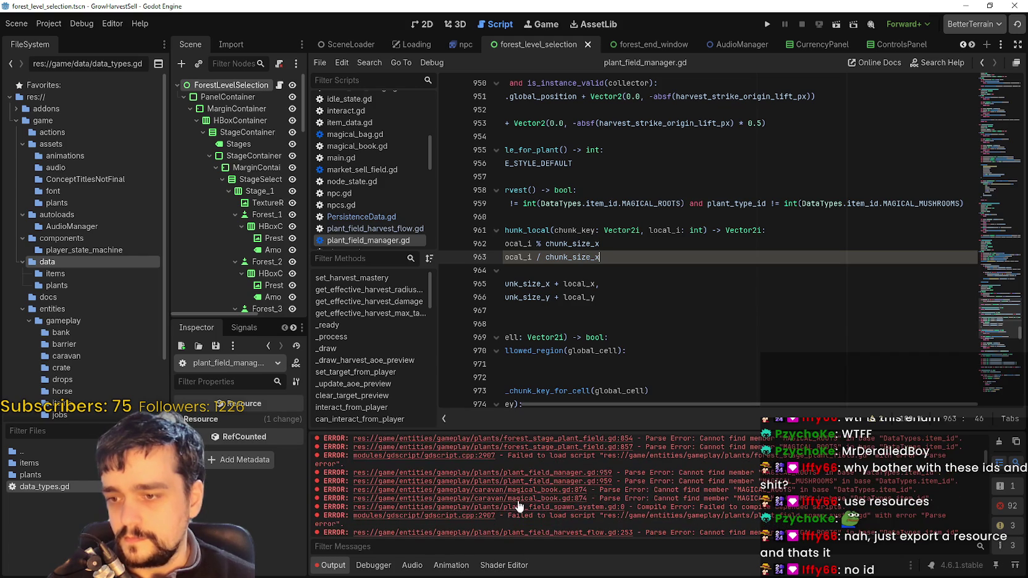
Check the magical_book.gd line 874 error, then open game_ui.gd at lines 300–301
click(546, 498)
scroll(644, 328, down, 1)
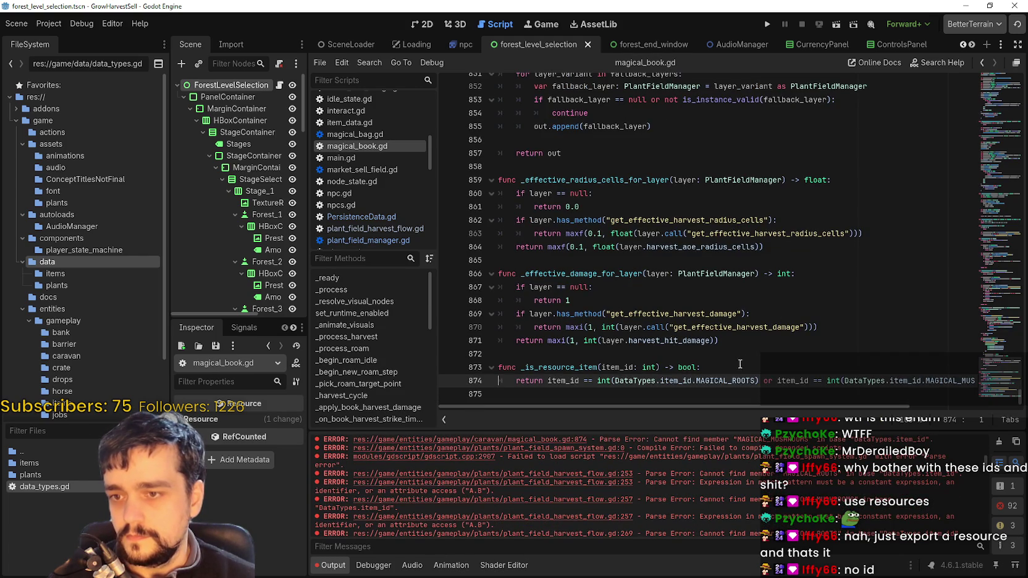
drag(906, 381, 979, 380)
scroll(728, 477, down, 5)
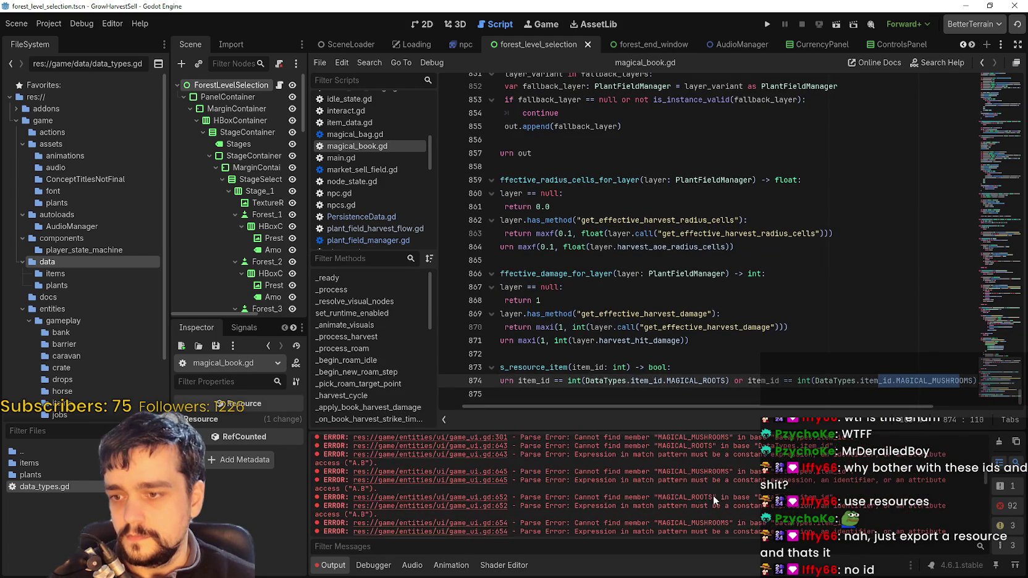
click(481, 455)
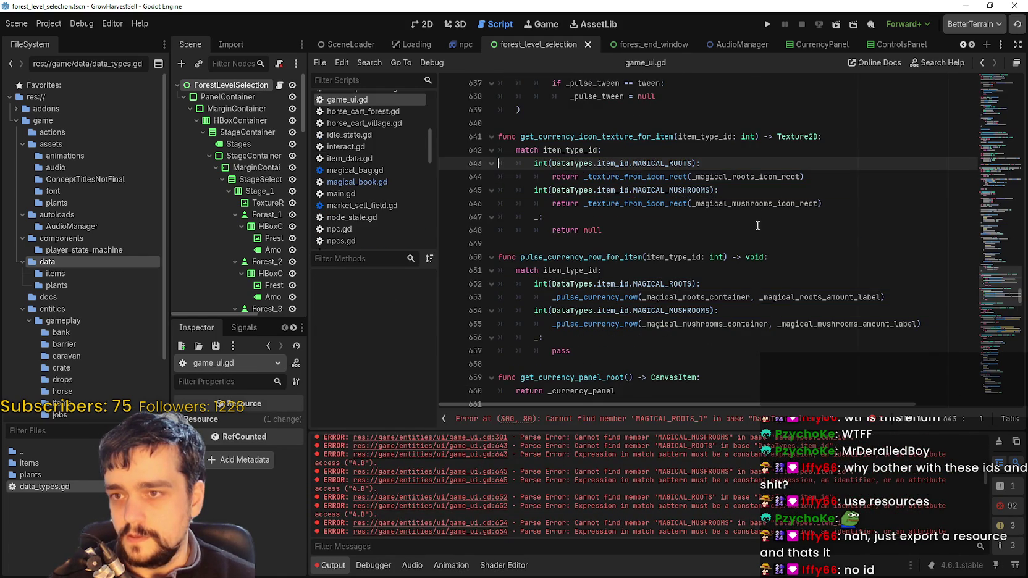
click(707, 424)
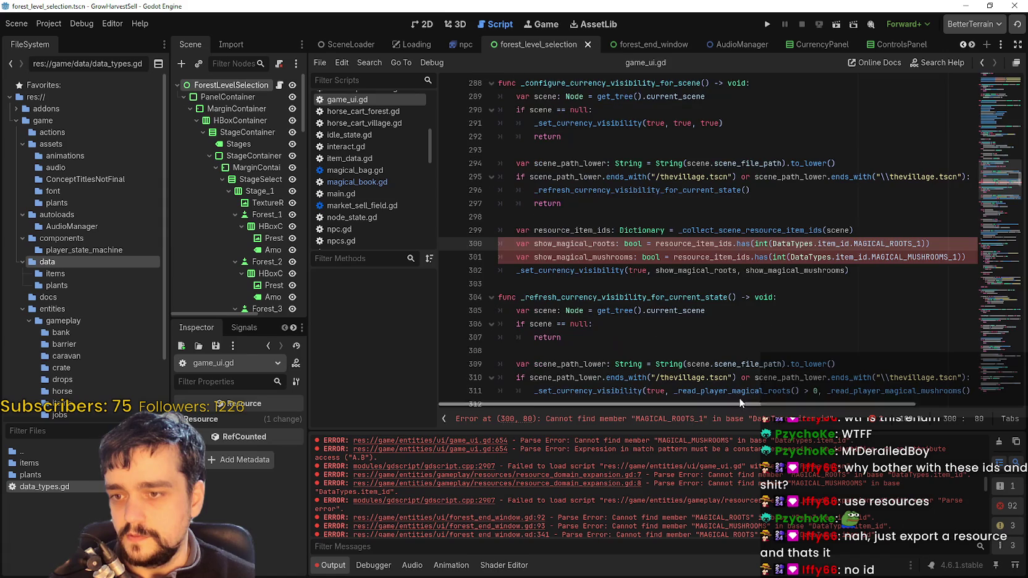
In game_ui.gd, set line 300 to MAGICAL_ROOTS, line 301 to MAGICAL_MUSHROOMS, and save
double_click(896, 244)
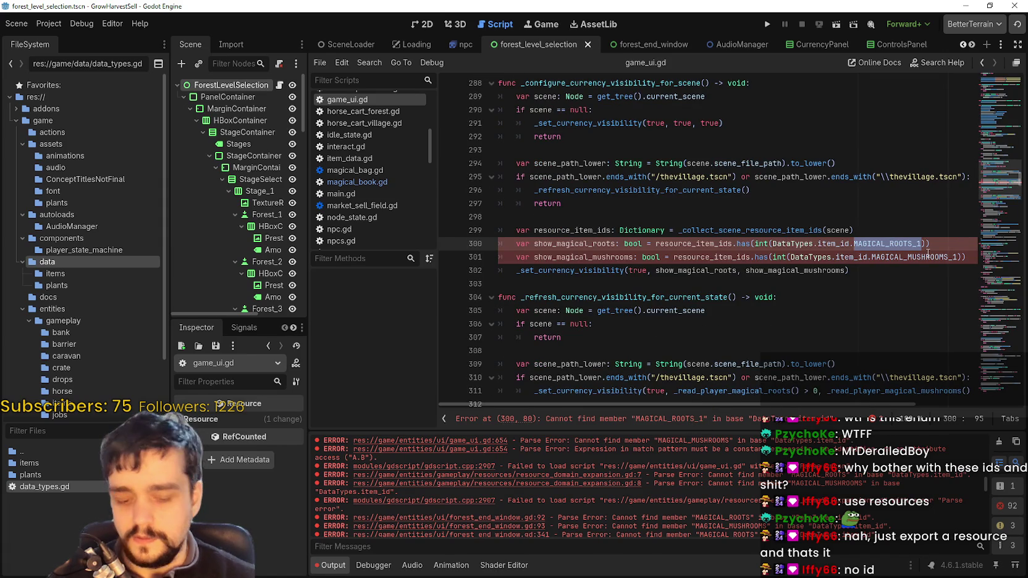
text(MAGICAL_ROOTS)
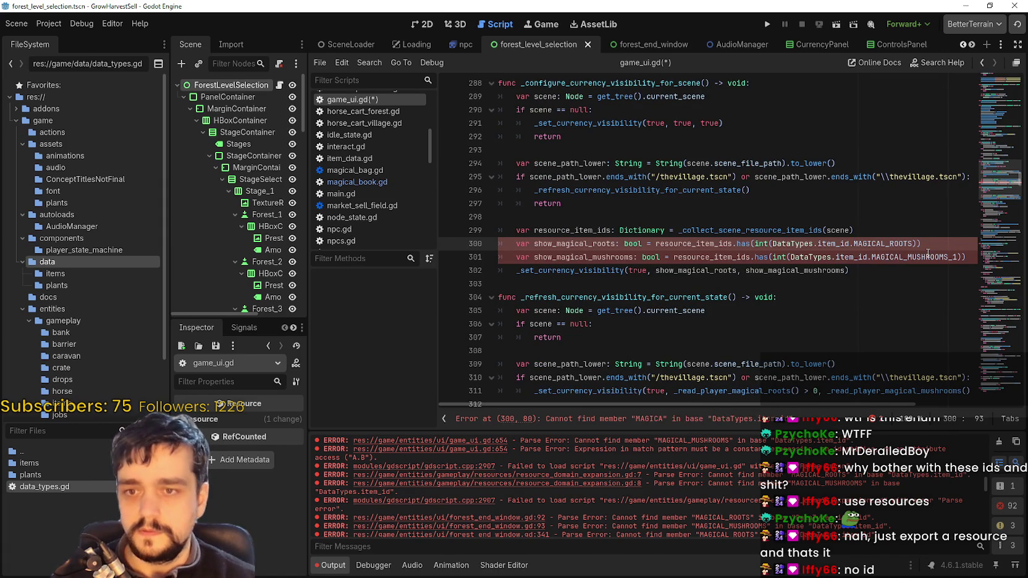
double_click(946, 258)
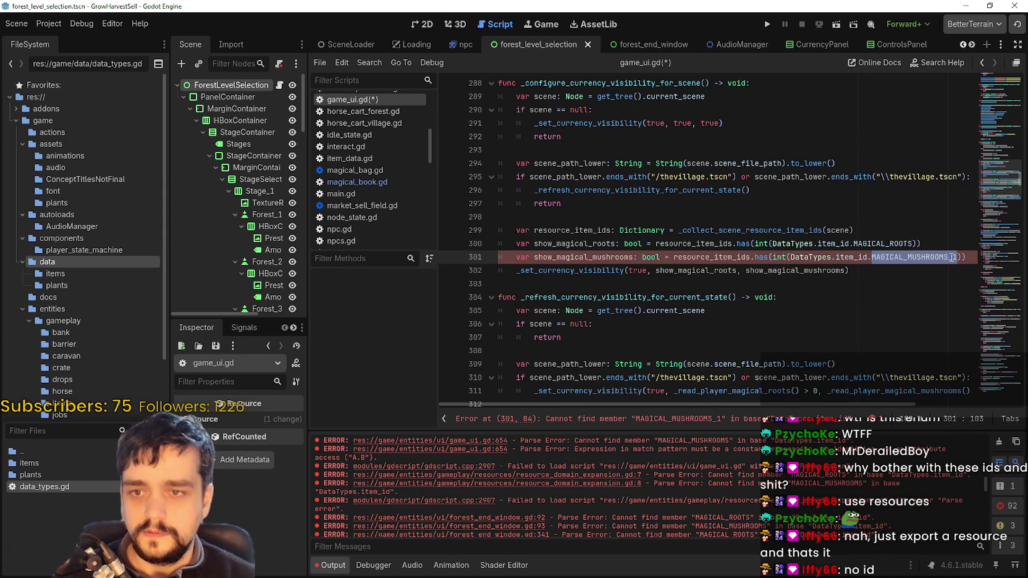
text(MAGI)
key(Down)
key(Down)
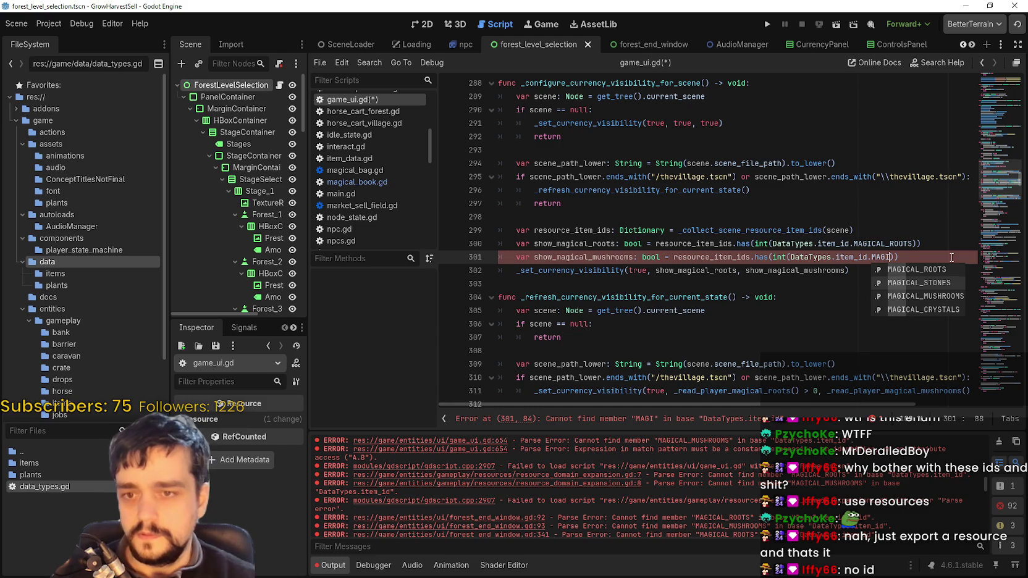
key(Return)
click(780, 288)
key(ctrl+s)
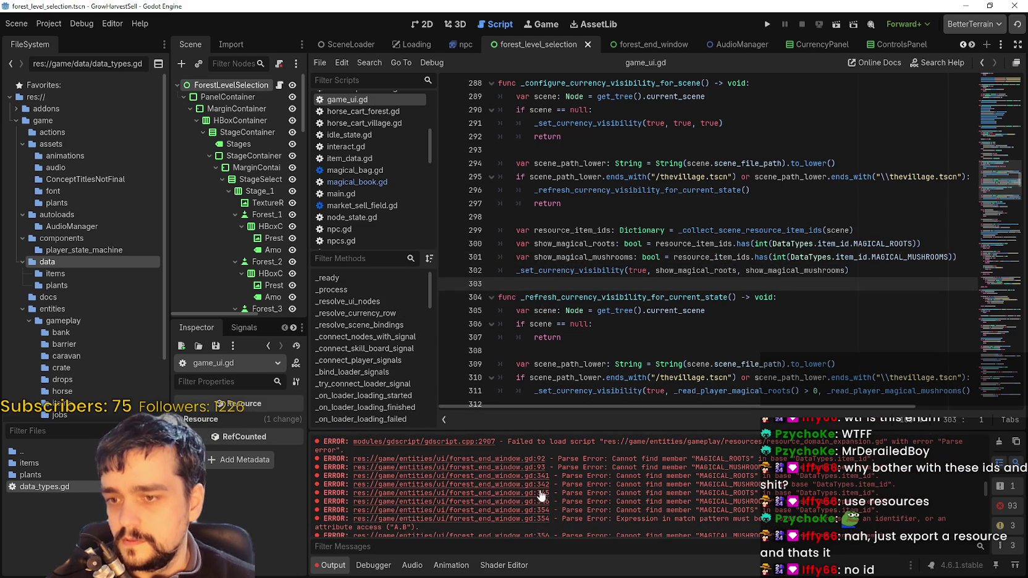
Review errors in forest_end_window.gd:92, PrestigeRuntimeApplier.gd:342, forest_stage_plant_field.gd:857 and game_ui.gd:652
click(506, 459)
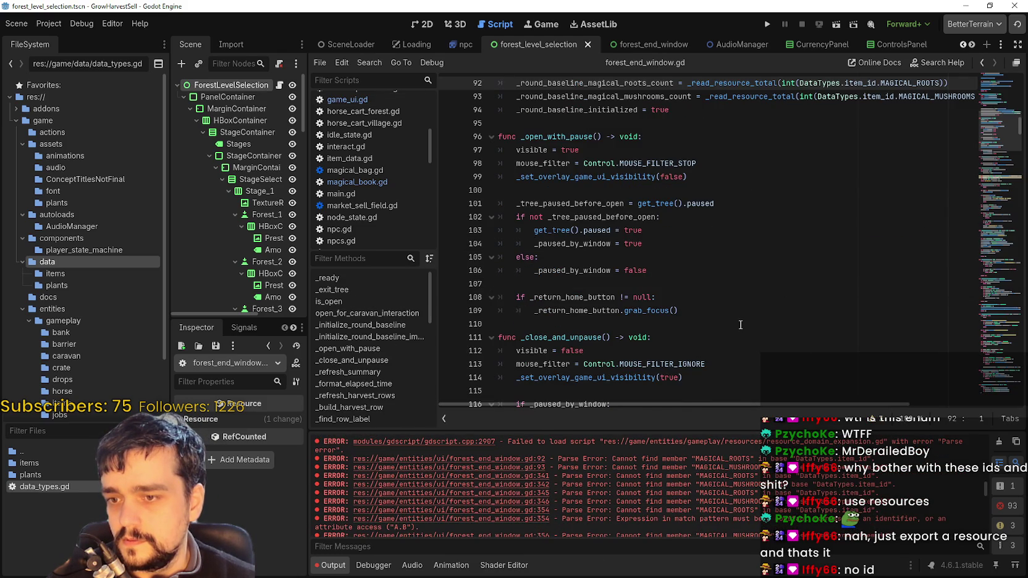
scroll(700, 351, up, 1)
scroll(782, 511, down, 2)
scroll(783, 511, down, 10)
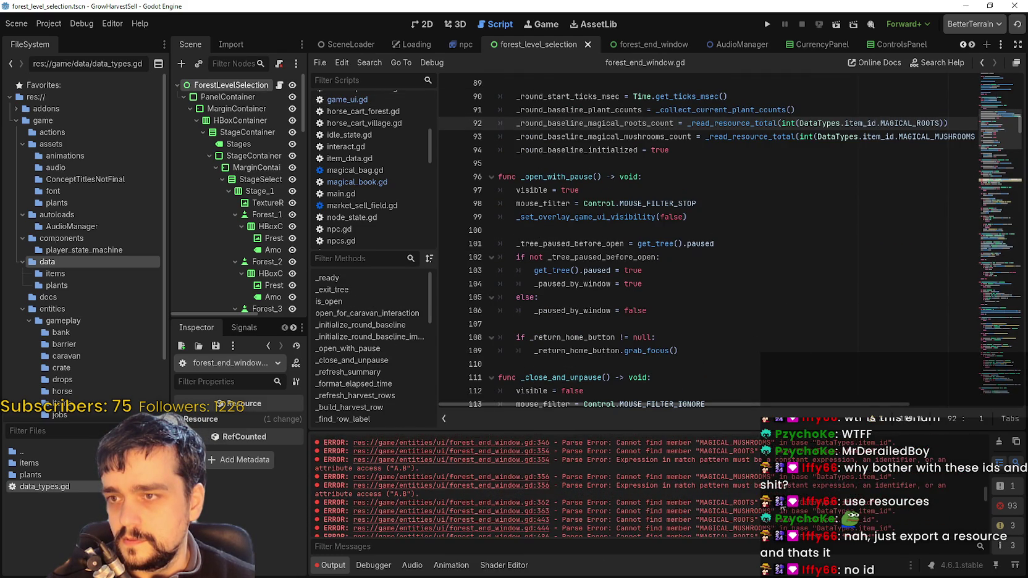
click(530, 468)
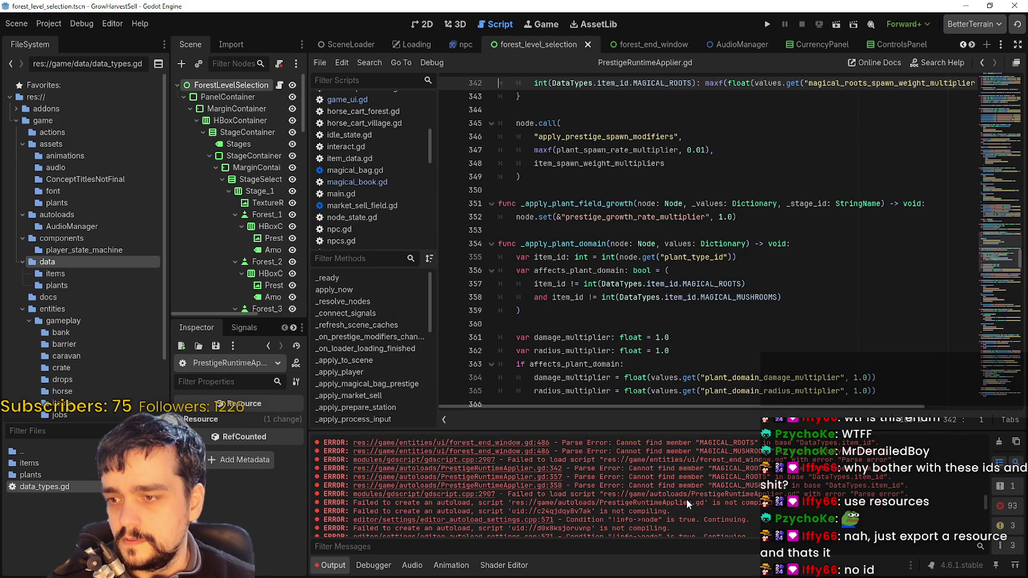
scroll(698, 480, down, 10)
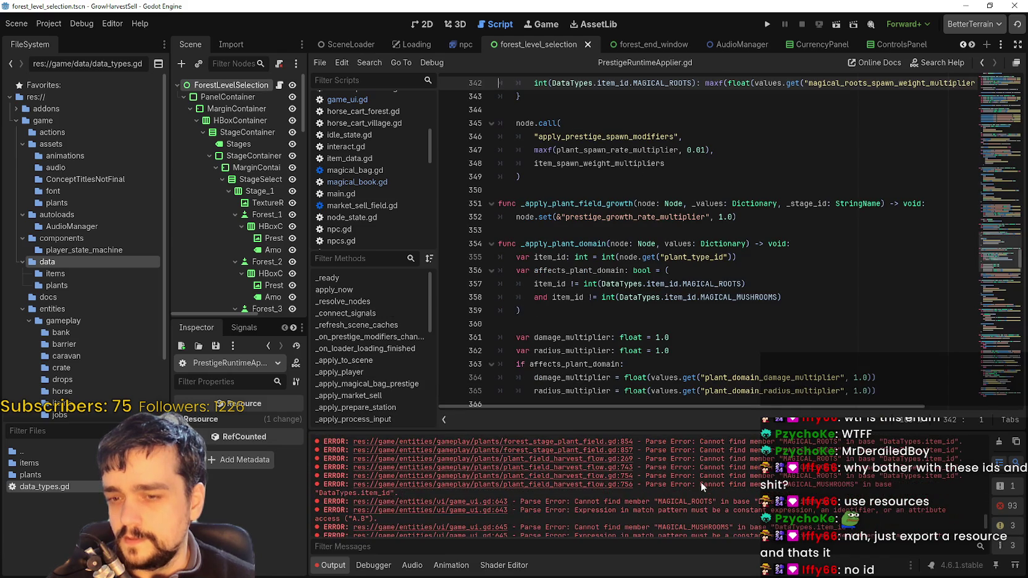
click(561, 451)
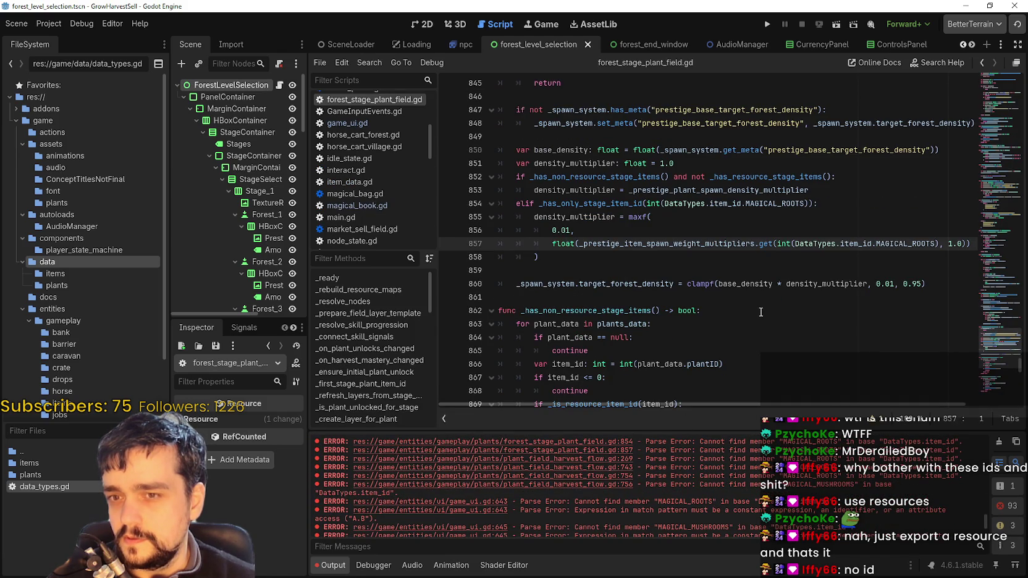
scroll(665, 460, down, 1)
scroll(665, 460, down, 3)
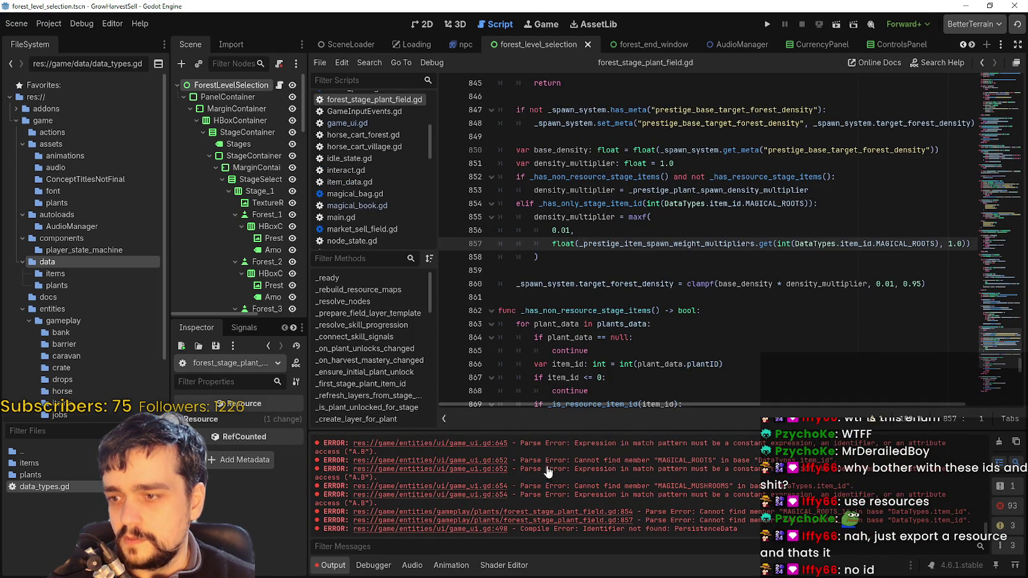
click(503, 469)
Save all changes and reload the current project from the Project menu
key(ctrl+s)
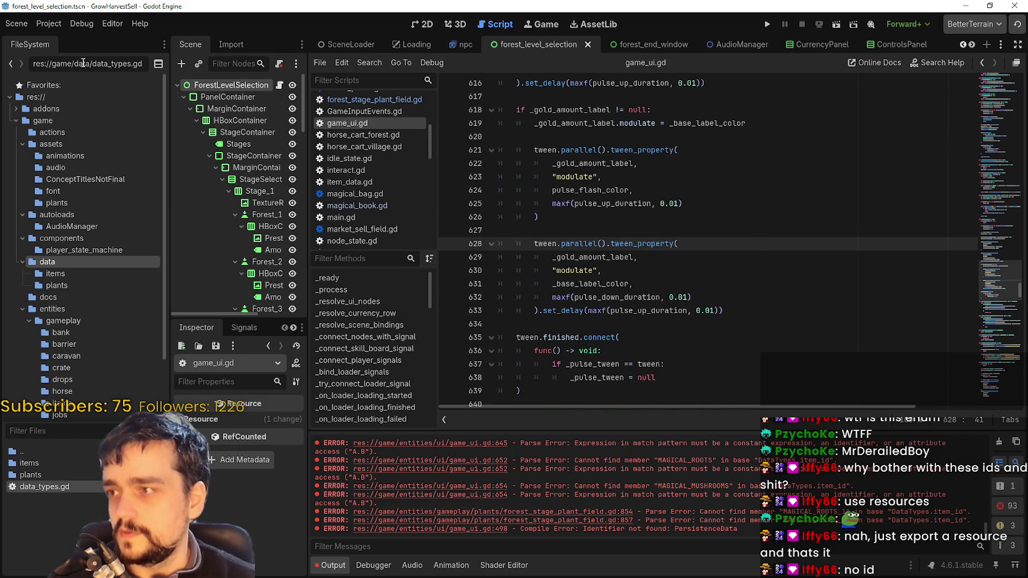
click(53, 24)
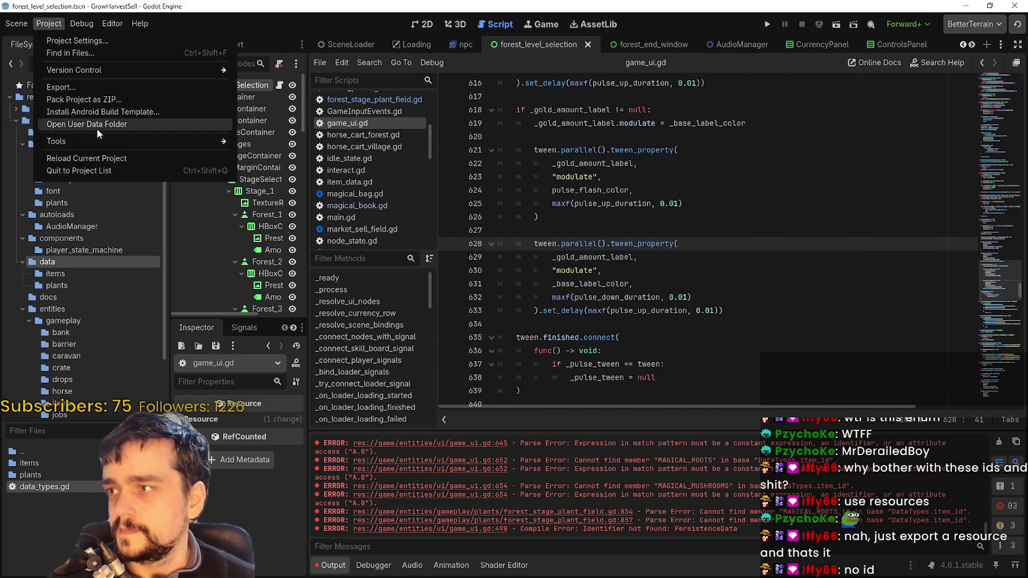
click(111, 158)
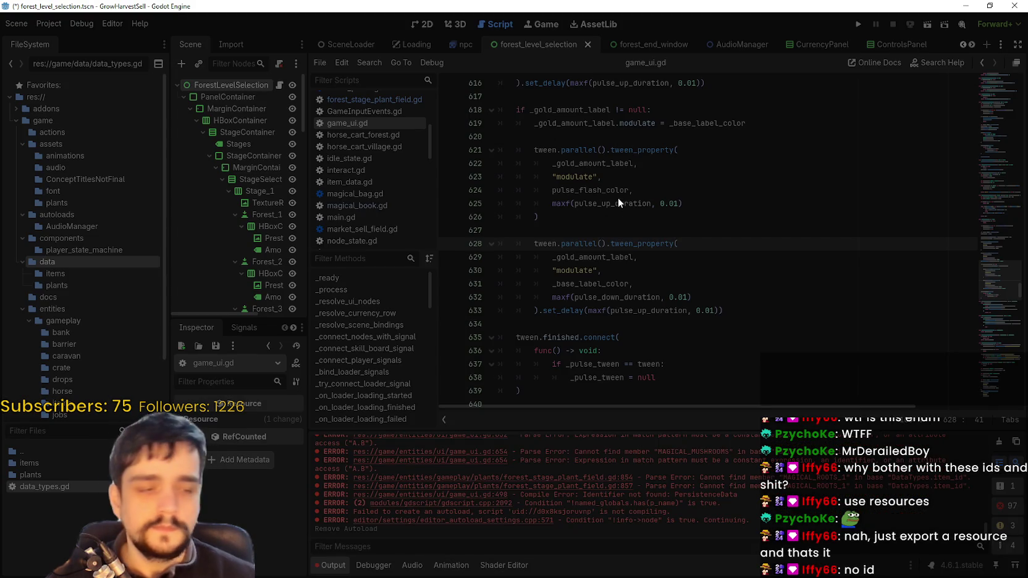
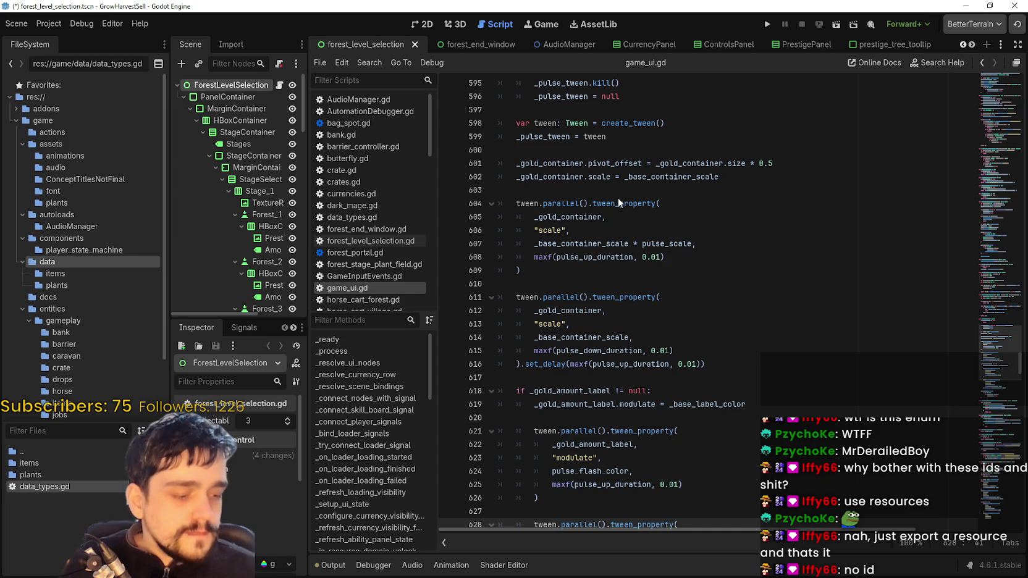
Show the Output log and scroll to the red parse errors about missing MAGICAL item IDs
click(330, 564)
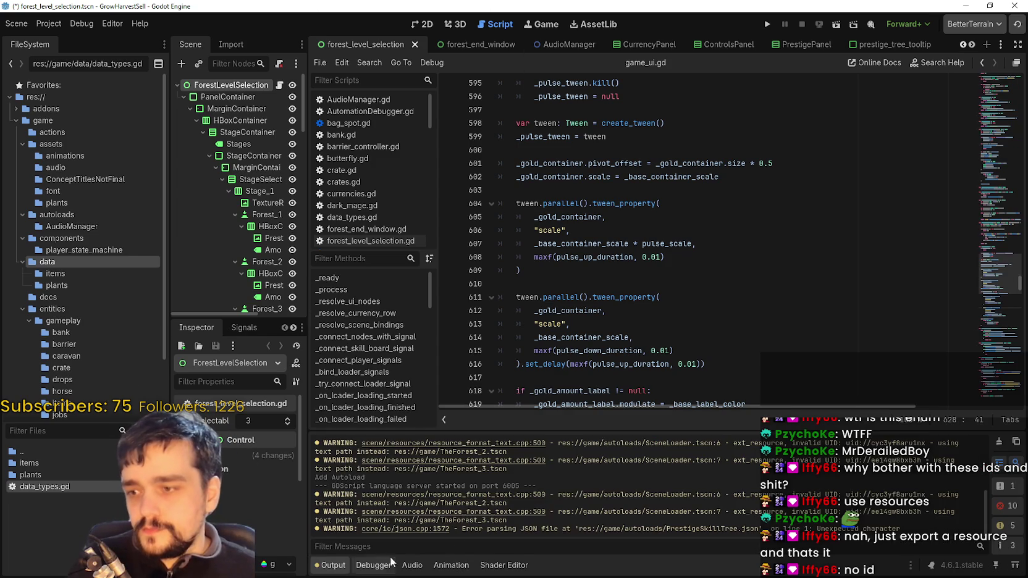
scroll(666, 501, up, 3)
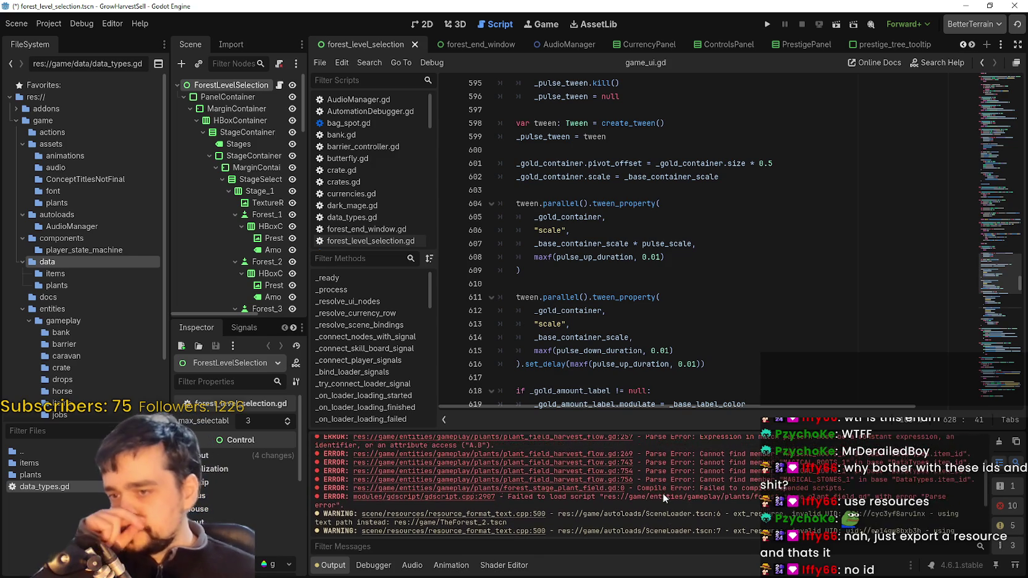
scroll(655, 488, down, 3)
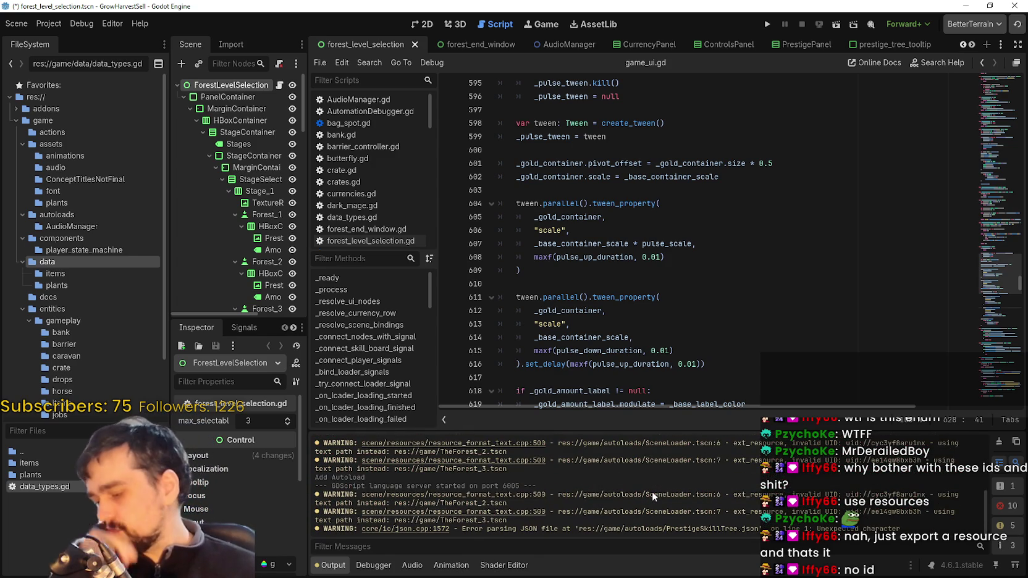
scroll(651, 494, up, 3)
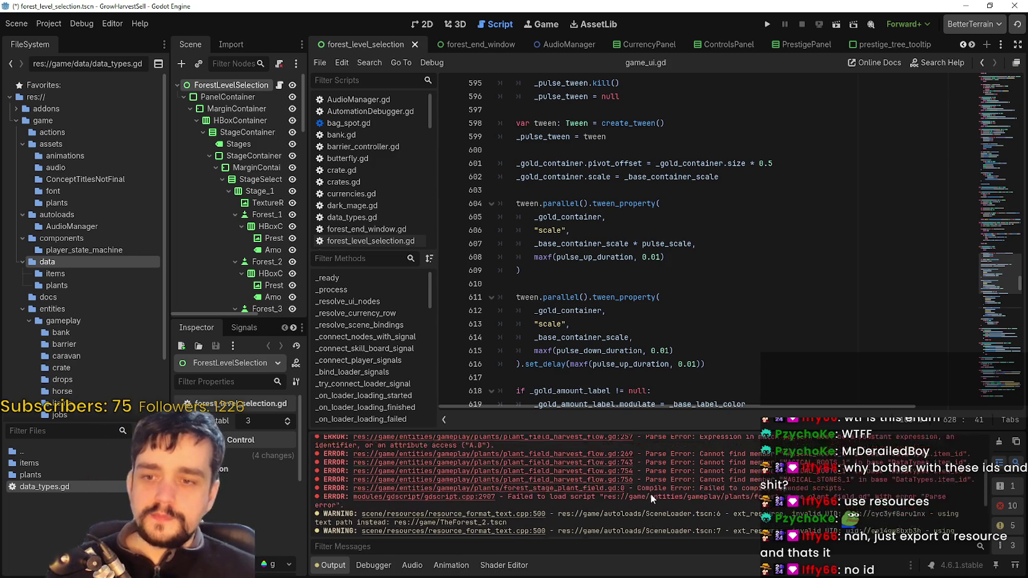
scroll(648, 482, up, 3)
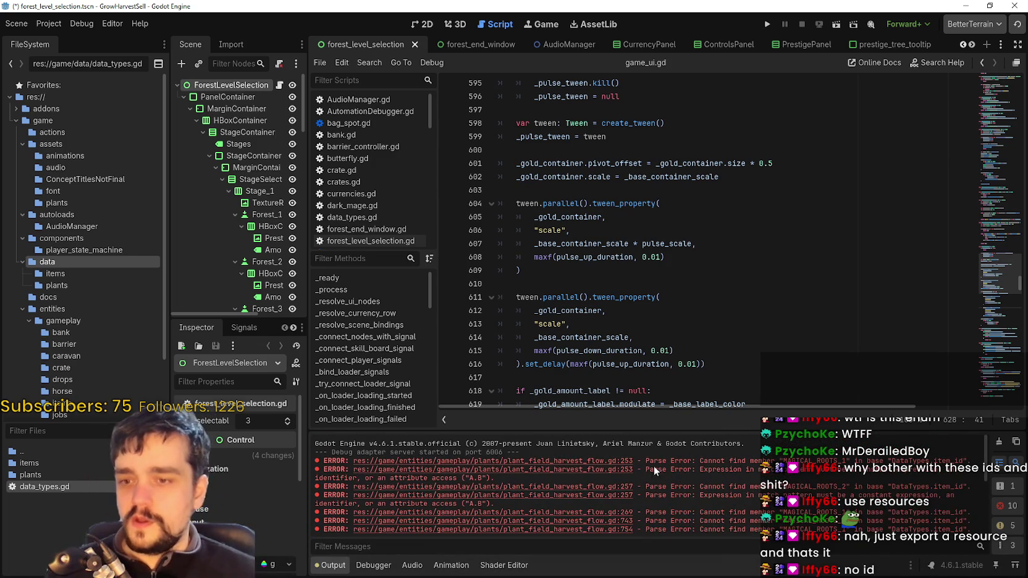
In plant_field_harvest_flow.gd, change lines 253, 257 and 269 to MAGICAL_ROOTS, MAGICAL_MUSHROOMS and MAGICAL_ROOTS
click(629, 466)
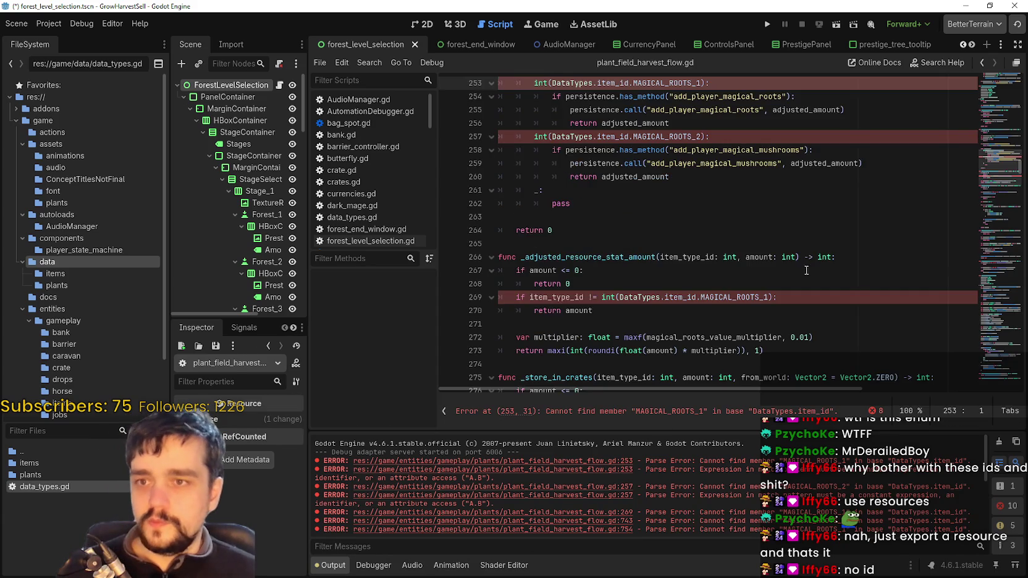
double_click(688, 243)
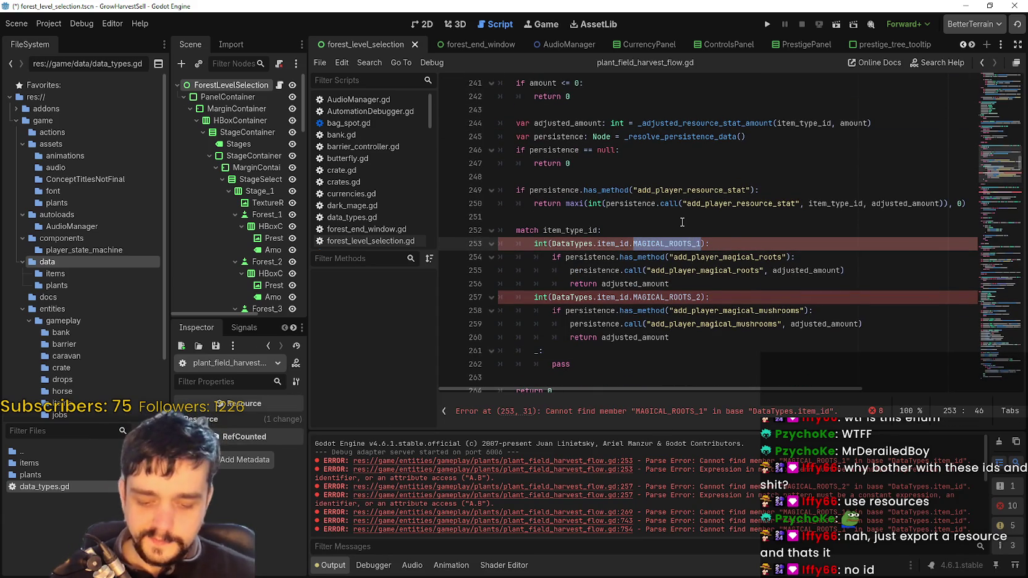
text(MAGIC)
key(Return)
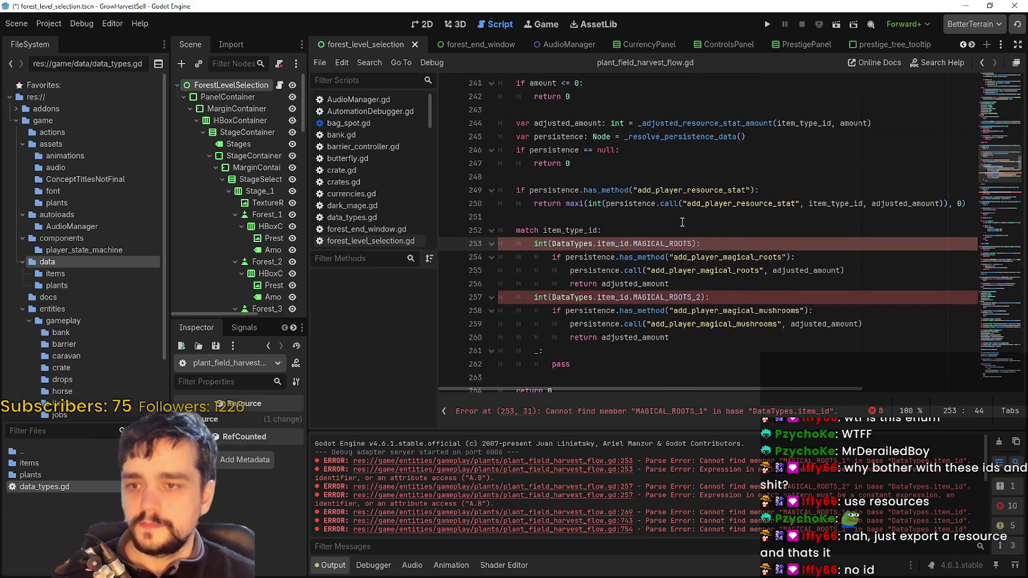
click(636, 297)
double_click(675, 297)
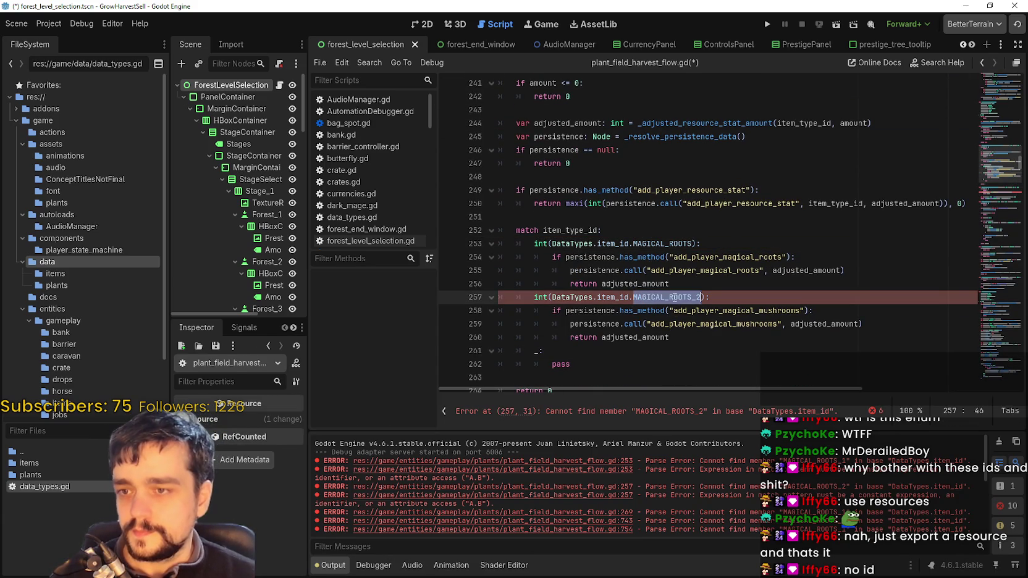
text(MAGICAL)
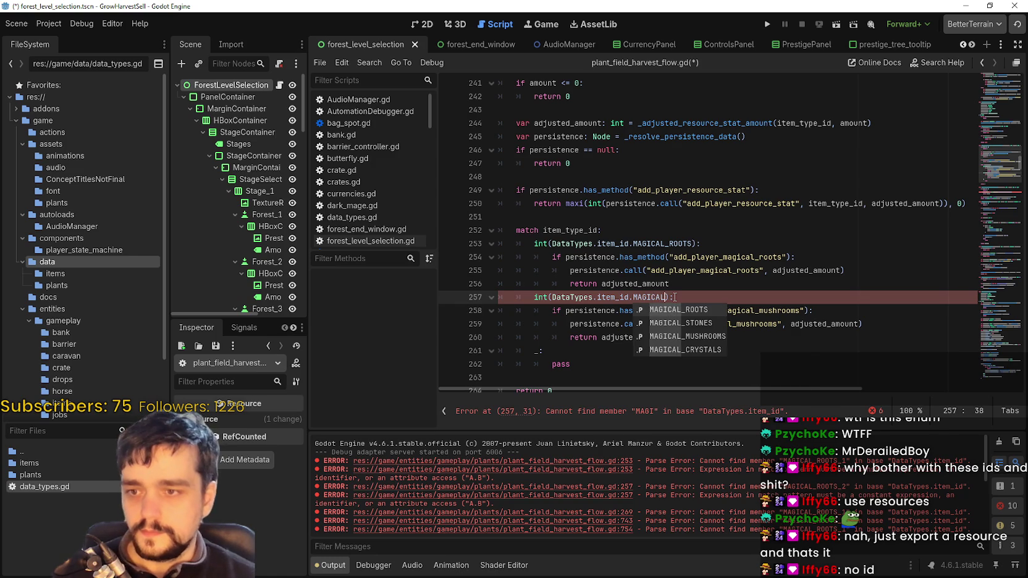
key(Down)
key(Return)
scroll(735, 273, down, 2)
click(735, 270)
scroll(735, 272, down, 2)
double_click(752, 298)
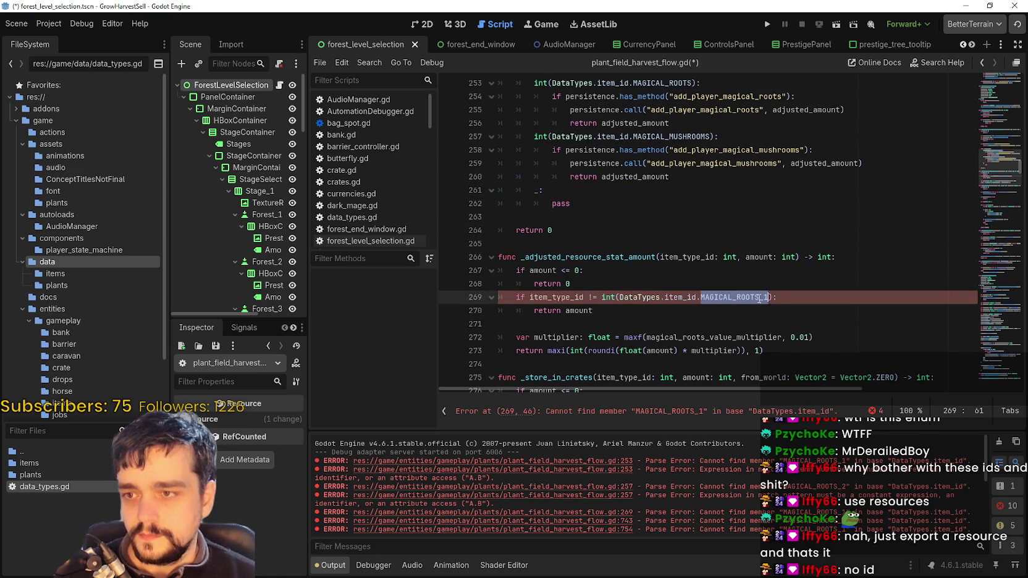
text(MAGICAL)
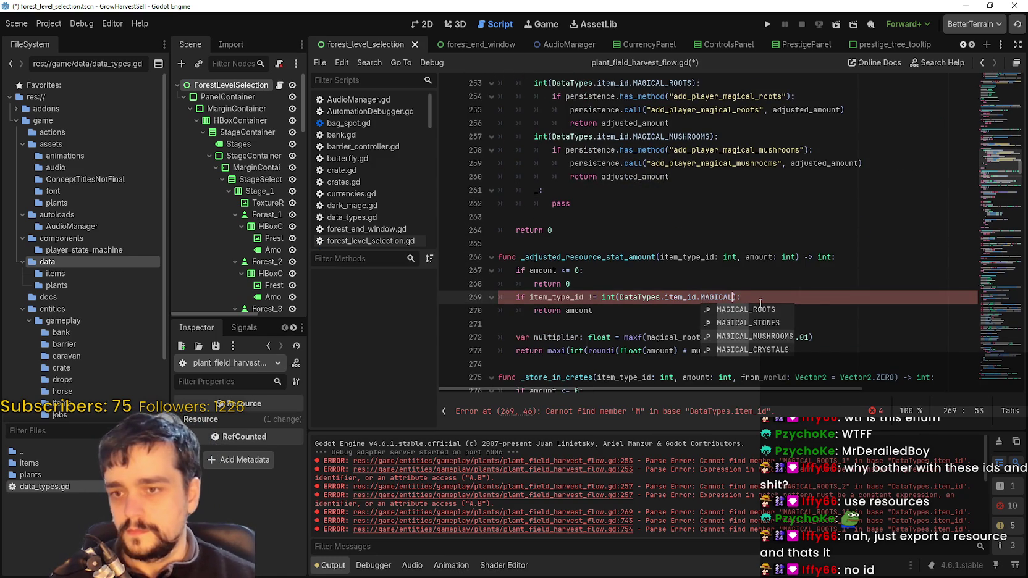
key(Return)
Replace the numbered item IDs on lines 743 and 754 with MAGICAL_ROOTS
scroll(767, 286, down, 3)
mouse_move(991, 176)
mouse_down()
mouse_move(988, 277)
mouse_move(1006, 328)
mouse_move(1006, 315)
mouse_up()
drag(772, 155, 718, 143)
click(769, 155)
key(BackSpace)
key(BackSpace)
key(BackSpace)
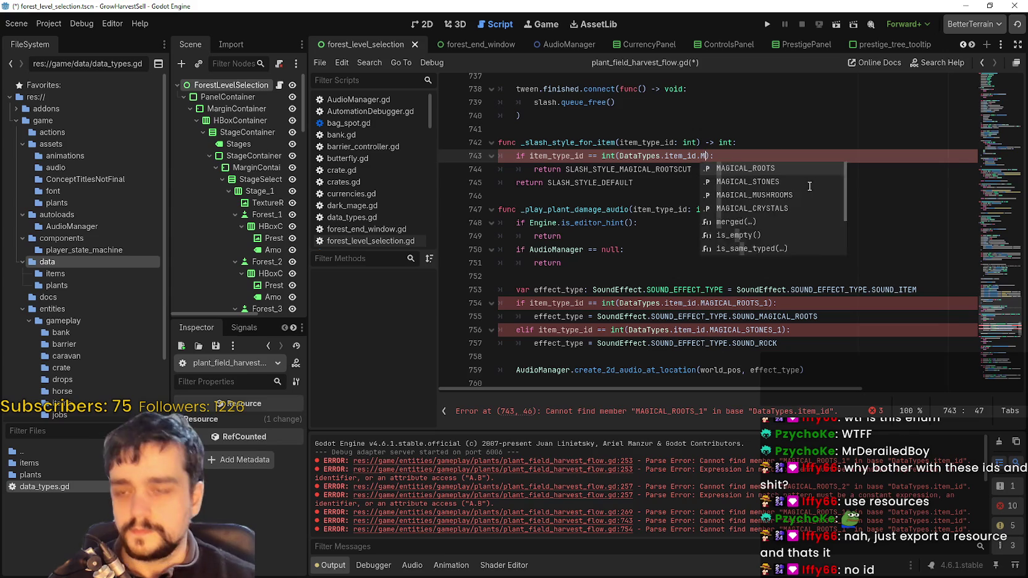
key(Return)
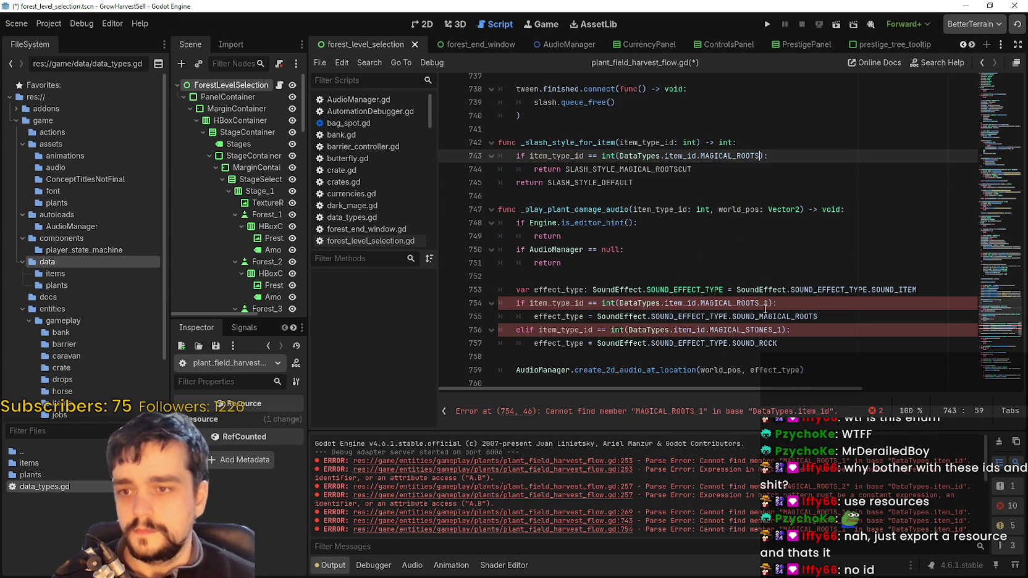
double_click(760, 307)
text(MAGICAL)
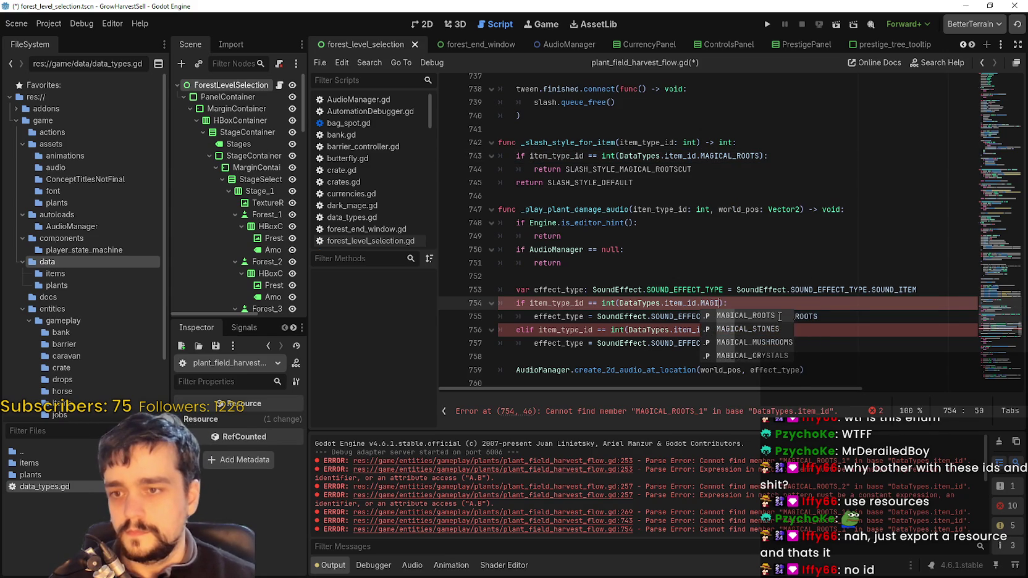
key(Return)
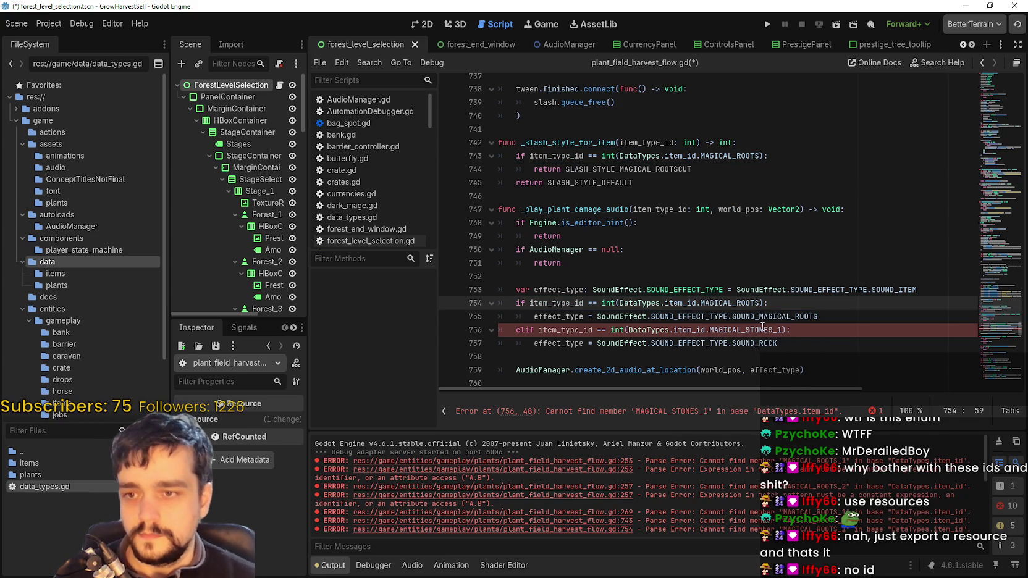
Change MAGICAL_STONES_1 on line 756 to MAGICAL_STONES and save the script
double_click(762, 328)
key(BackSpace)
text(MAGIC)
key(BackSpace)
key(BackSpace)
key(BackSpace)
text(MAGICAL)
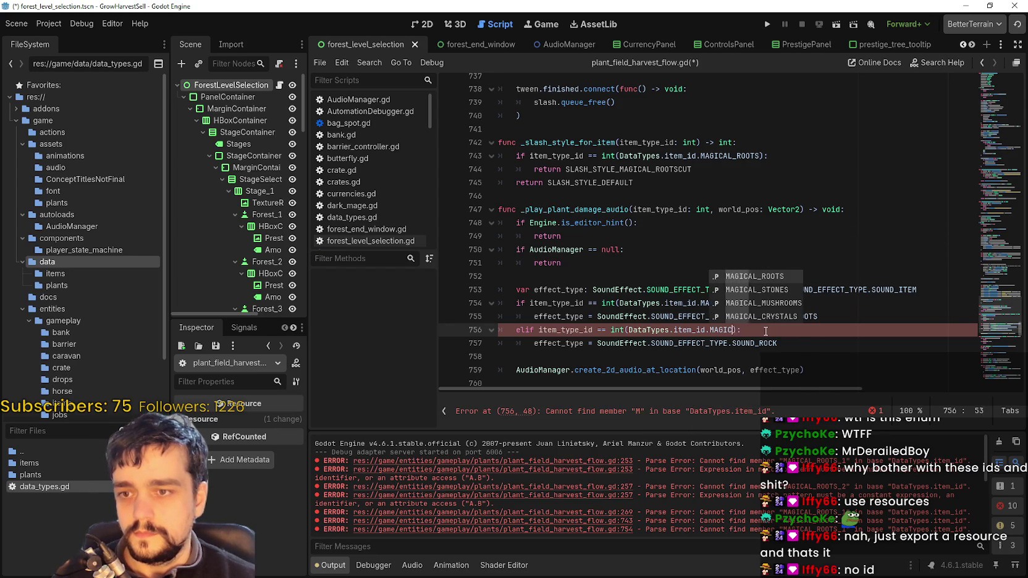
key(Down)
key(Down)
key(Down)
key(Up)
key(Up)
key(Return)
scroll(779, 309, down, 1)
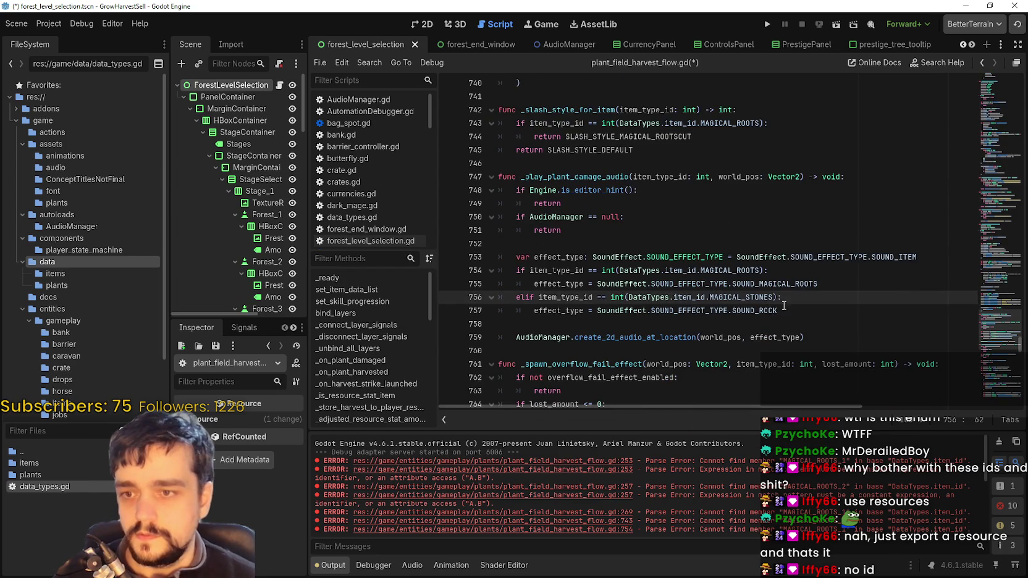
click(823, 316)
key(ctrl+s)
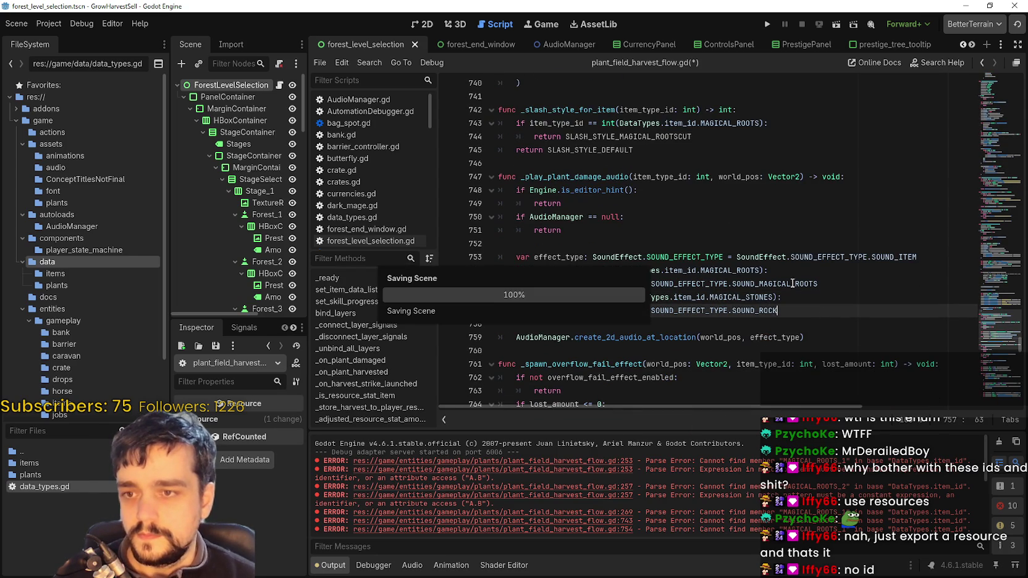
Review the edited lines, then open forest_stage_plant_field.gd at its MAGICAL_ROOTS spawn-density error
click(780, 271)
click(854, 297)
scroll(855, 259, down, 2)
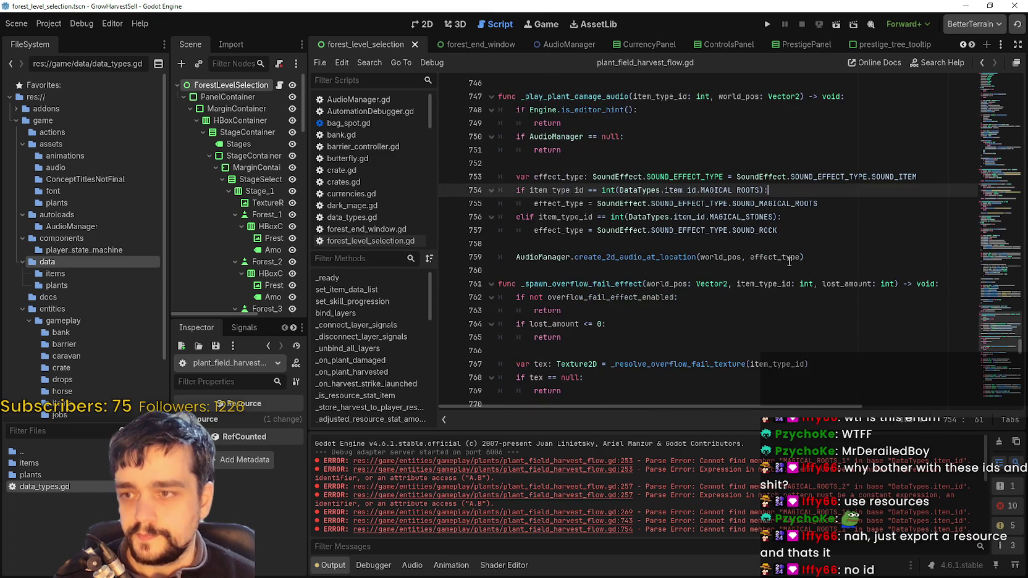
click(847, 241)
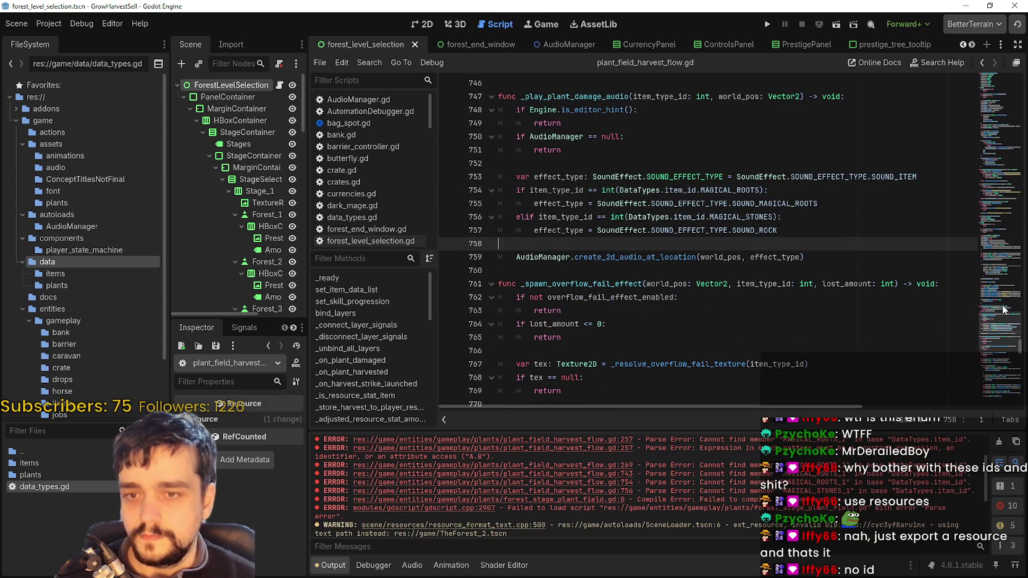
scroll(1005, 338, down, 2)
click(1004, 338)
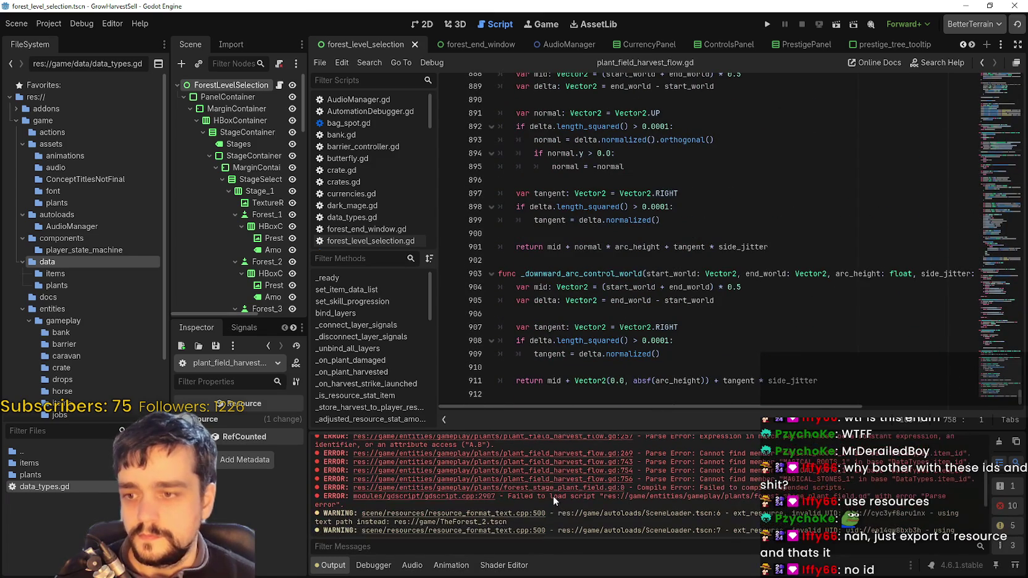
click(565, 480)
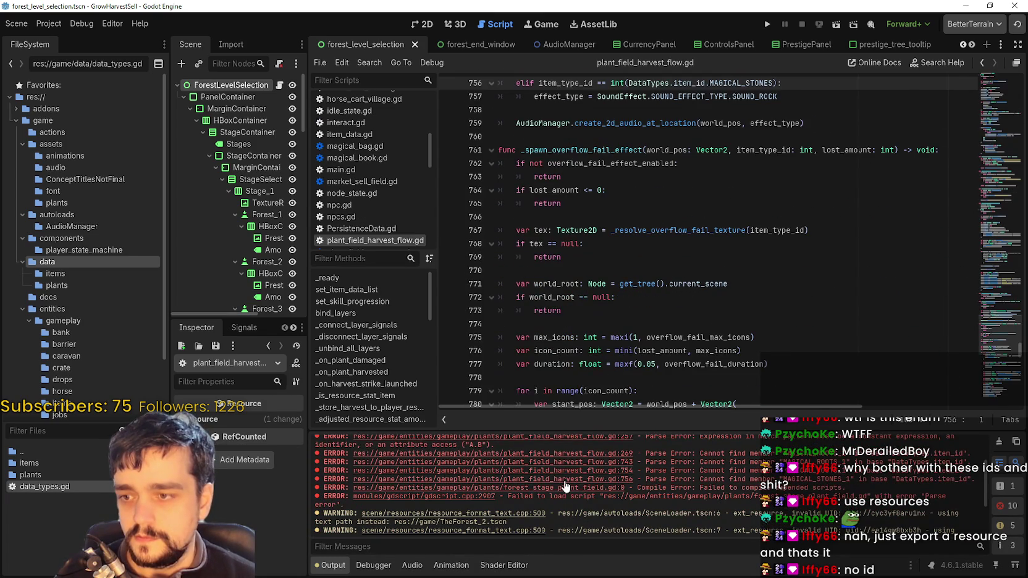
click(568, 489)
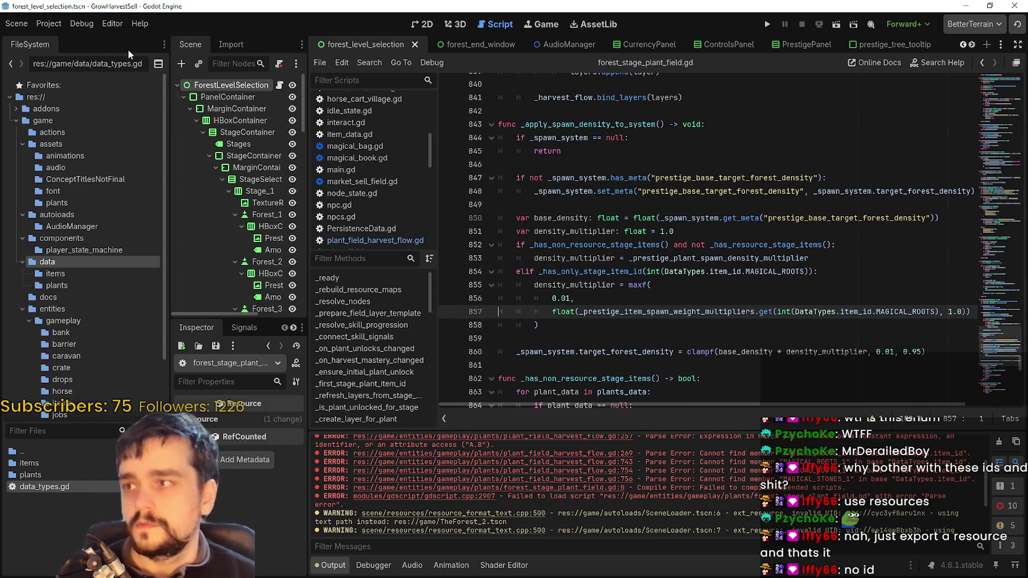
click(53, 26)
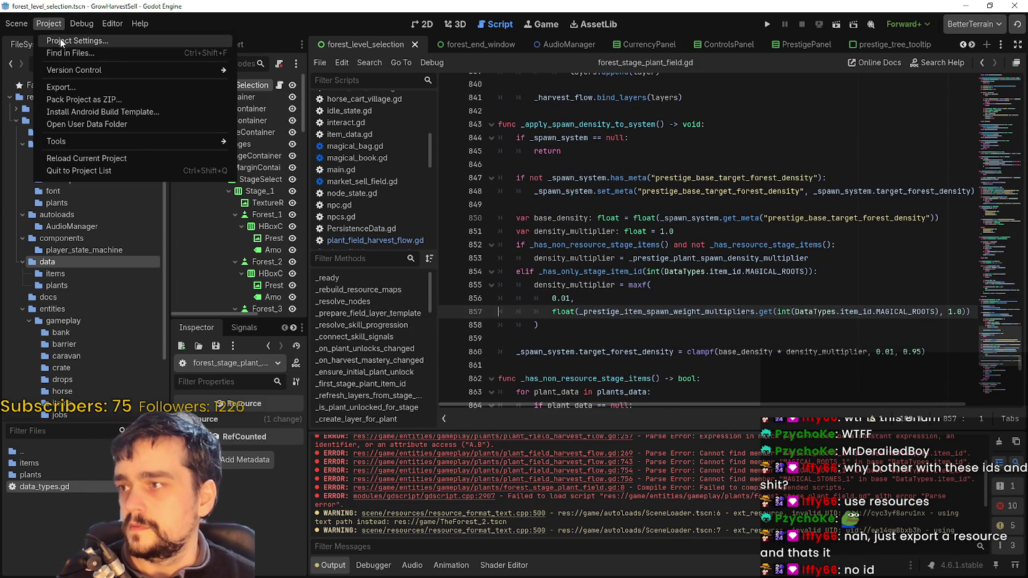
Reload the GrowHarvestSell project via Project > Reload Current Project
click(86, 156)
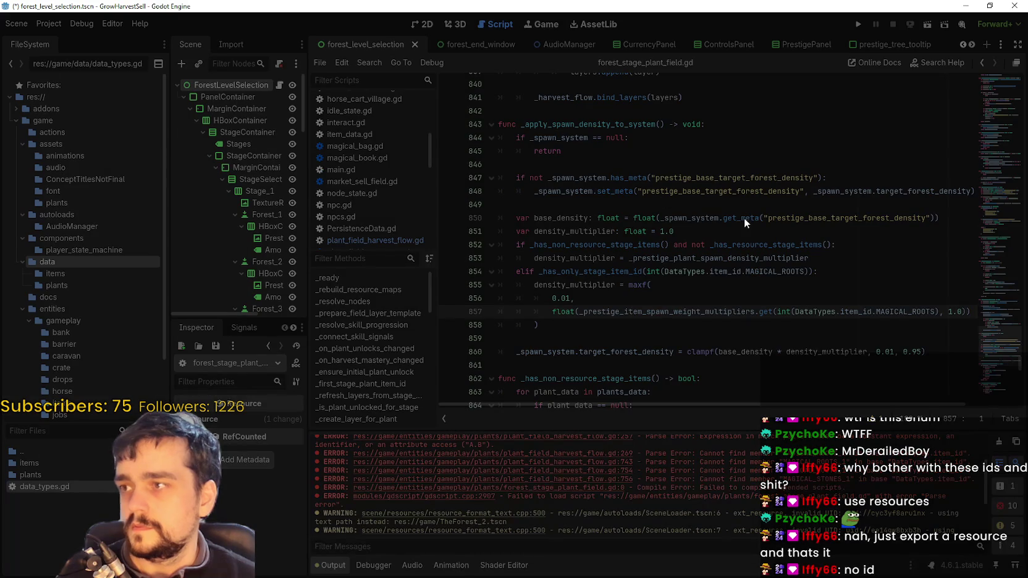
key(alt+Tab)
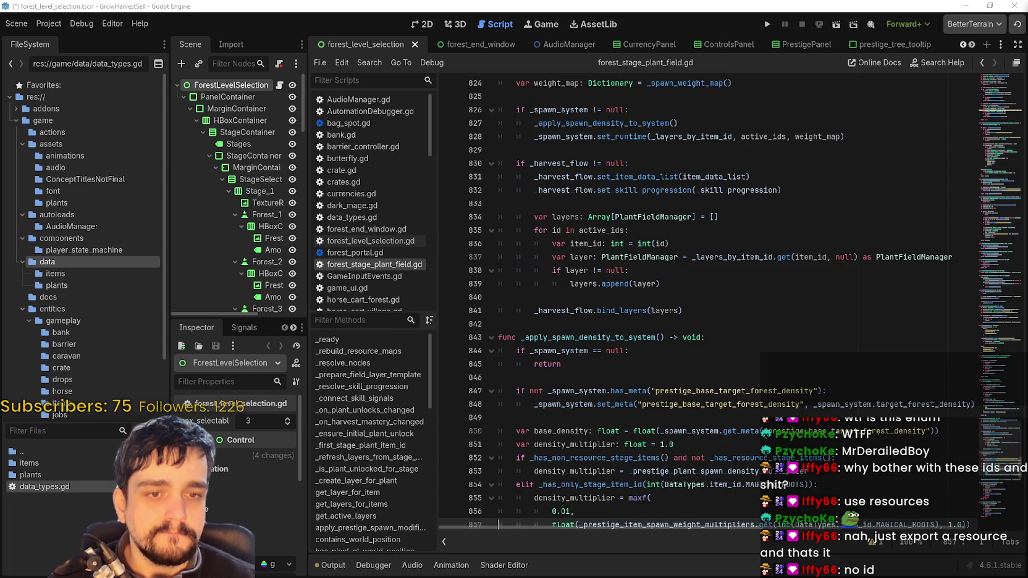
Scroll the scene tabs right until TheForest_3 appears and switch to that scene
click(674, 351)
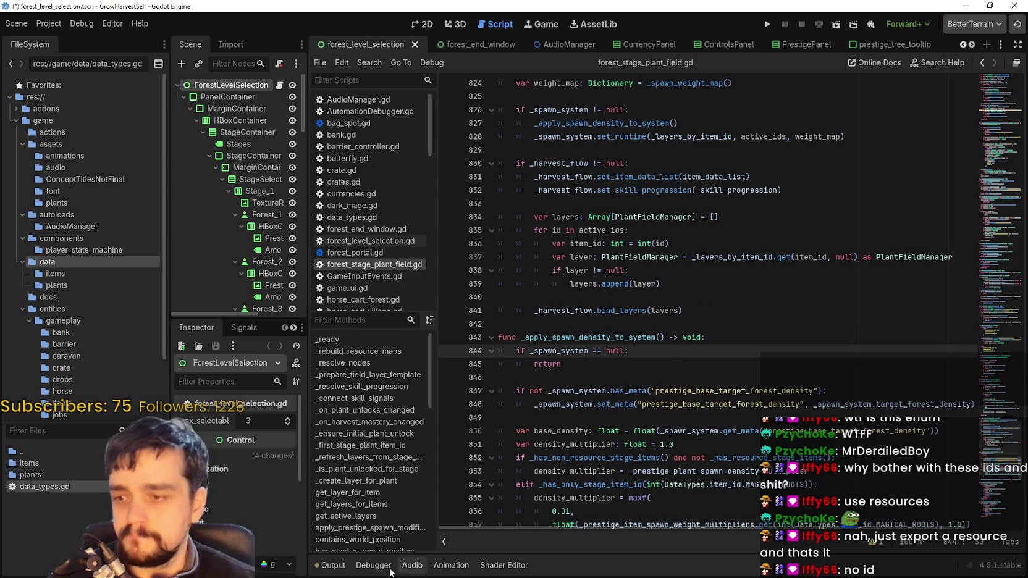
click(334, 565)
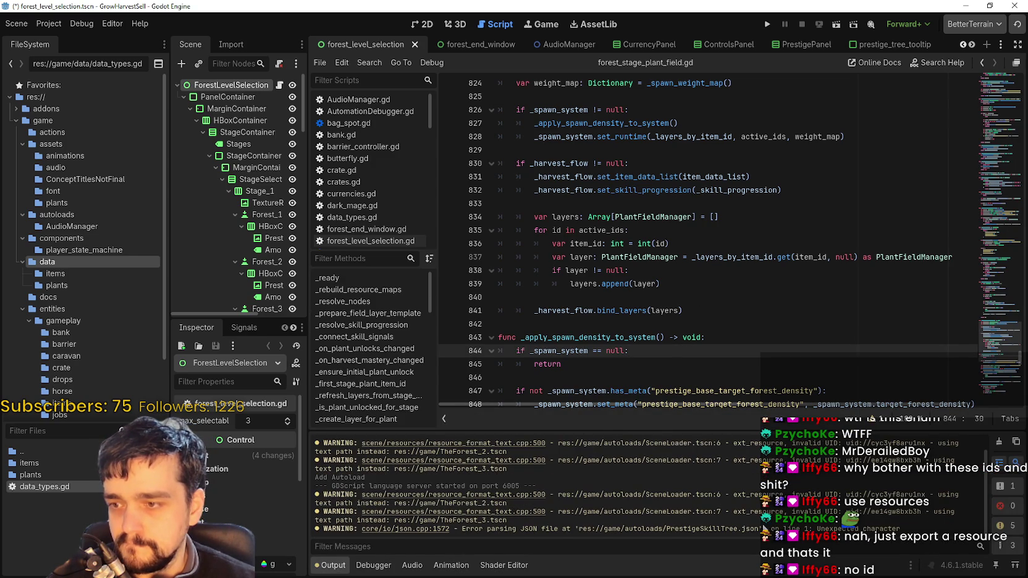
click(731, 294)
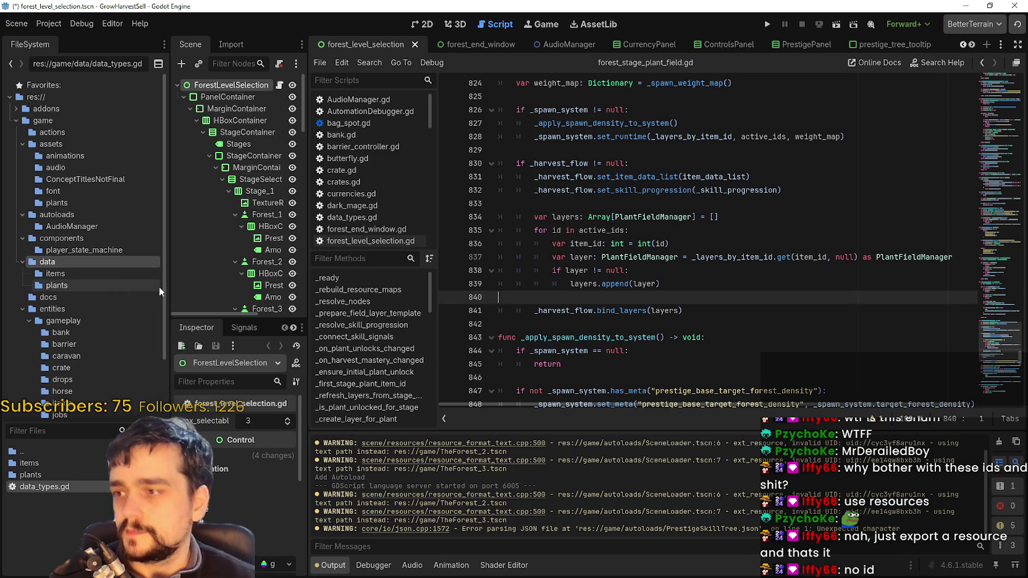
drag(168, 285, 149, 284)
click(969, 45)
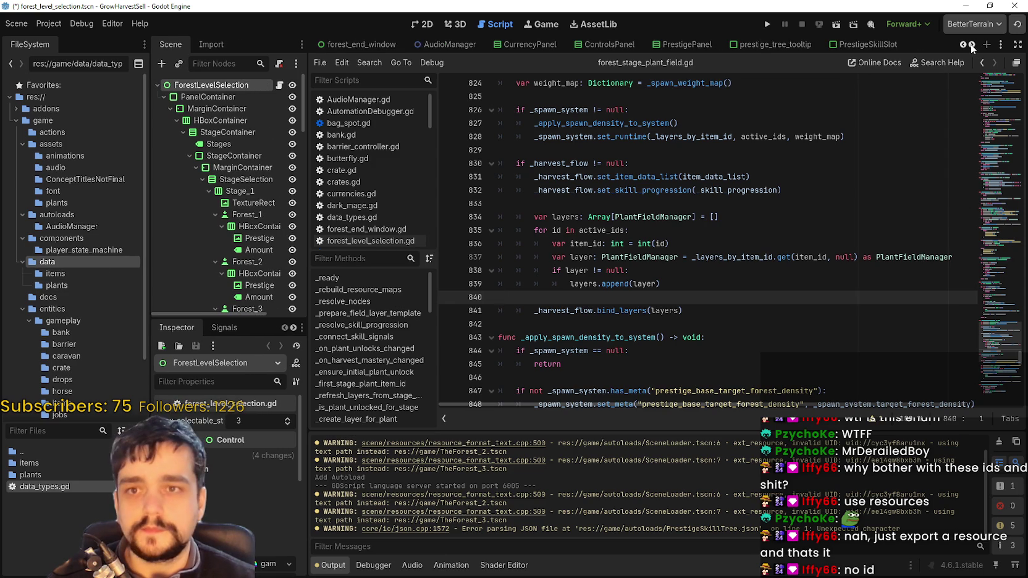
click(970, 45)
click(969, 45)
click(969, 45)
click(970, 44)
click(969, 44)
click(970, 44)
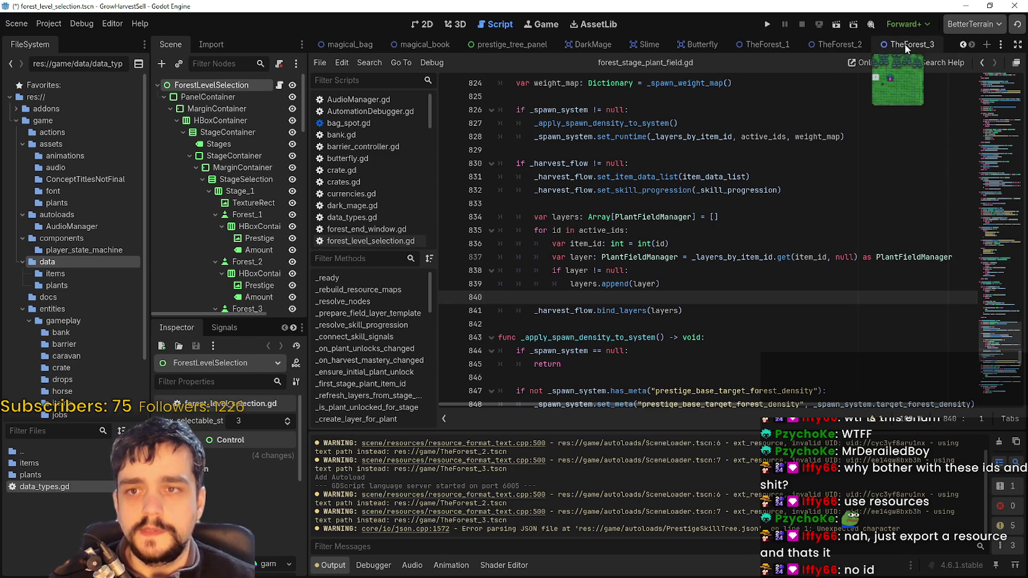
click(891, 45)
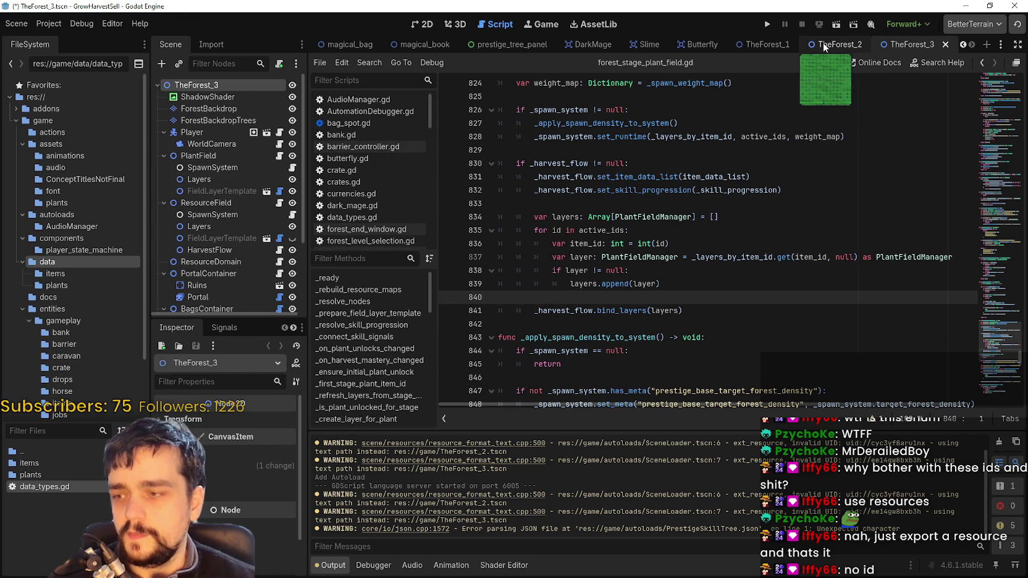
drag(306, 205, 417, 213)
In the 2D view, select ResourceField and set its second magical roots entry's plantID to Magical Roots
key(ctrl+F1)
scroll(496, 286, down, 1)
scroll(217, 268, down, 3)
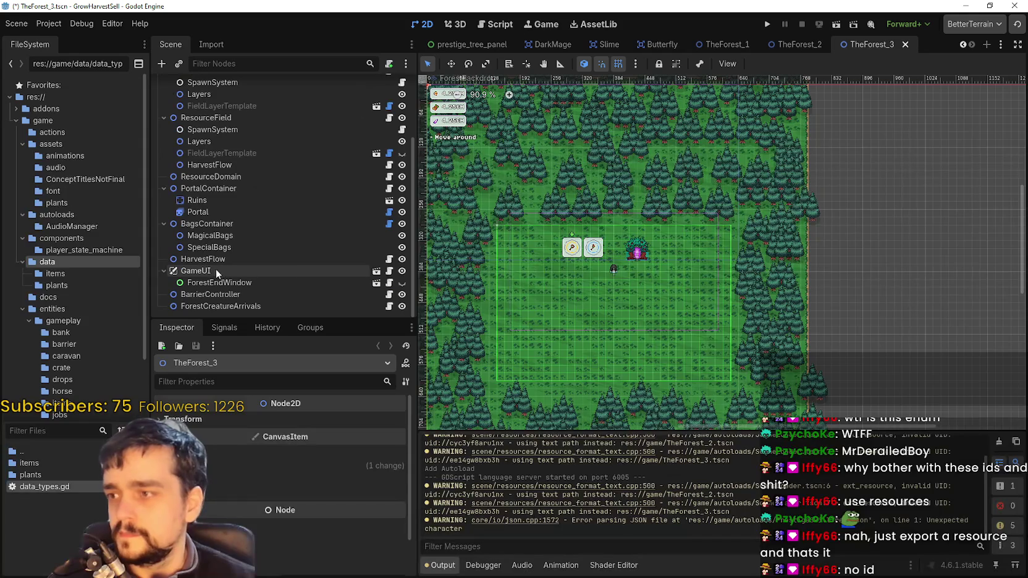
click(222, 187)
click(226, 177)
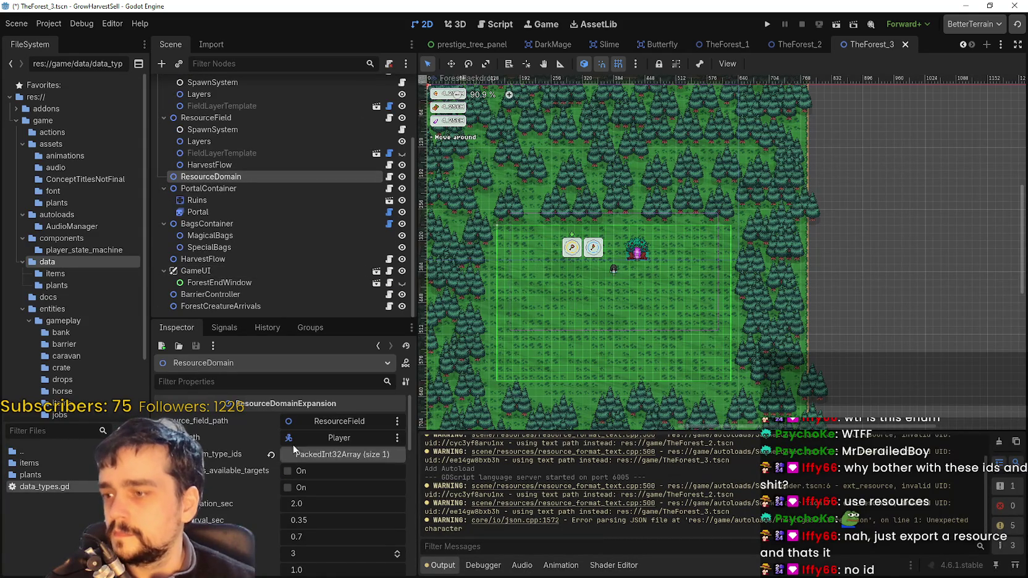
click(197, 117)
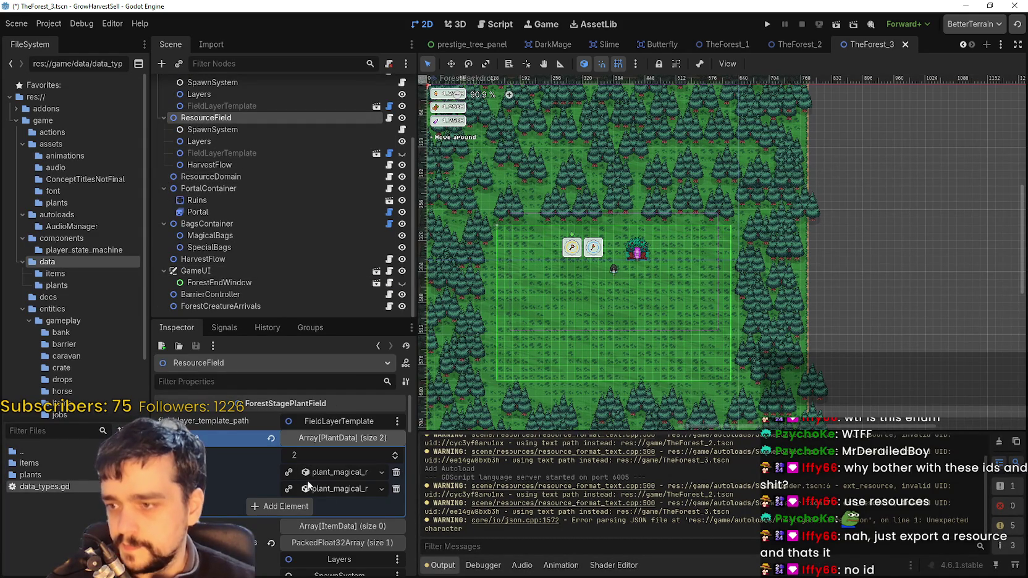
click(305, 488)
scroll(339, 507, down, 2)
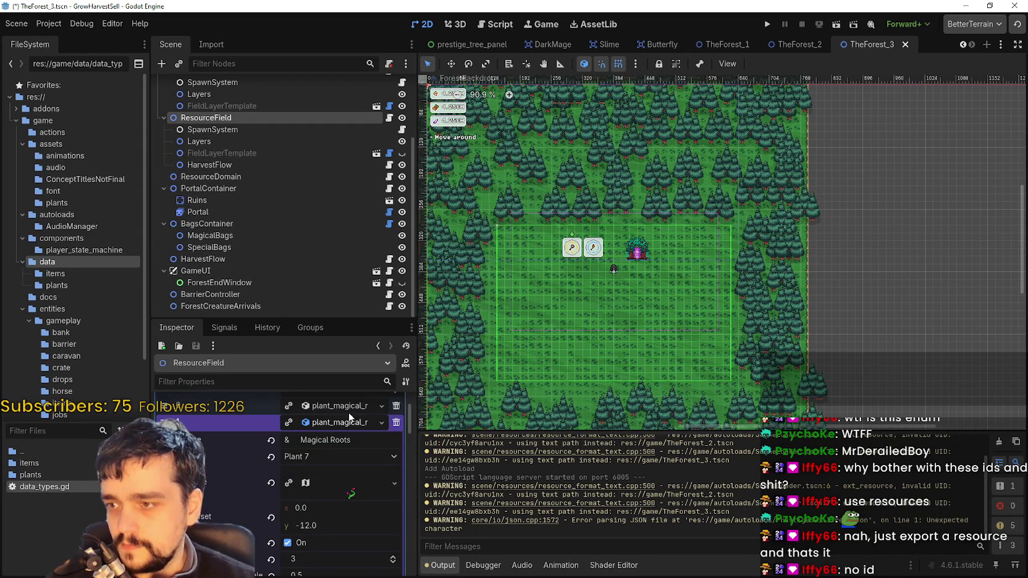
scroll(349, 407, down, 1)
scroll(348, 405, up, 1)
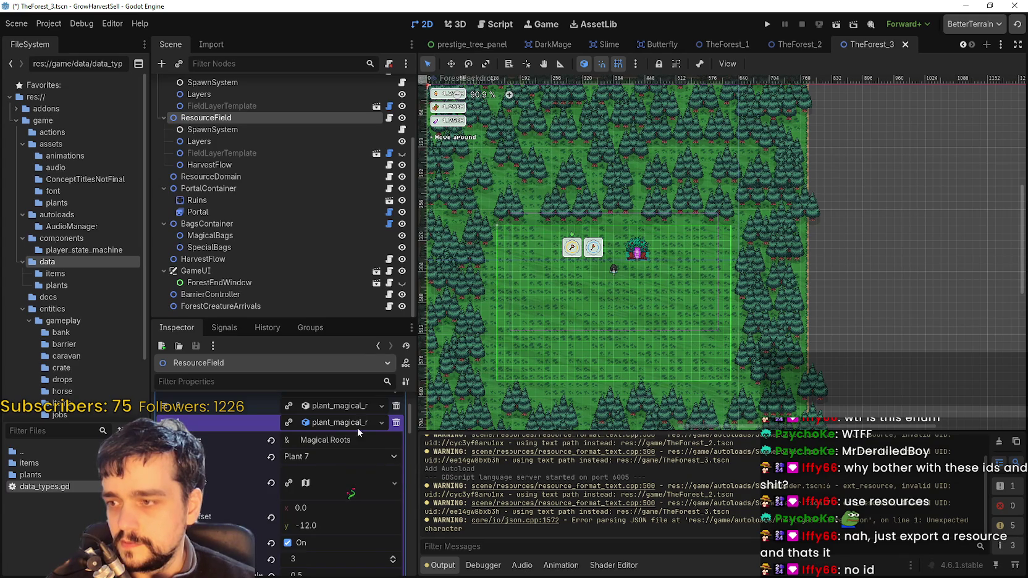
drag(415, 327, 636, 327)
click(435, 456)
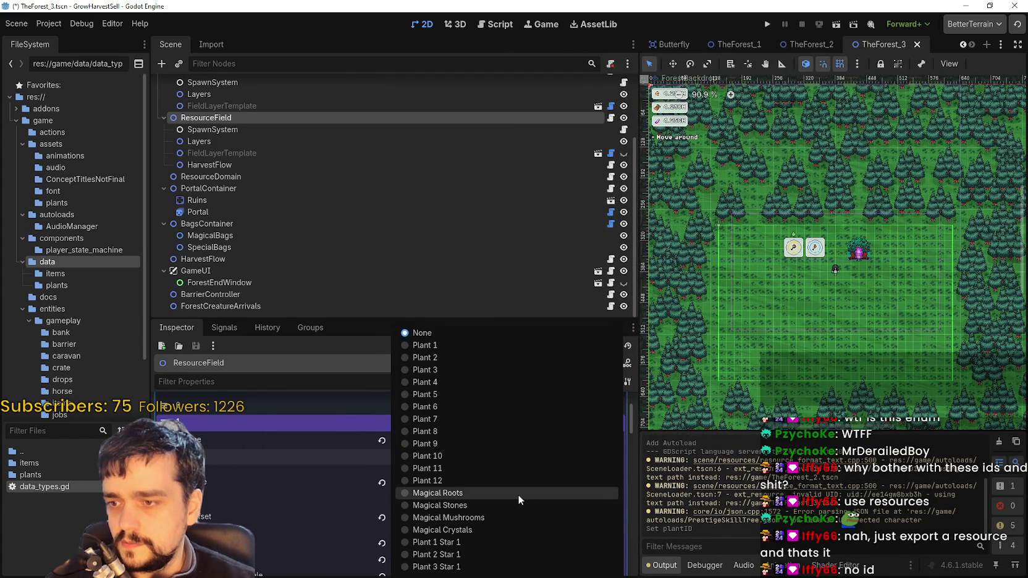
click(517, 493)
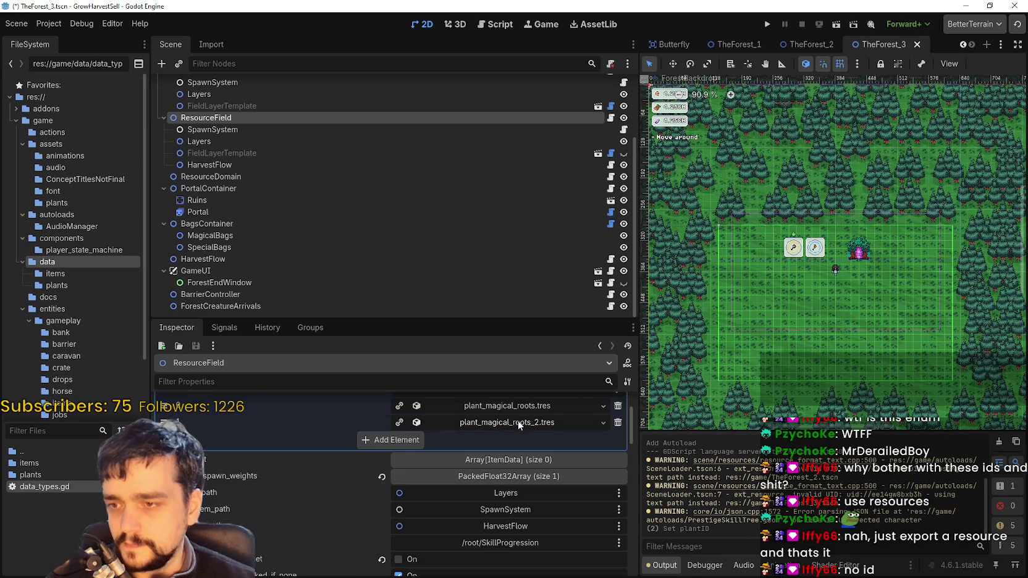
Set the first magical roots entry's plantID to Magical Roots and save TheForest_3
scroll(504, 521, down, 3)
scroll(505, 520, down, 2)
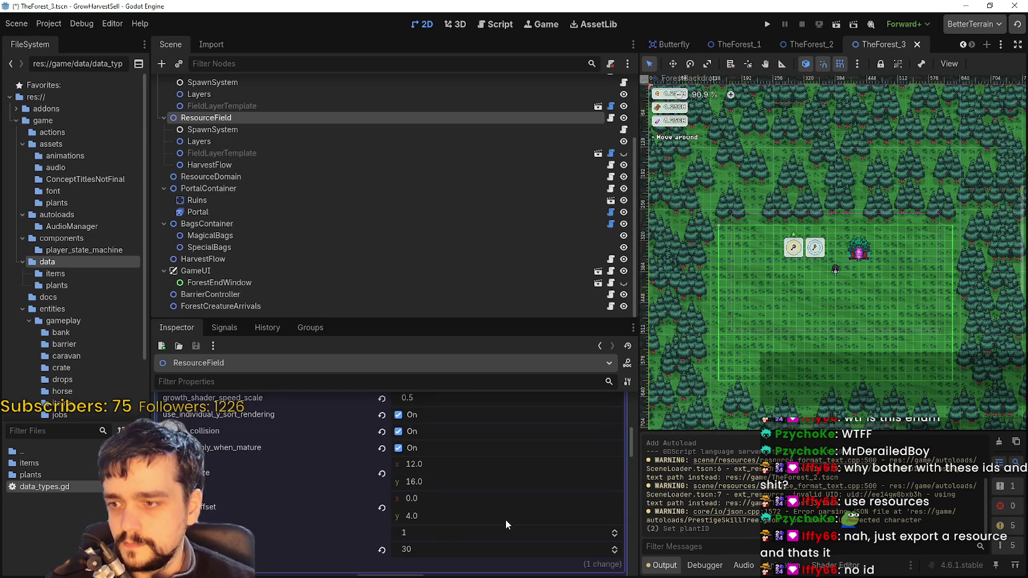
scroll(505, 515, up, 3)
scroll(506, 513, up, 1)
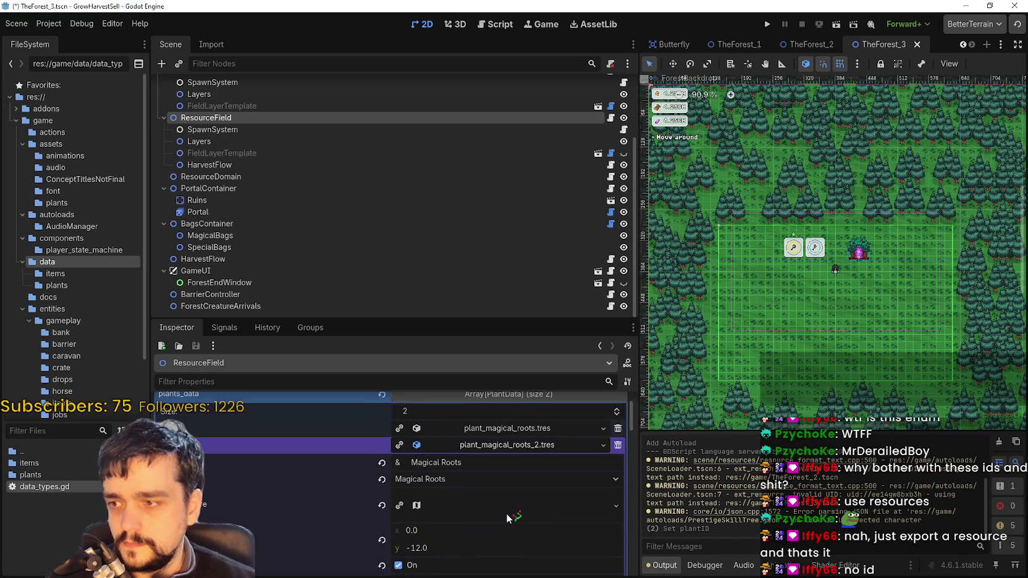
scroll(492, 453, down, 1)
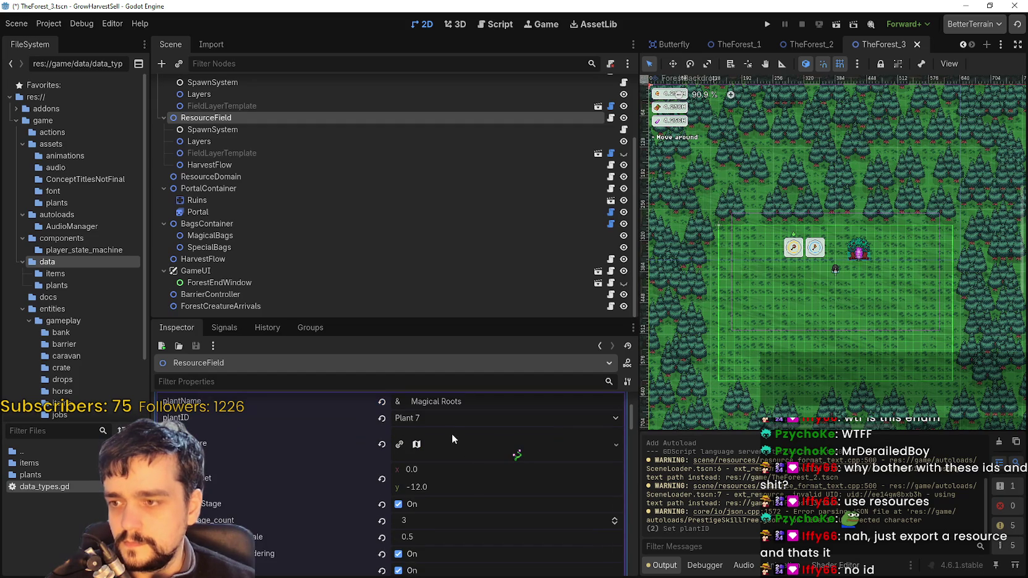
scroll(254, 504, down, 2)
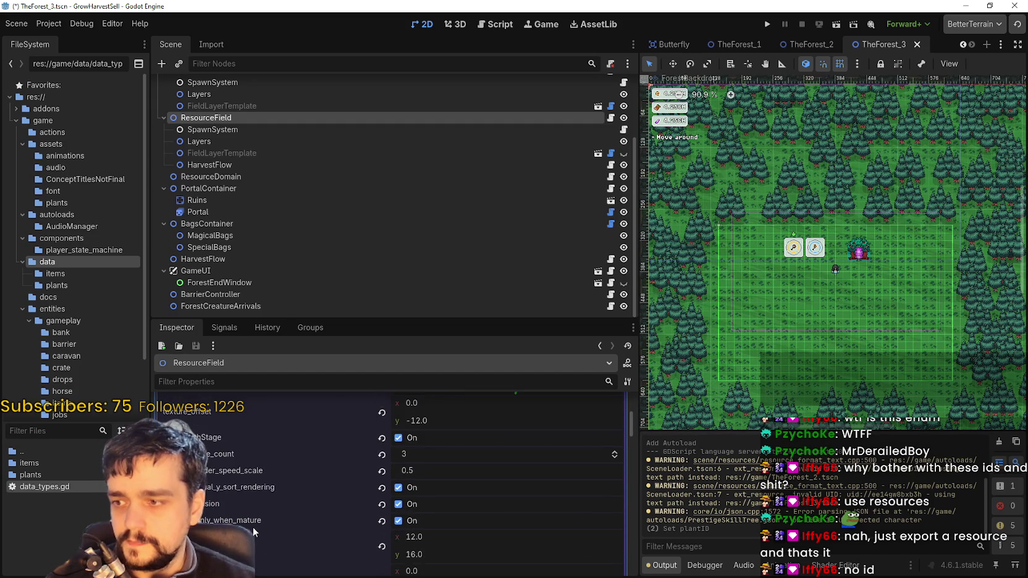
scroll(494, 514, up, 3)
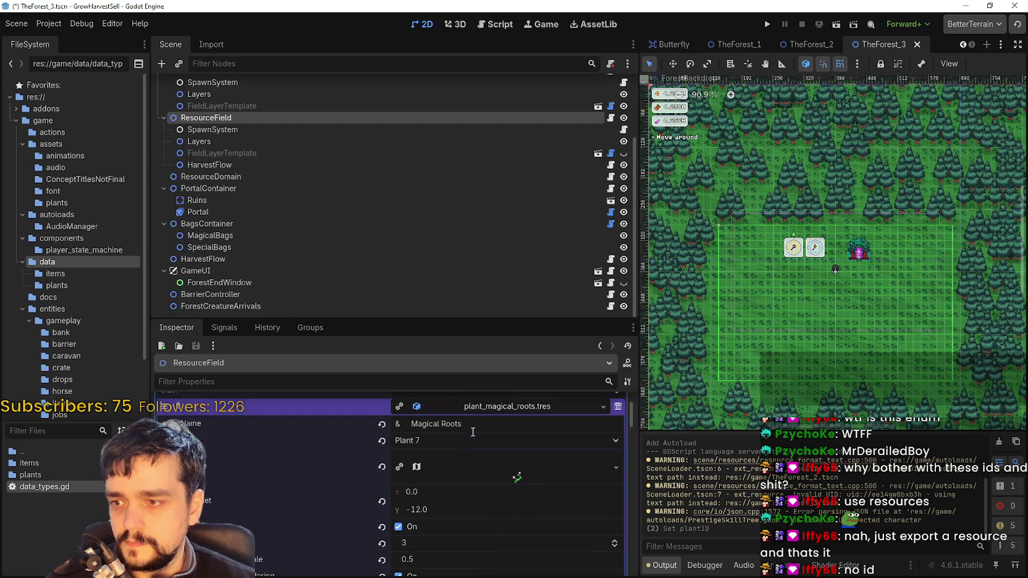
click(460, 441)
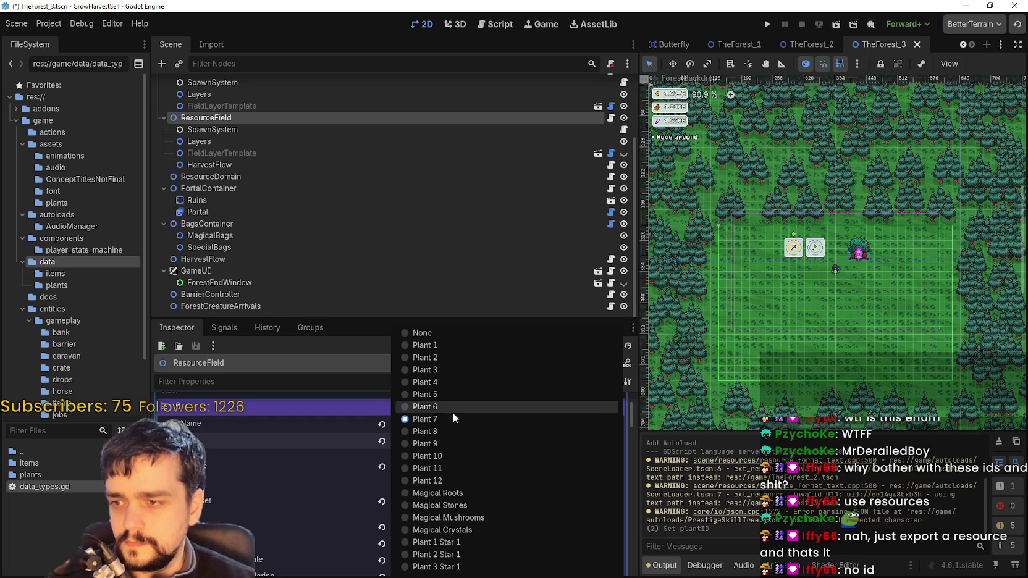
click(470, 492)
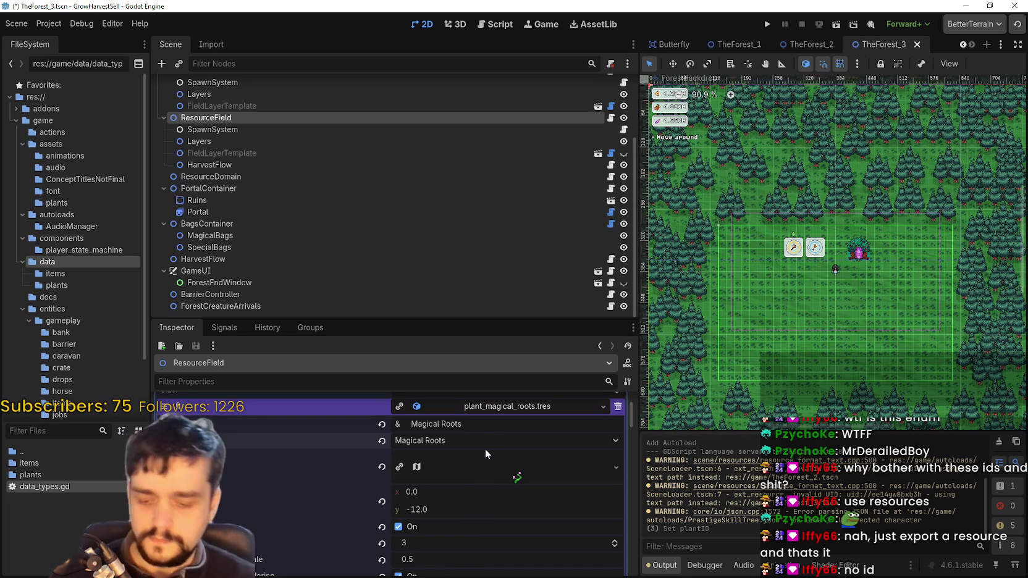
key(ctrl+s)
Collapse the second magical roots entry and review the ResourceField plant list
click(516, 419)
scroll(516, 412, up, 1)
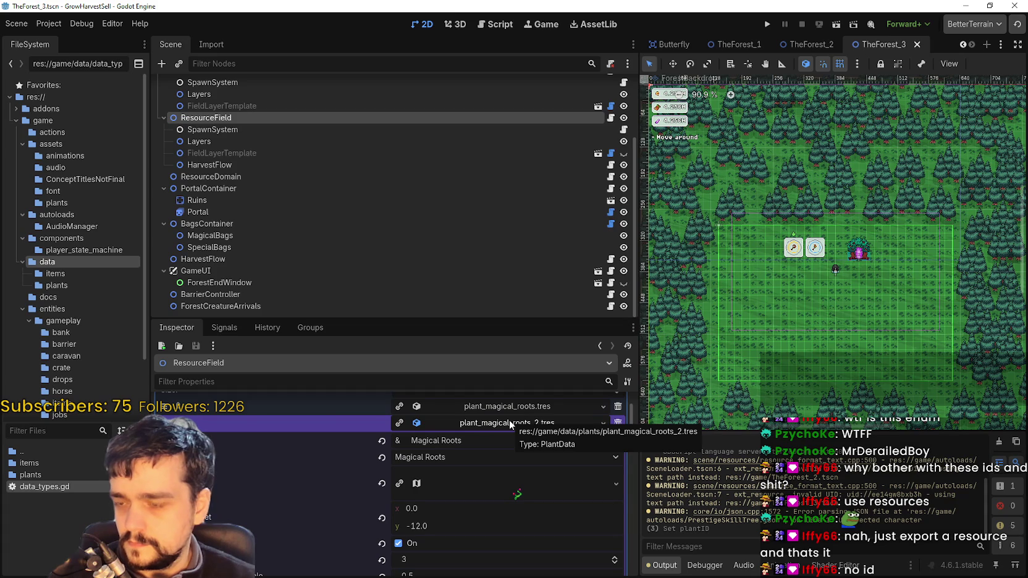
click(510, 422)
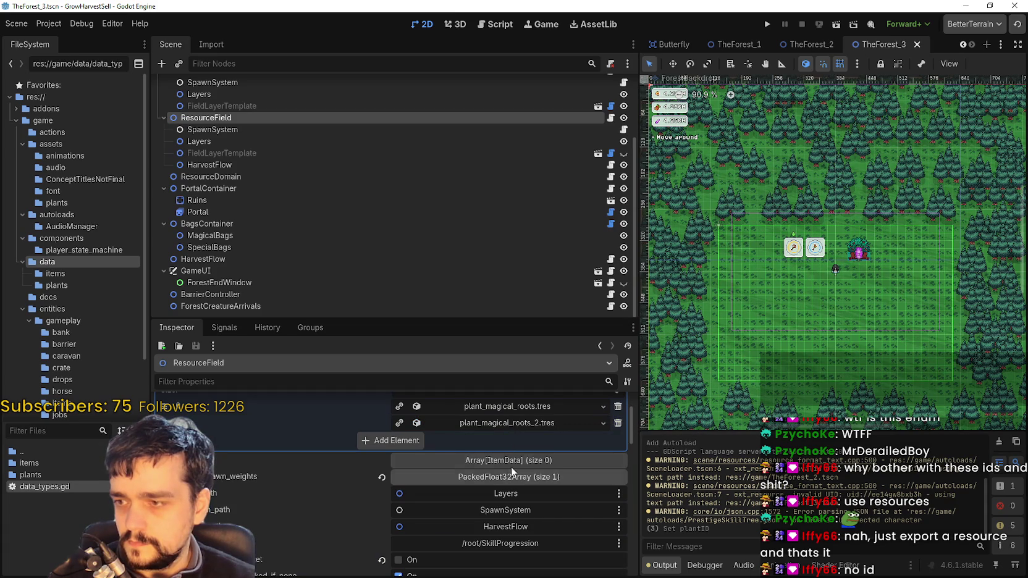
scroll(503, 491, down, 1)
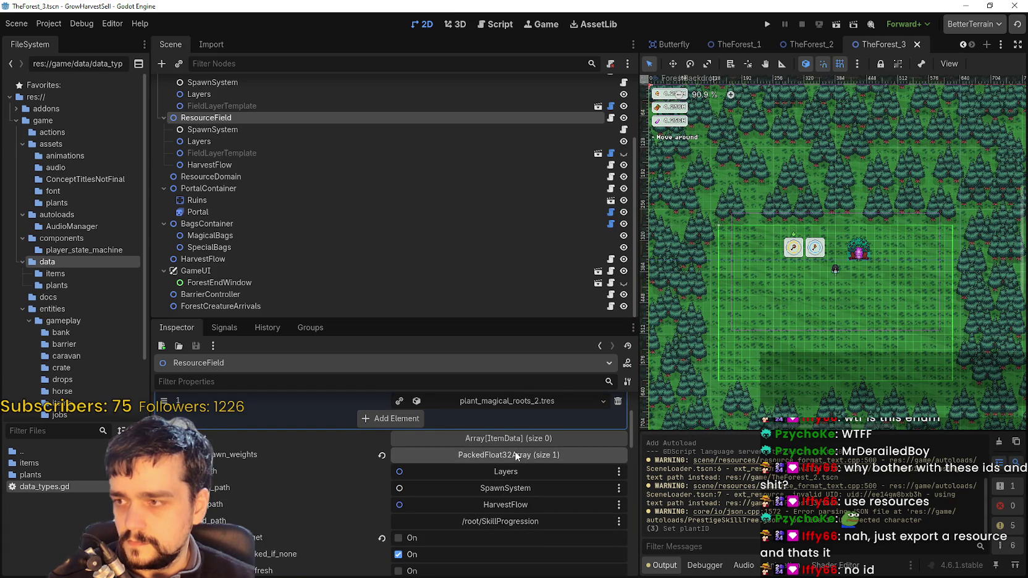
scroll(284, 179, up, 3)
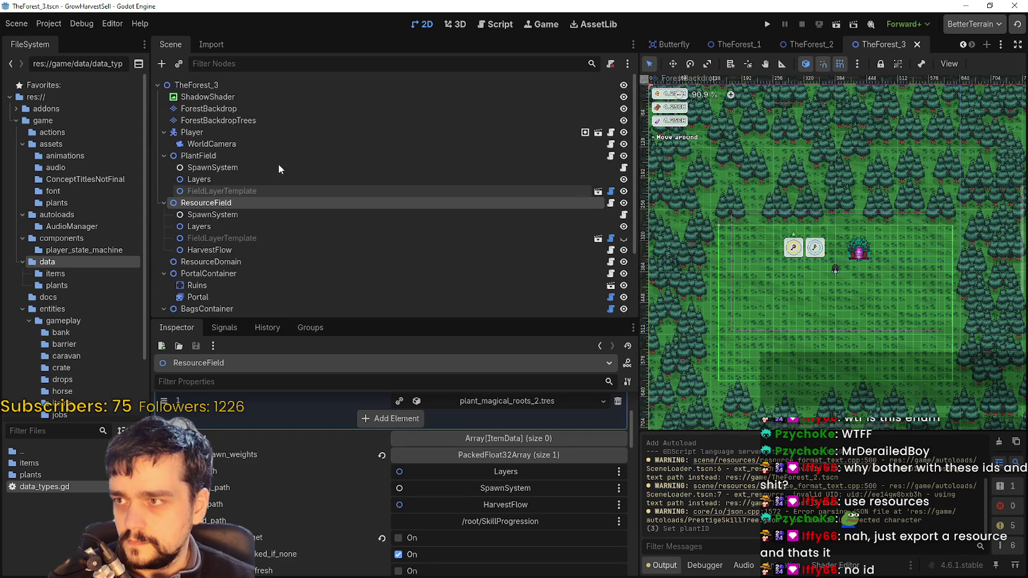
Check PlantField's wheat, tomato and carrot plant entries in TheForest_3
click(257, 153)
click(511, 472)
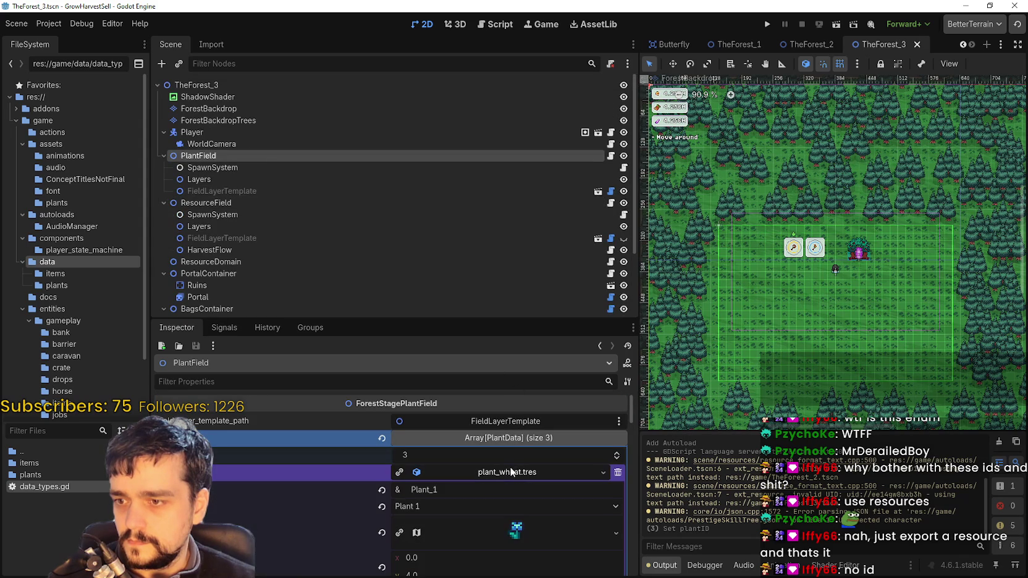
click(485, 470)
click(493, 486)
click(494, 488)
click(500, 504)
click(500, 504)
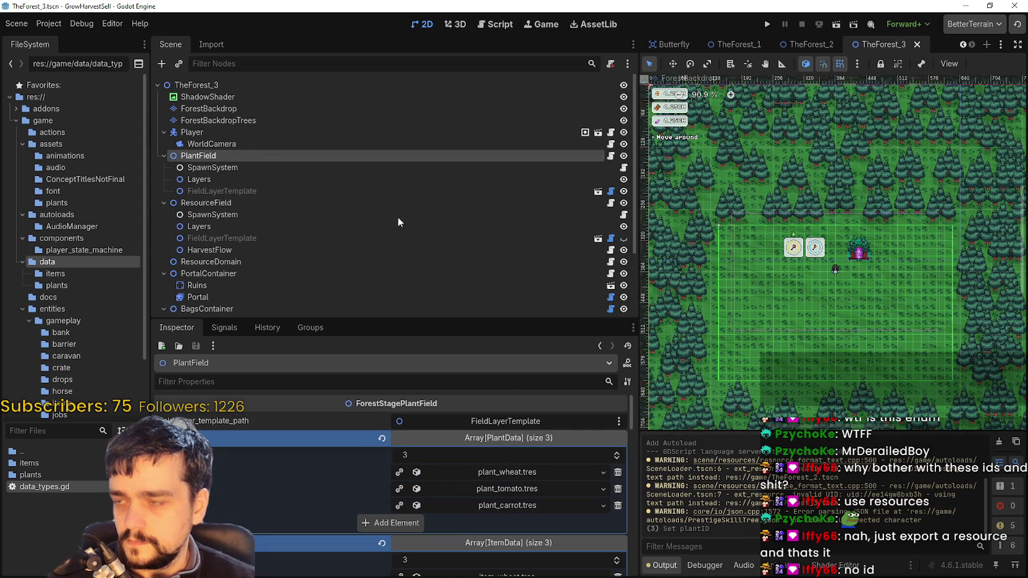
scroll(259, 141, down, 4)
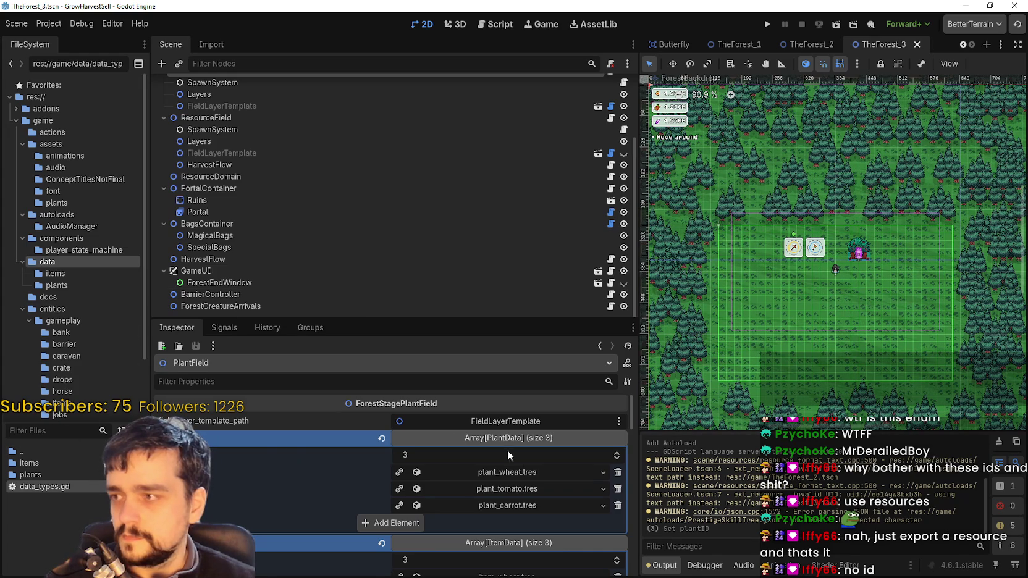
click(267, 189)
In TheForest_2, confirm ResourceField's magical roots entry uses Magical Roots, save, and run the project
click(810, 48)
scroll(284, 226, down, 5)
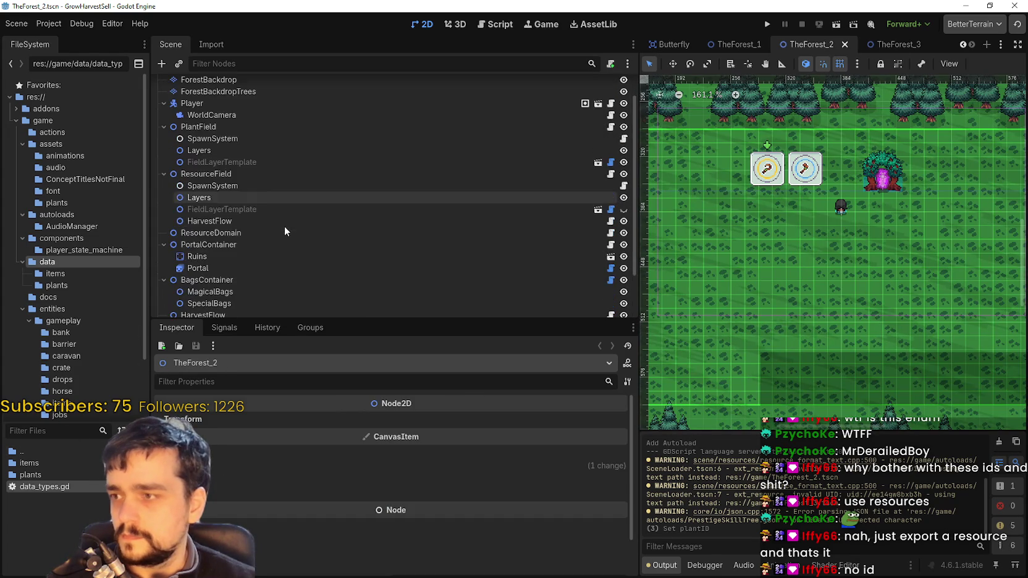
click(227, 120)
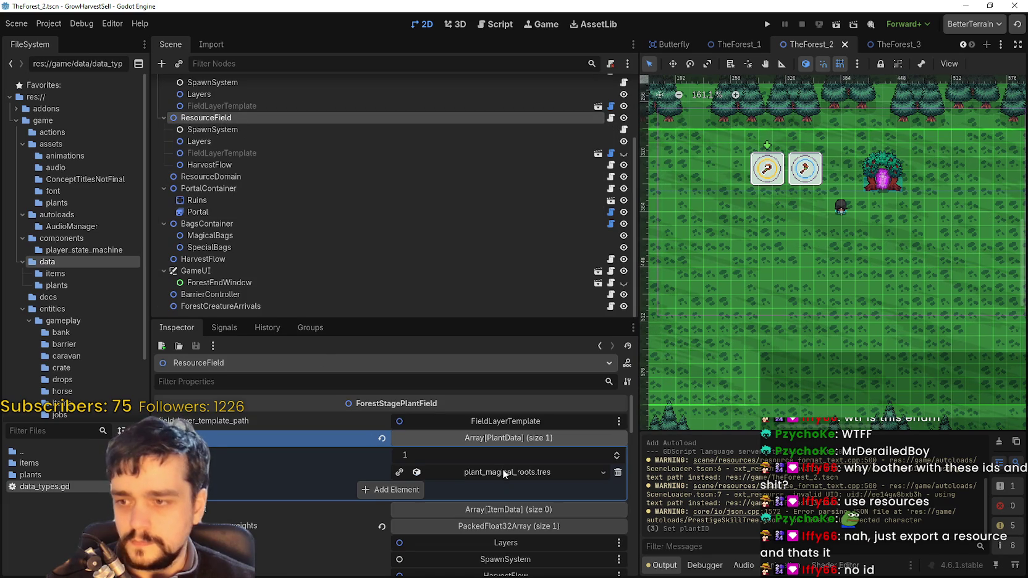
click(501, 469)
click(488, 507)
click(482, 491)
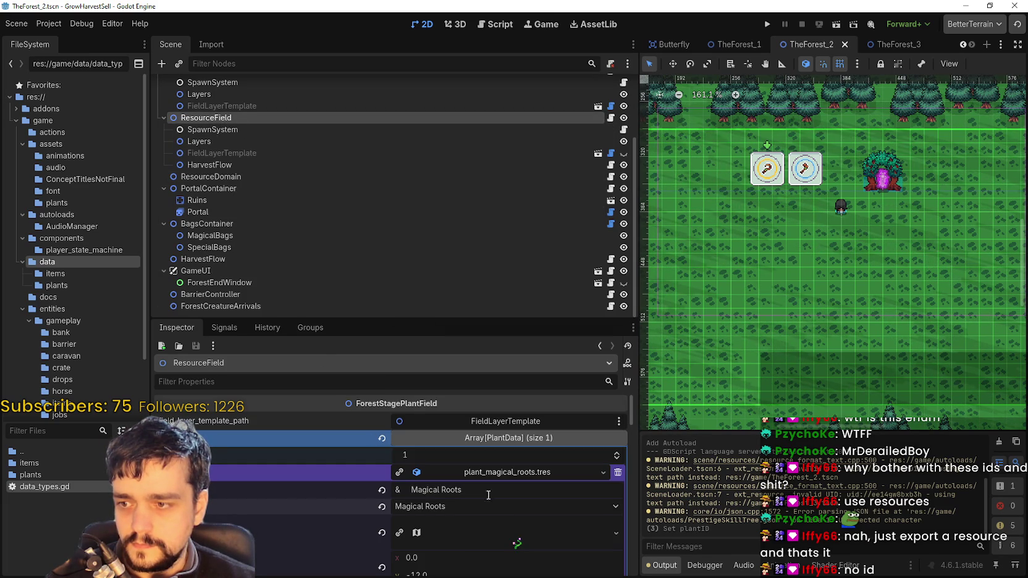
scroll(492, 517, down, 5)
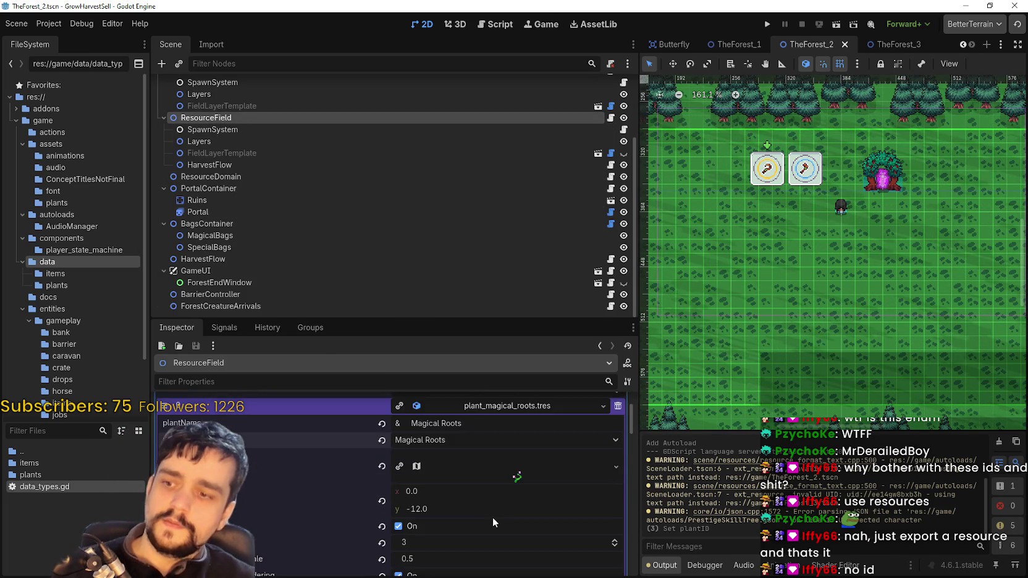
scroll(492, 517, up, 1)
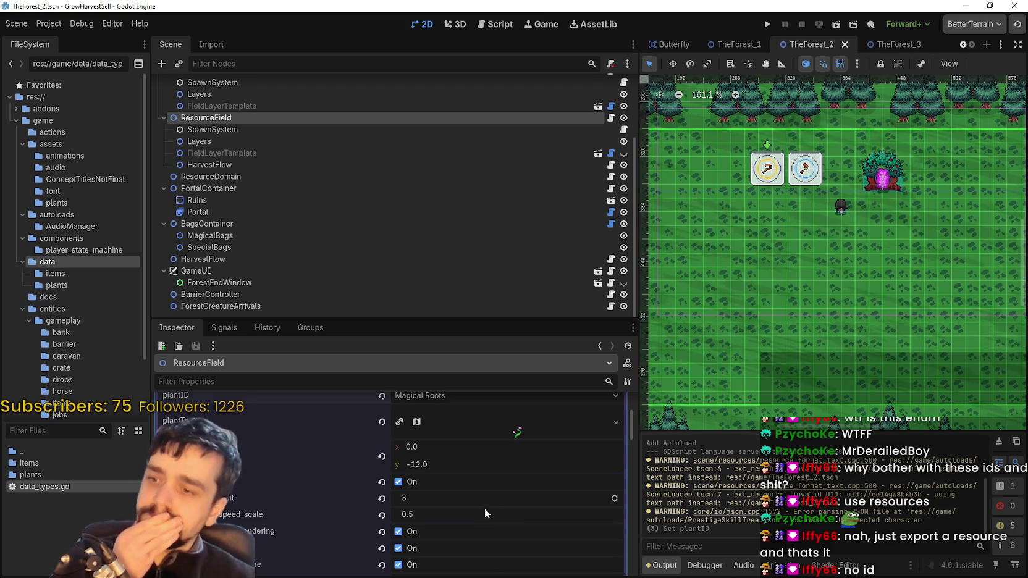
scroll(484, 510, down, 8)
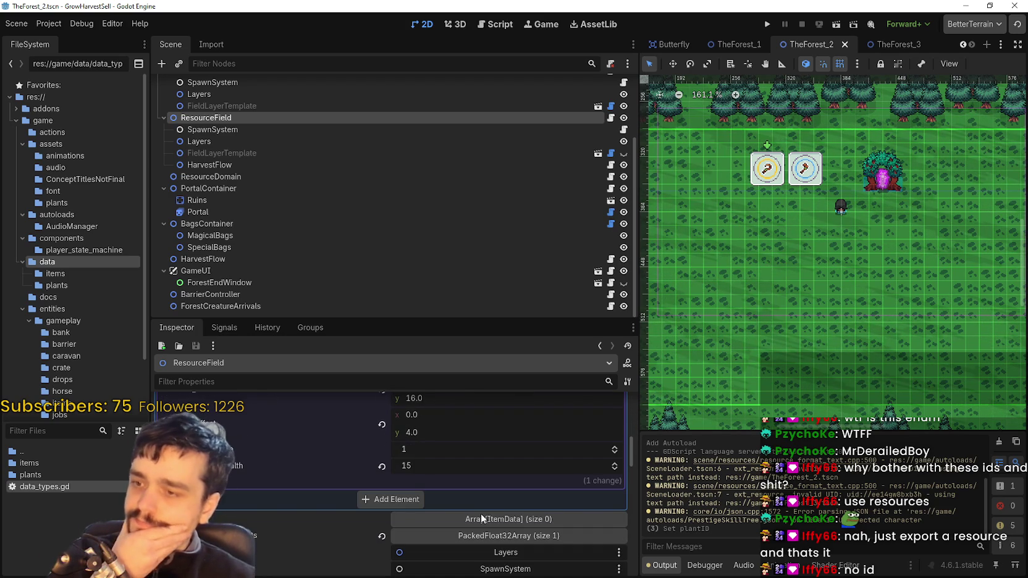
scroll(481, 516, up, 8)
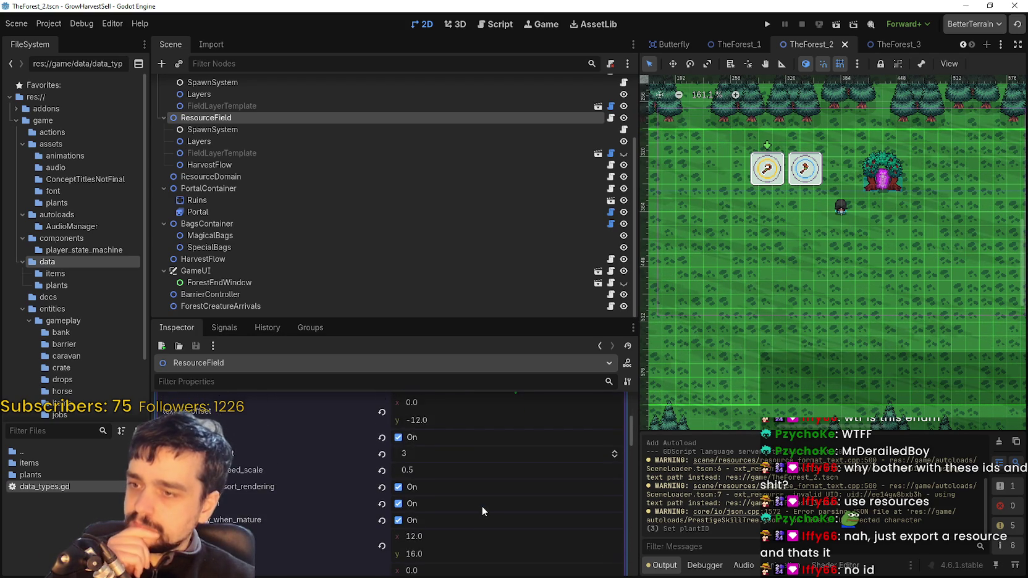
scroll(482, 506, up, 3)
click(486, 471)
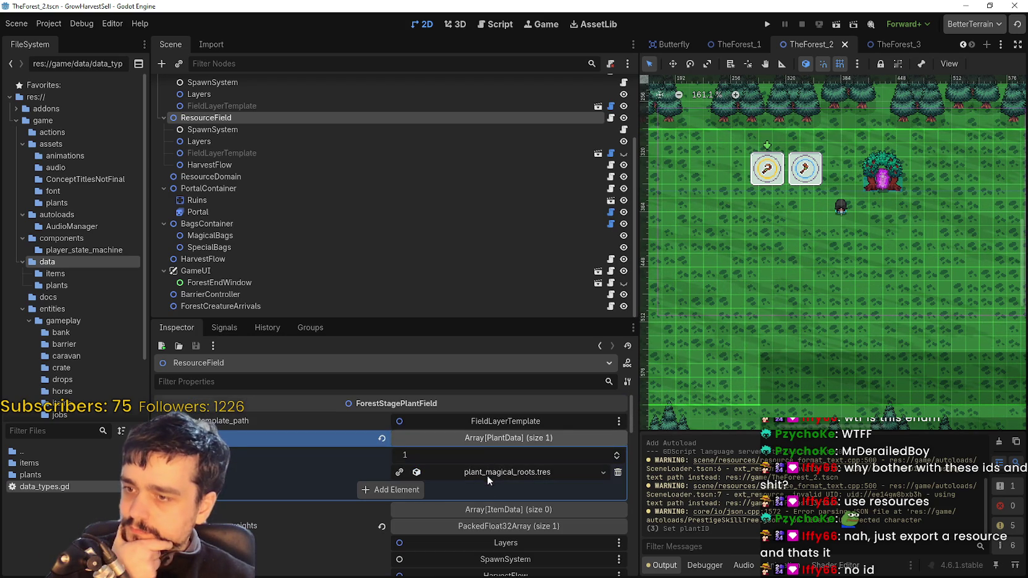
key(ctrl+s)
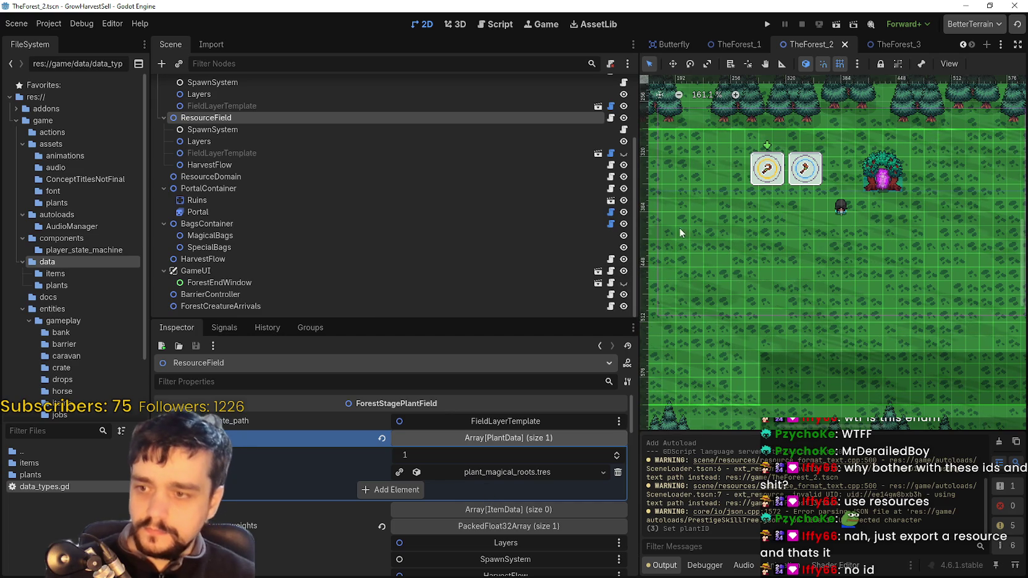
click(766, 24)
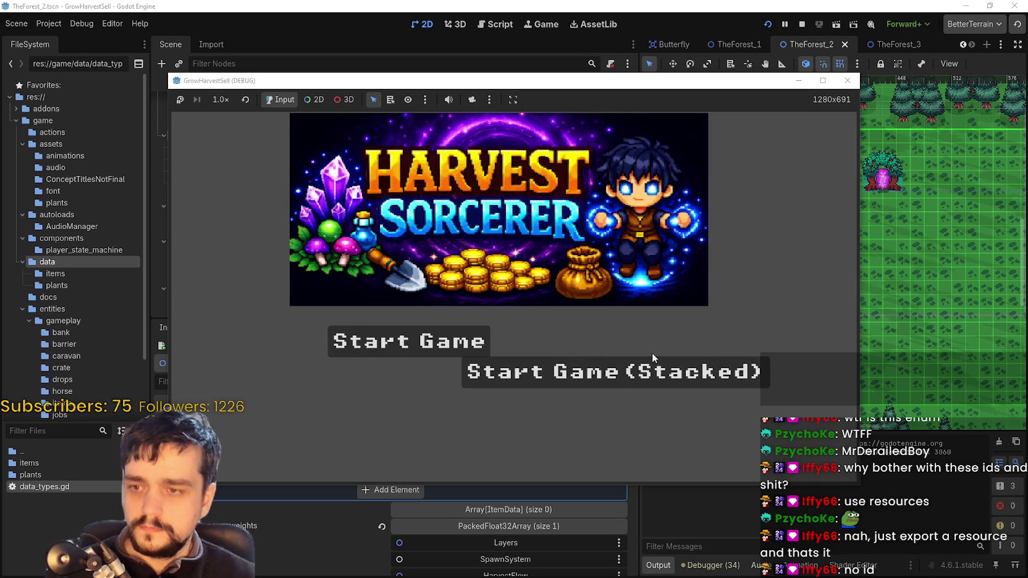
Start a stacked game and walk to the skill board to open the prestige skill tree
click(653, 357)
key(d)
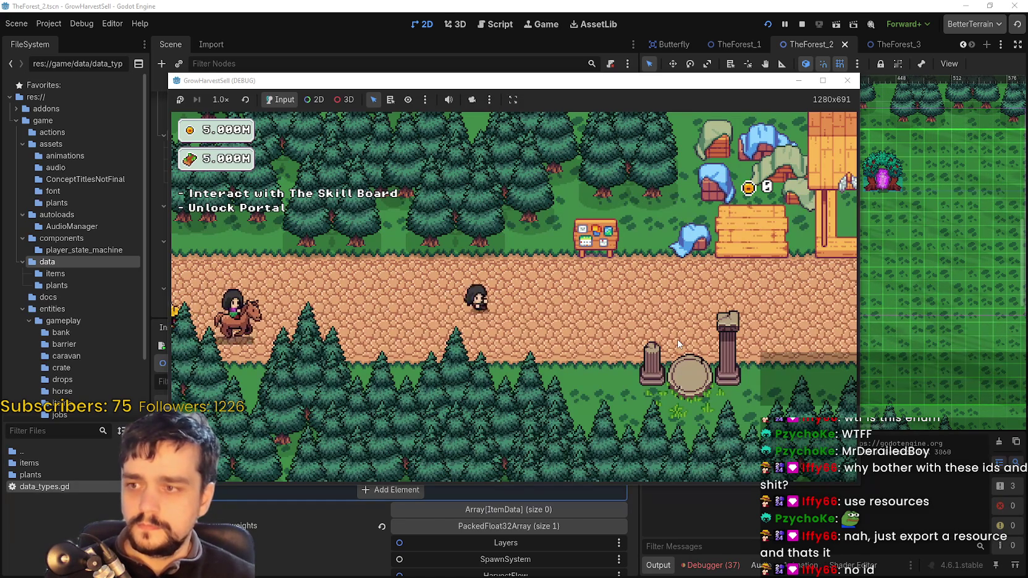
key(w)
key(e)
Buy the root skill, the right and bottom skills, and left-branch skills including Plant Domain Damage
click(519, 296)
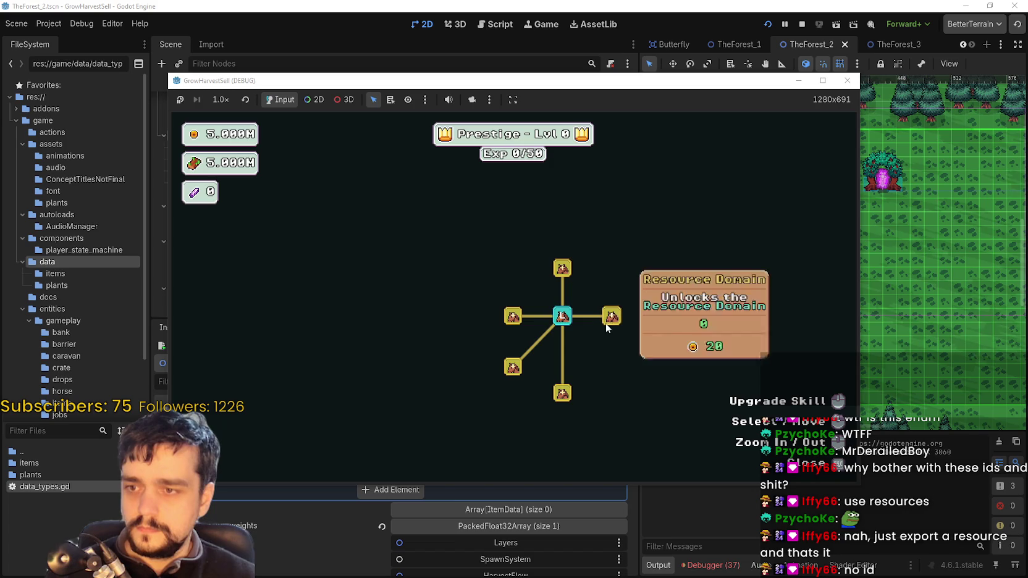
click(609, 317)
click(555, 400)
click(563, 440)
click(534, 431)
click(513, 367)
click(512, 315)
click(464, 367)
click(468, 401)
Max out Forest 1-3 Spawn Rate and level up Plant Domain Damage II
click(465, 367)
click(465, 367)
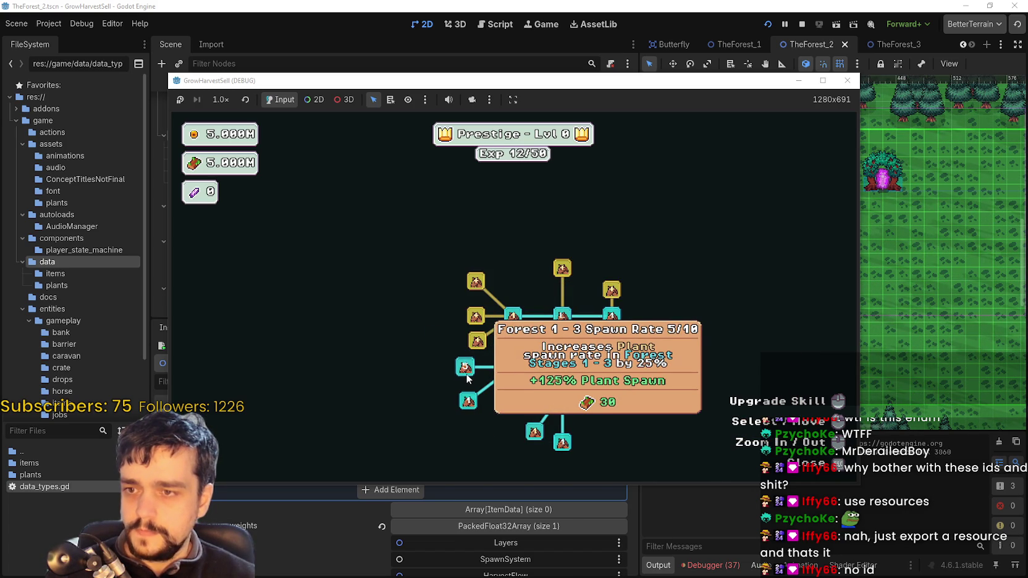
click(464, 367)
click(465, 366)
click(477, 339)
click(475, 316)
click(480, 283)
click(481, 283)
click(480, 283)
click(480, 283)
click(479, 283)
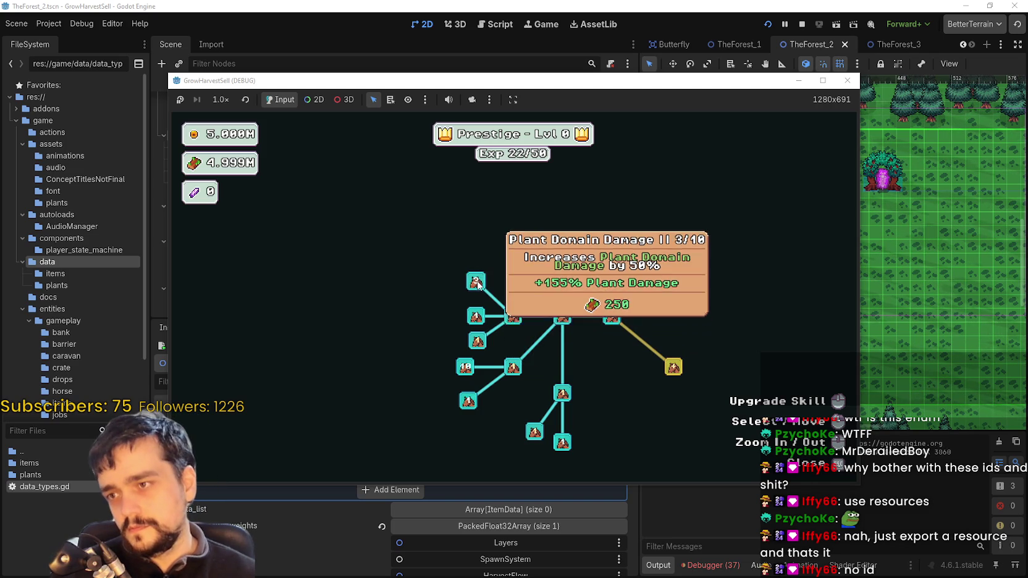
click(478, 283)
click(479, 282)
click(561, 263)
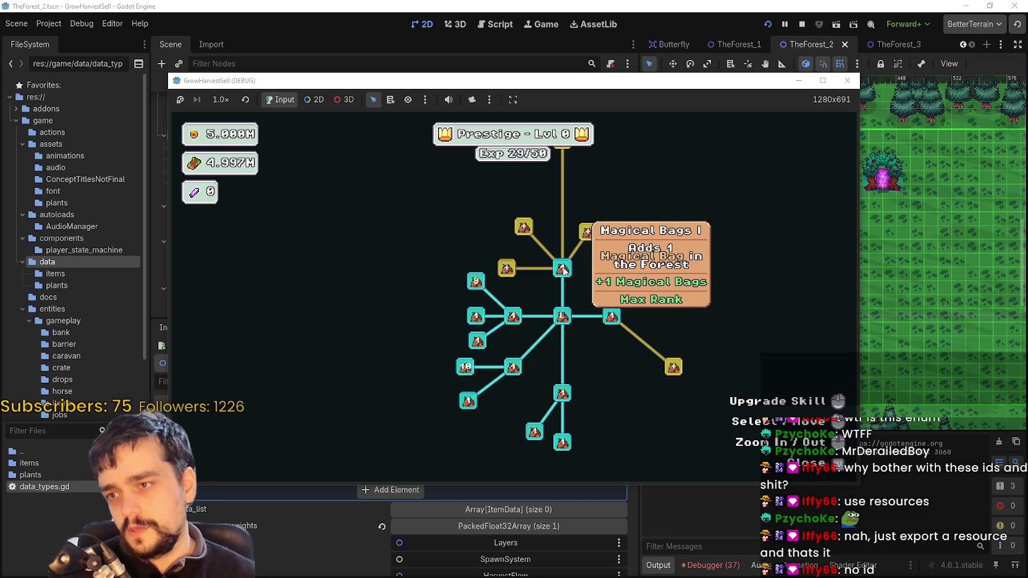
click(507, 268)
Max Plant Domain Damage, buy Magical Bags, Market Speed, Market Speed II and top-branch skills
click(466, 287)
click(459, 272)
click(509, 275)
click(574, 281)
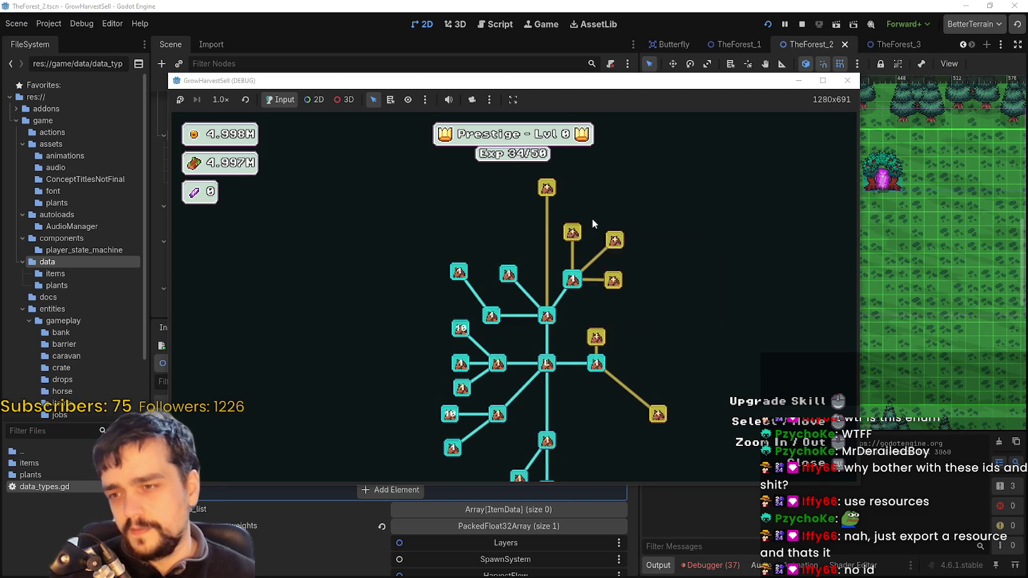
click(573, 233)
click(616, 240)
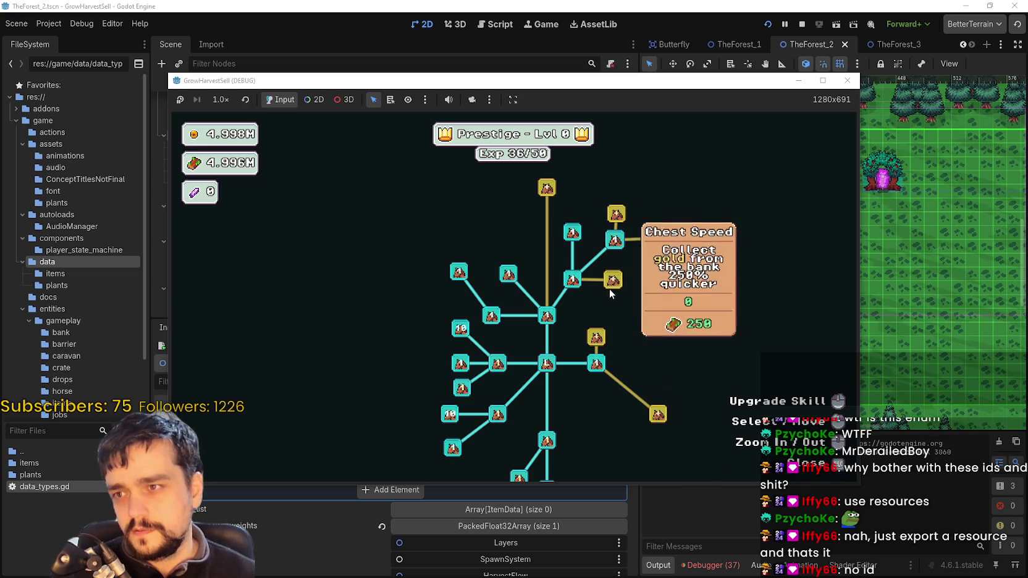
click(609, 283)
click(651, 238)
click(615, 215)
click(546, 188)
click(497, 259)
Buy the right-branch and lower-right skill nodes to reach prestige level 1
click(556, 308)
click(602, 278)
click(601, 303)
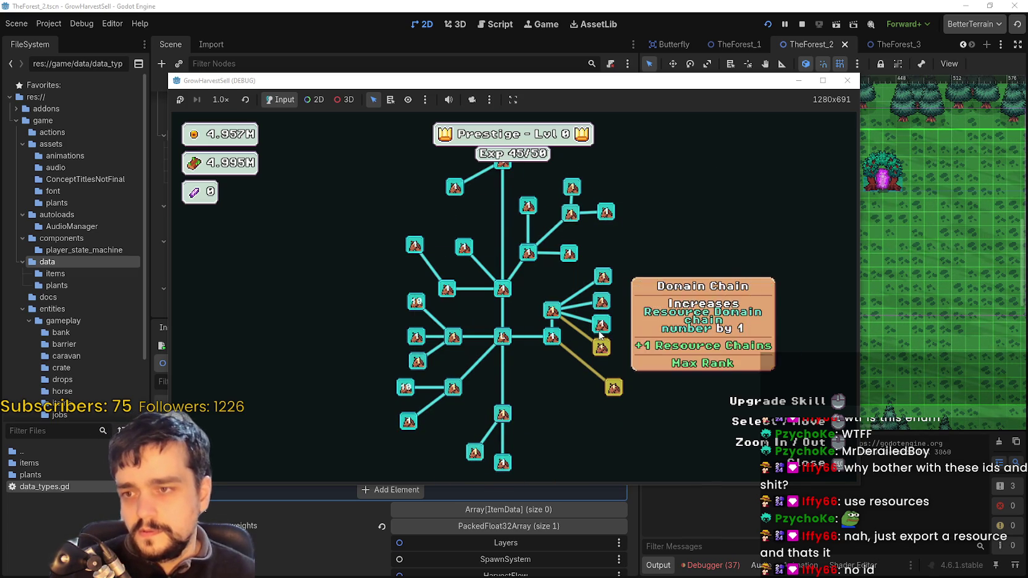
click(601, 326)
click(601, 347)
click(555, 389)
click(555, 422)
click(587, 420)
click(623, 447)
click(646, 411)
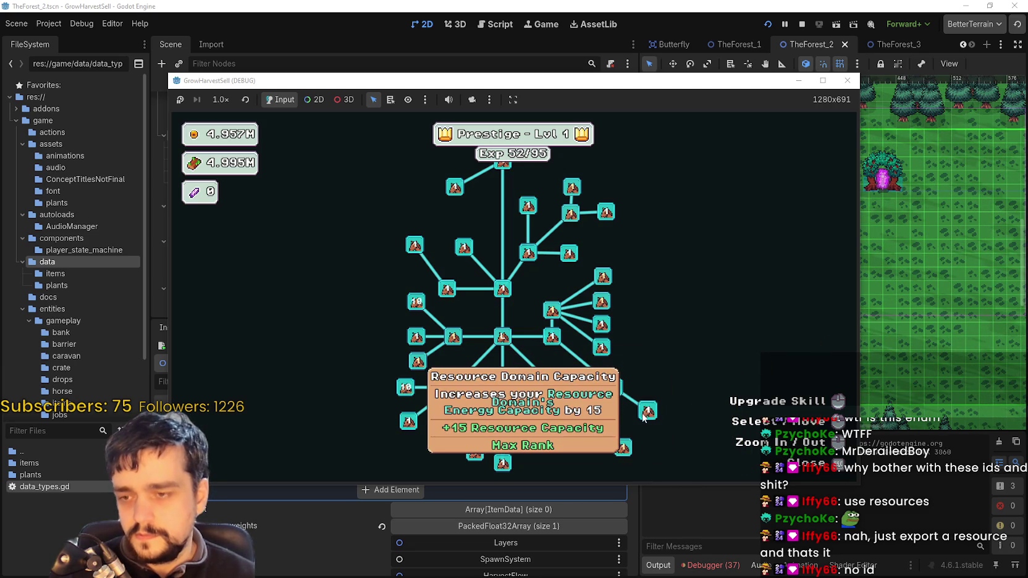
Max out Magical Roots and Plants Value, and buy several Light Feet levels
click(483, 455)
click(483, 455)
click(483, 455)
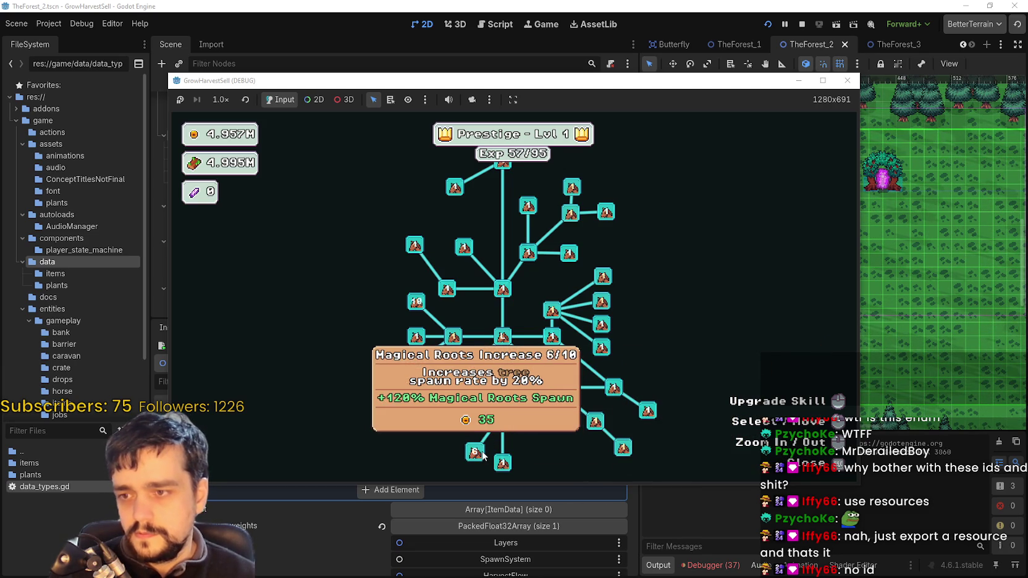
click(482, 455)
click(483, 455)
click(454, 387)
click(454, 388)
click(455, 388)
click(454, 387)
click(454, 388)
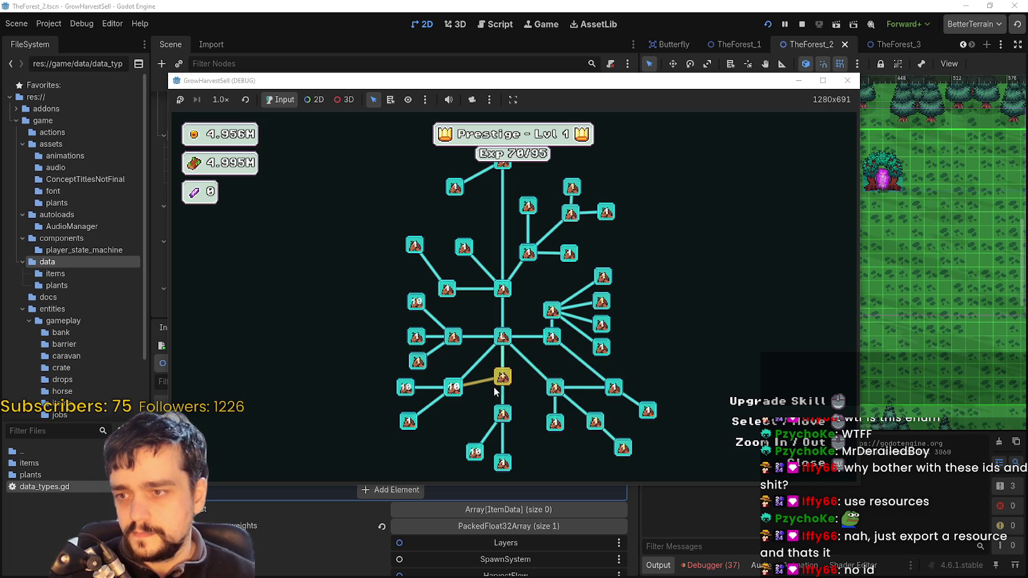
click(468, 413)
click(470, 413)
click(469, 414)
click(469, 414)
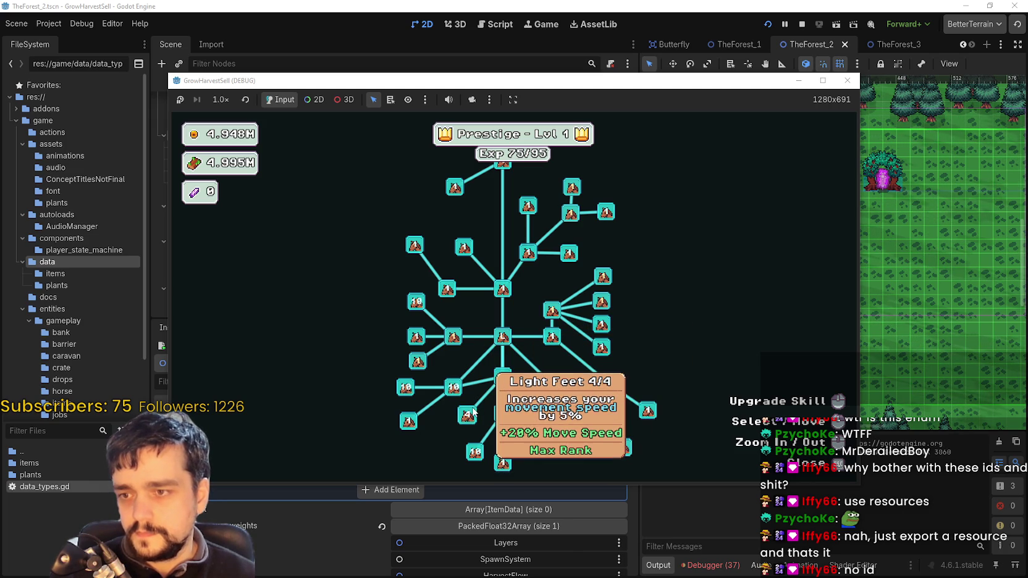
Max out Plant Domain Damage and Market Speed
click(455, 338)
click(454, 337)
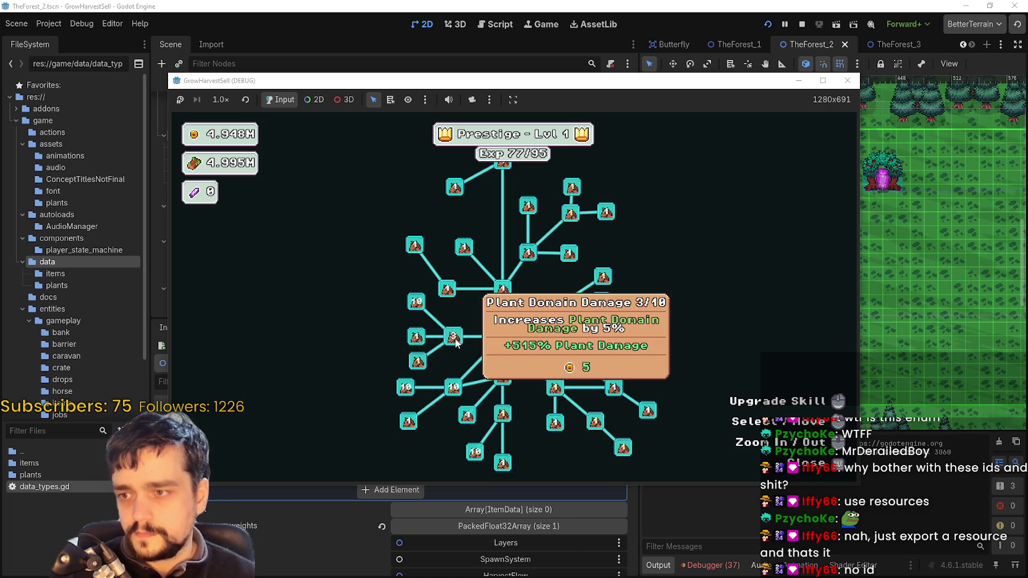
click(454, 338)
click(454, 338)
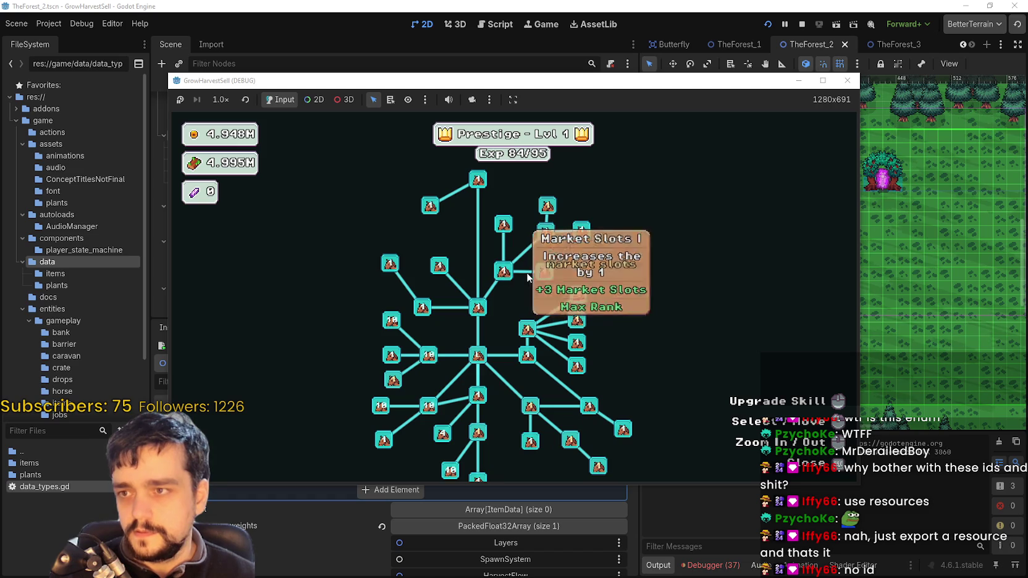
click(552, 233)
click(553, 234)
click(552, 235)
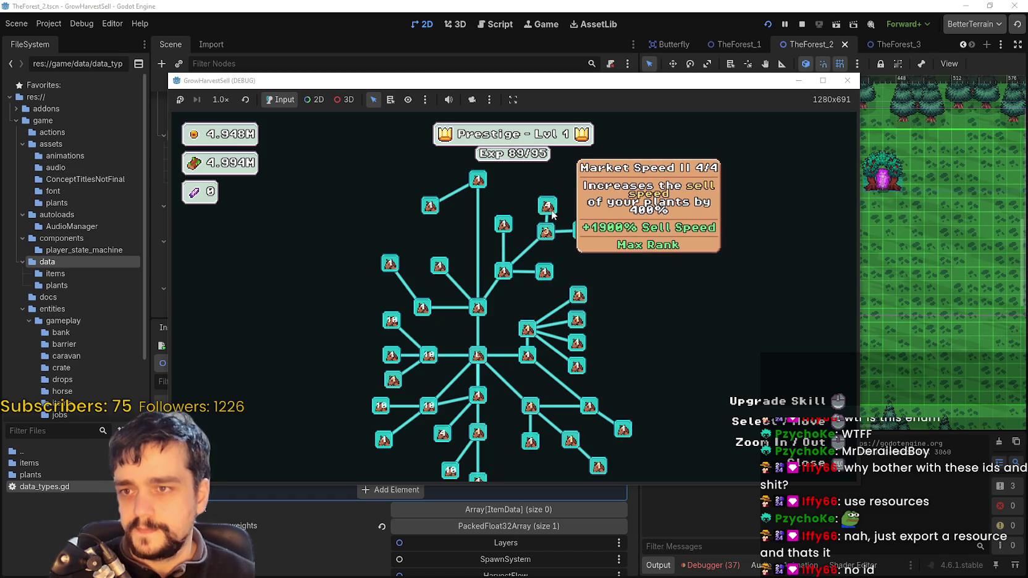
click(550, 238)
Max Domain Charge to reach prestige level 2, then max Resource Domain Damage and Resource Domain Damage II
click(580, 296)
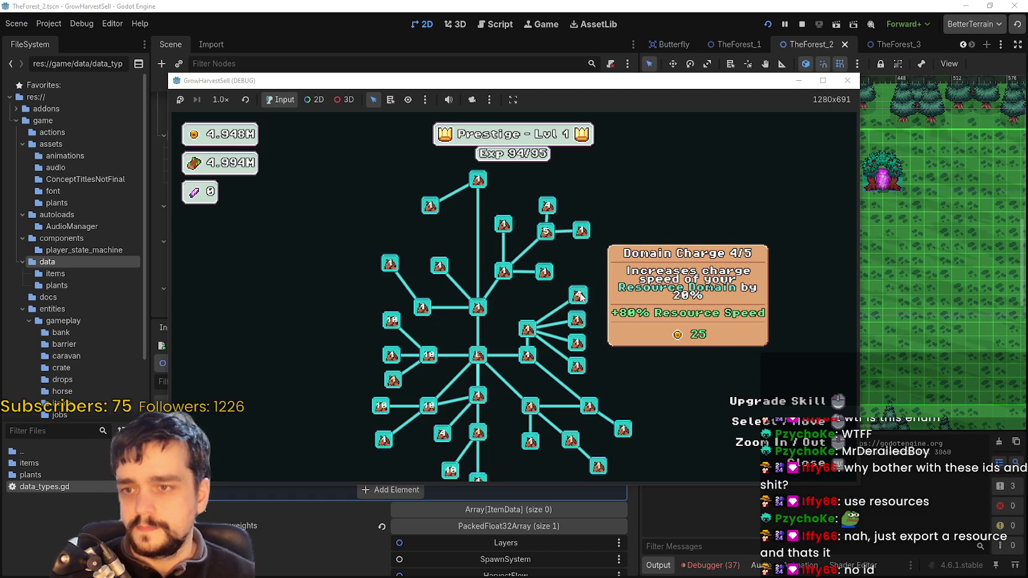
click(580, 296)
click(578, 323)
click(579, 326)
click(577, 321)
click(577, 321)
click(577, 321)
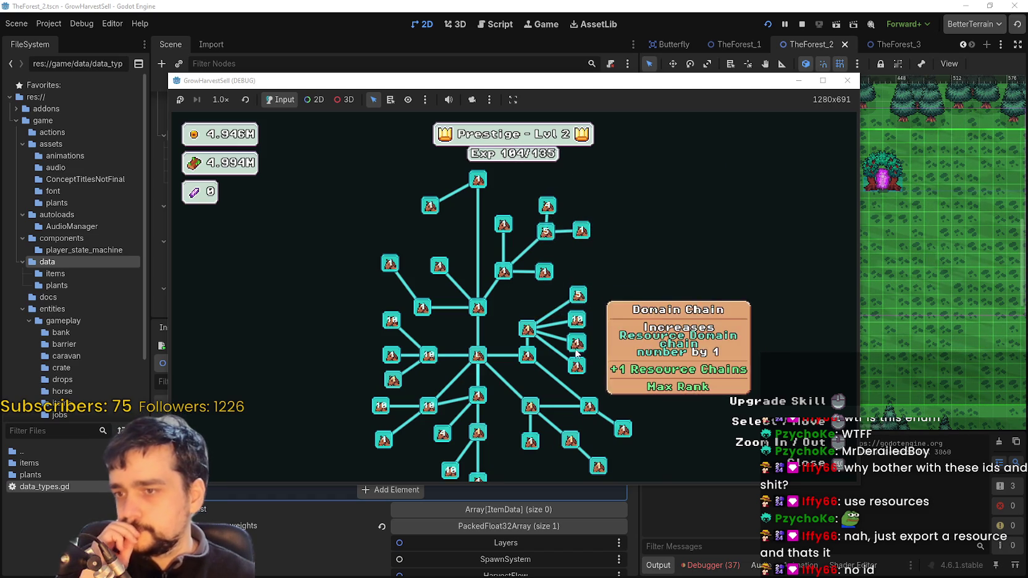
click(531, 334)
click(532, 334)
click(528, 330)
click(528, 330)
click(528, 331)
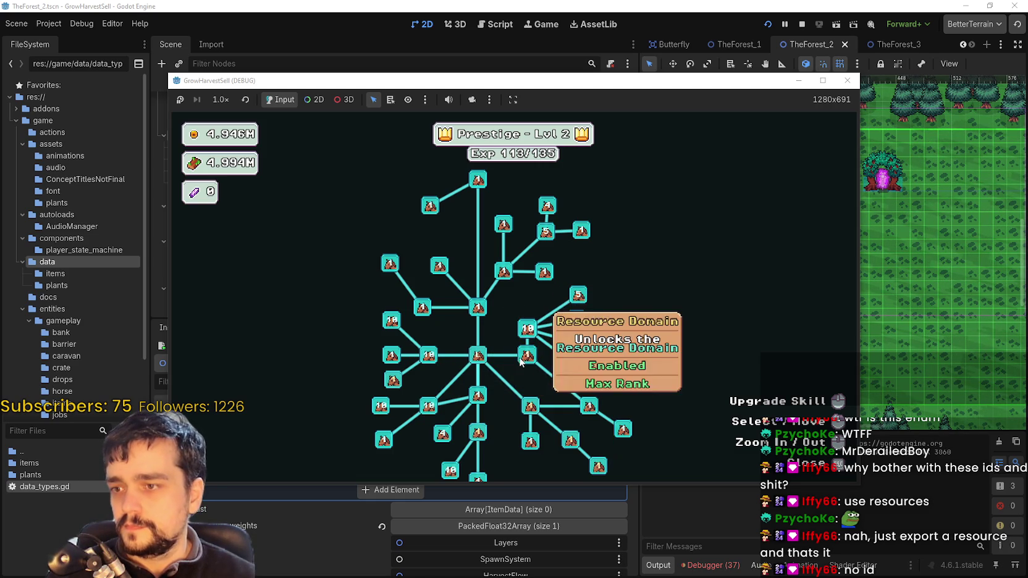
Max out Barrier Energy I and II on the lower-right branch, then close the skill tree
drag(546, 377, 619, 316)
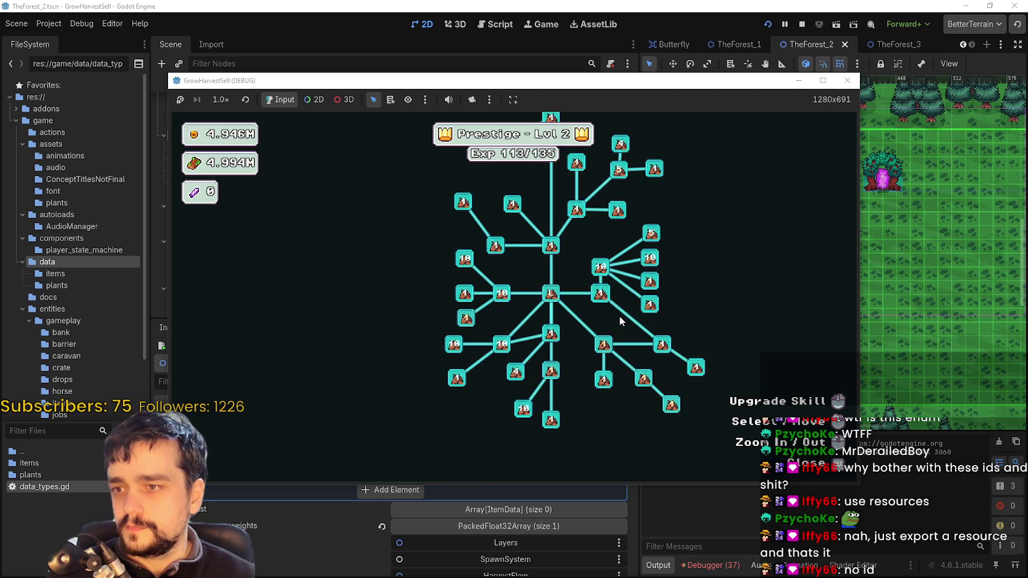
click(604, 344)
click(603, 344)
click(603, 344)
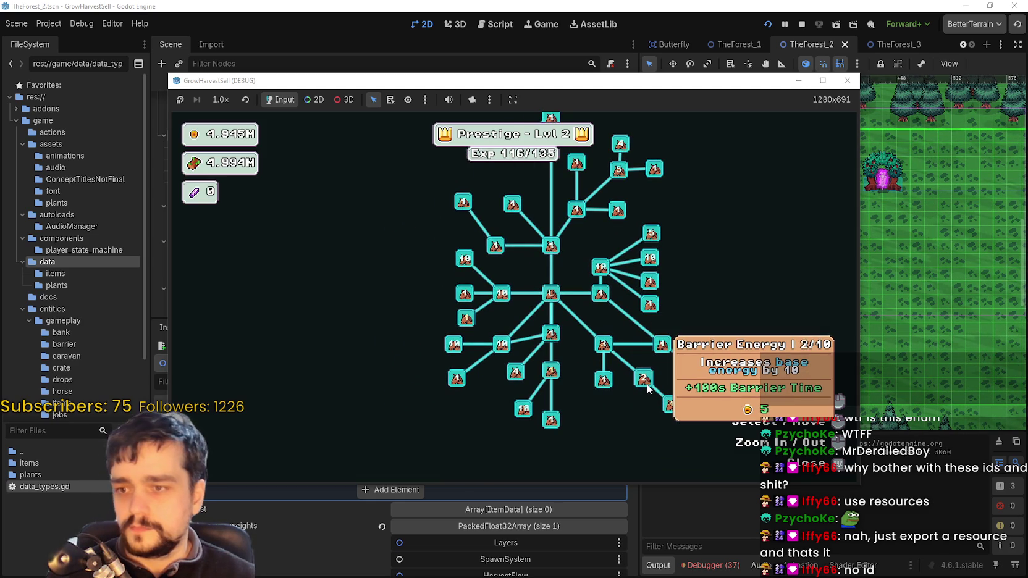
click(648, 388)
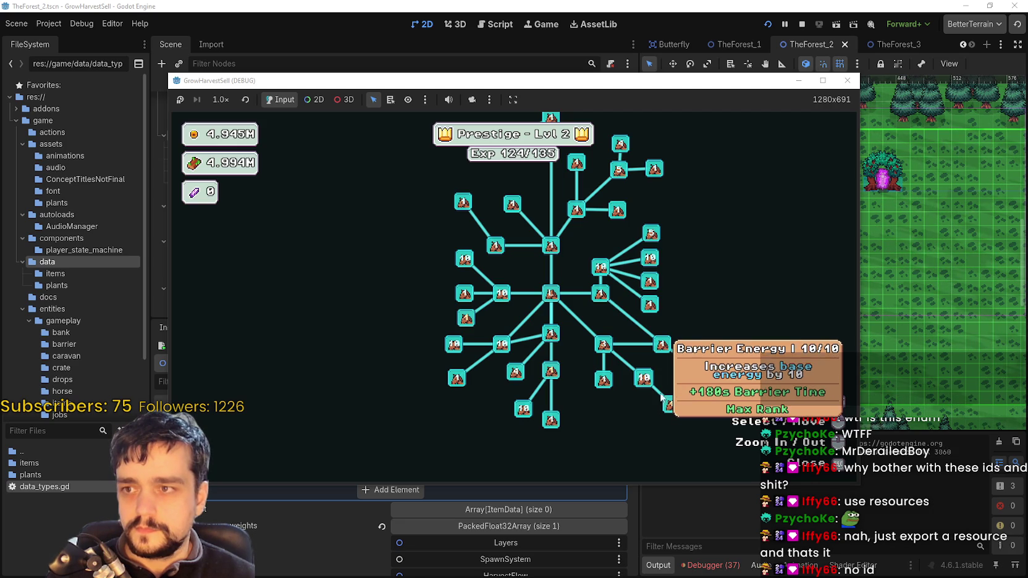
click(673, 410)
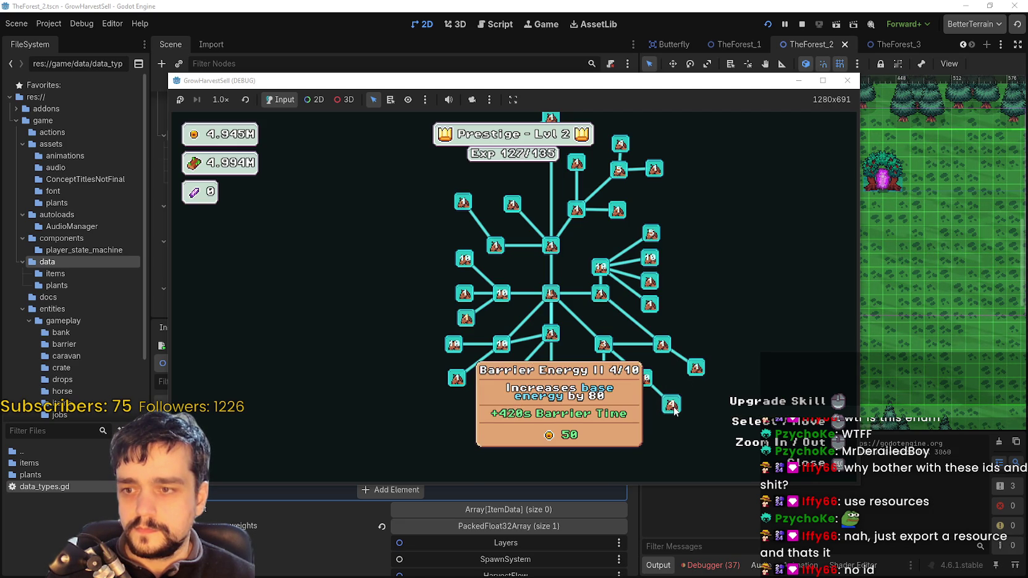
click(674, 408)
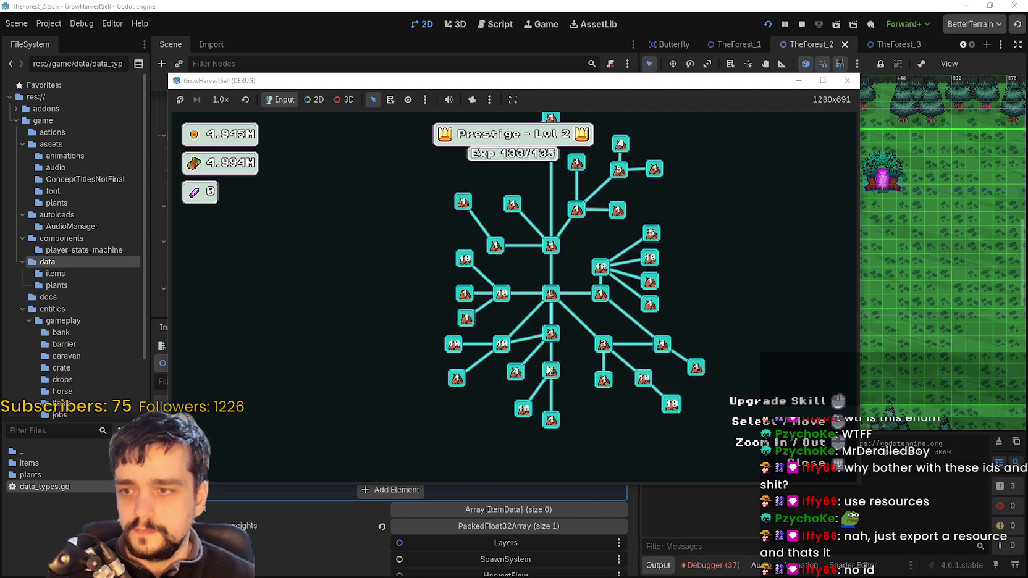
mouse_move(547, 380)
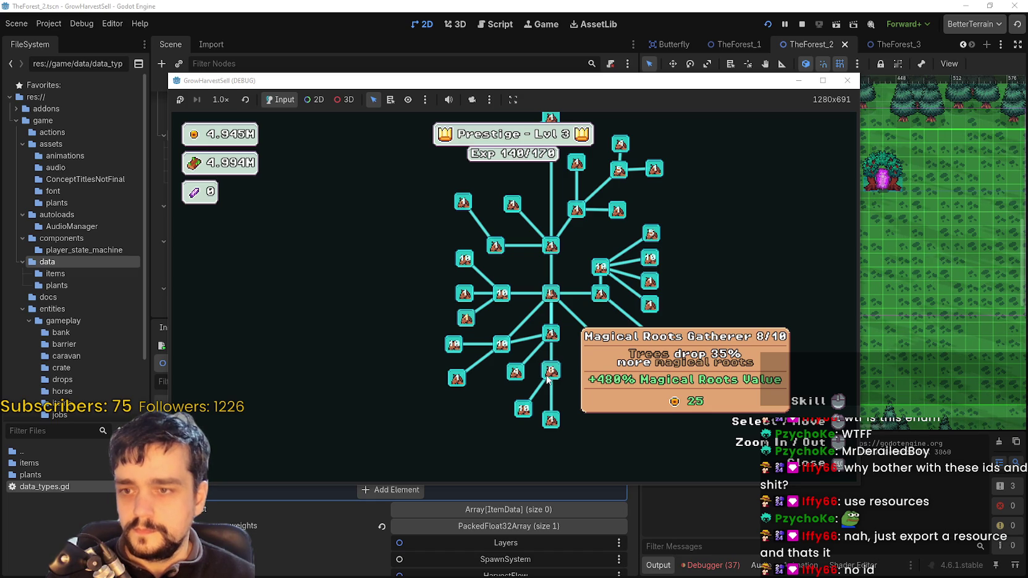
right_click(547, 379)
Open stage selection and preview Stages 3, 2, 1, then Stage 3 again; focus the FileSystem filter
key(e)
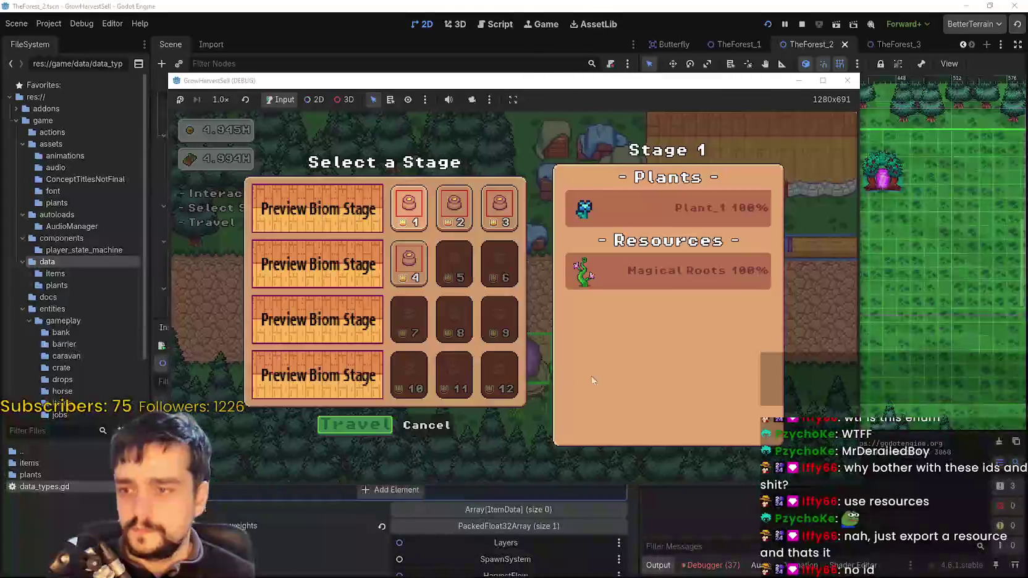
click(499, 207)
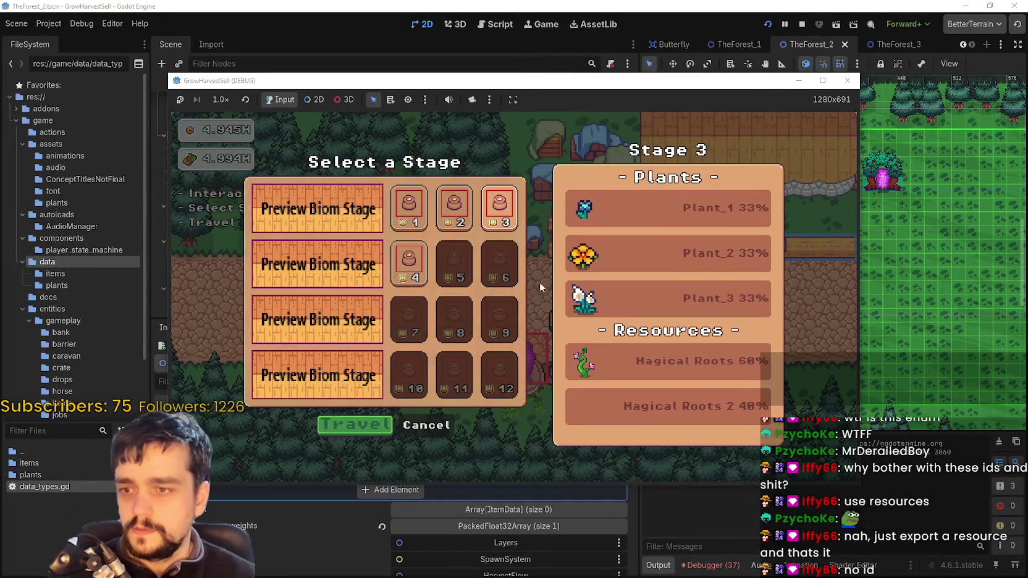
click(456, 209)
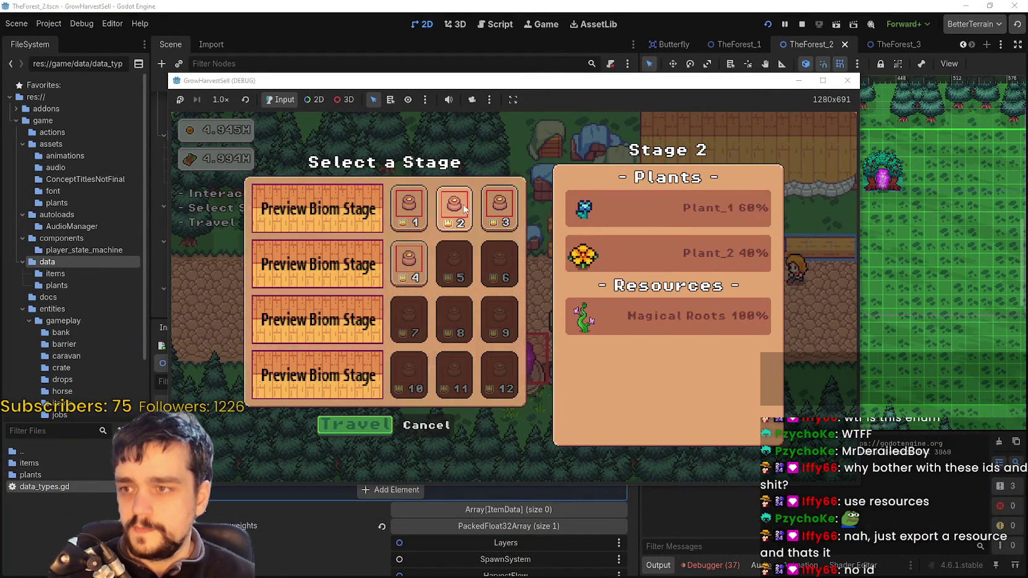
click(410, 201)
click(499, 205)
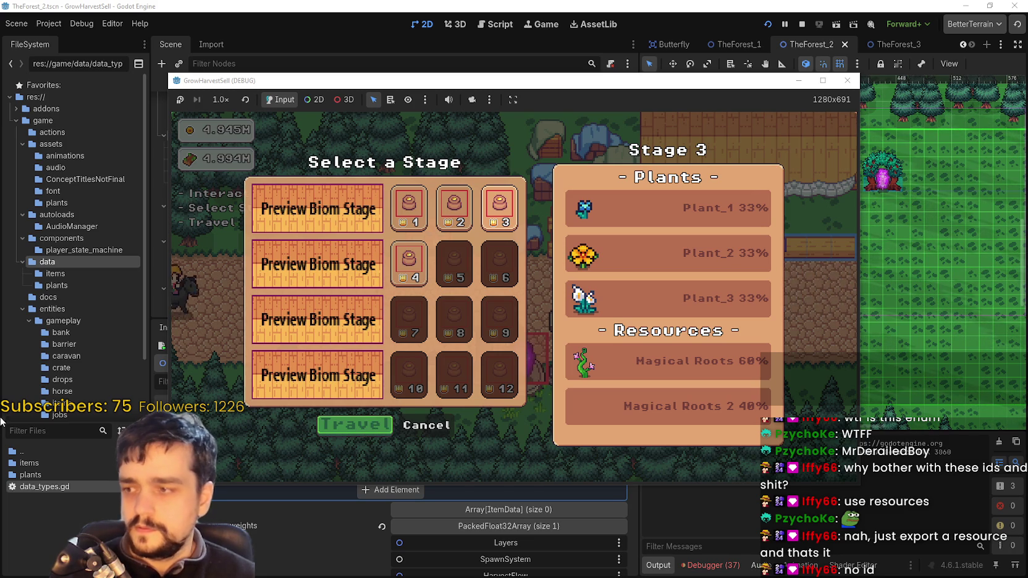
click(93, 431)
Filter the FileSystem for 'Magicalroots', trim it, then clear the filter
text(Magical)
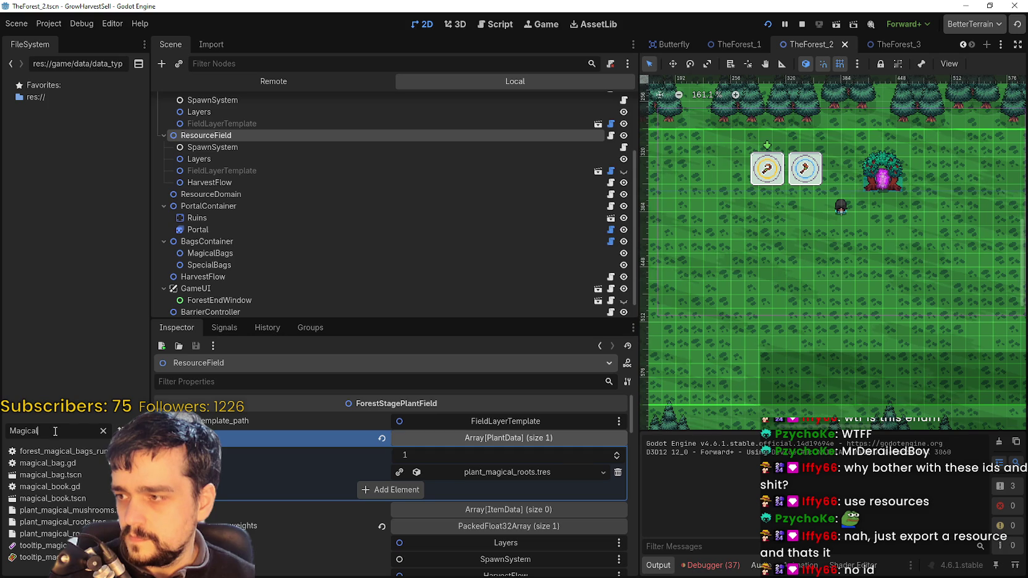
text(roots)
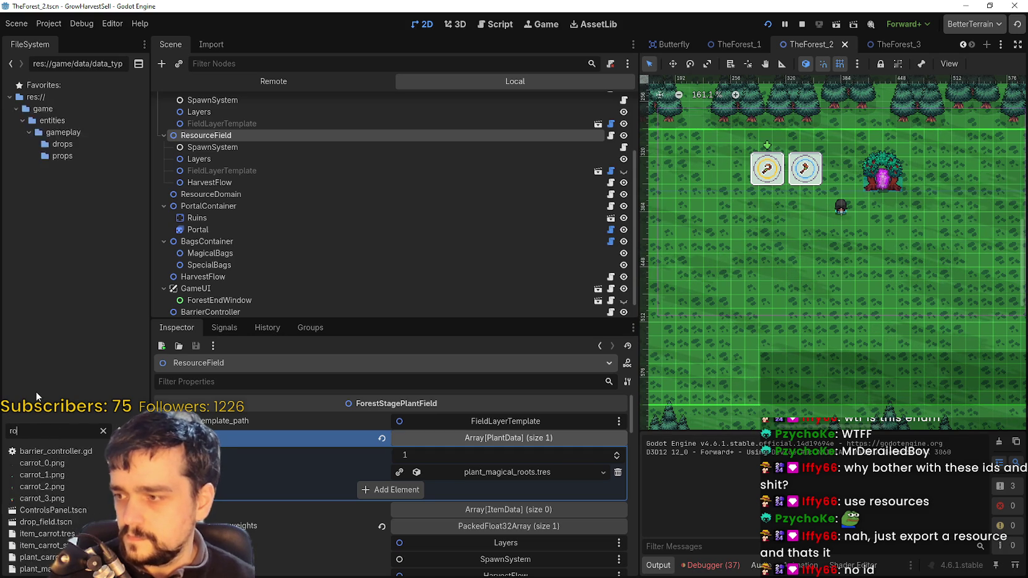
key(BackSpace)
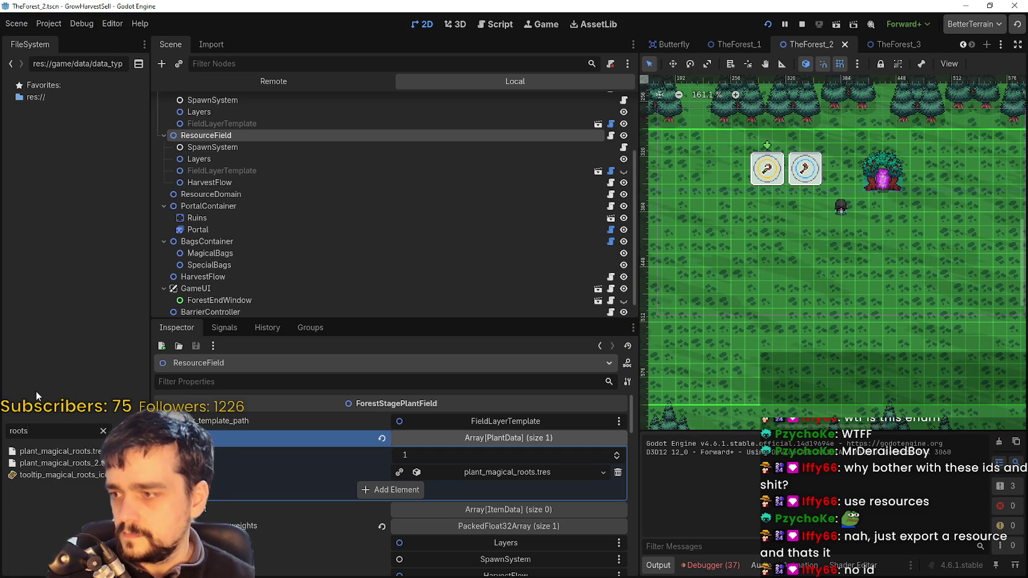
key(Escape)
key(alt+Tab)
key(alt+Tab)
Scroll the scene tabs left, visit forest_end_window, then open forest_level_selection and pan the view
click(963, 45)
click(964, 45)
click(963, 45)
click(963, 44)
click(962, 44)
click(961, 44)
click(961, 44)
click(961, 44)
click(962, 44)
click(961, 43)
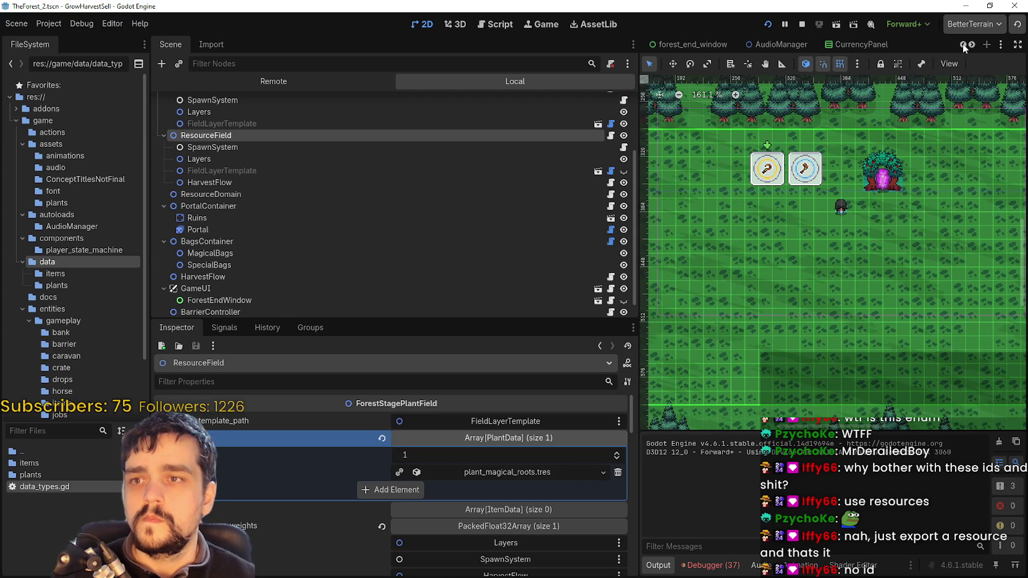
click(730, 44)
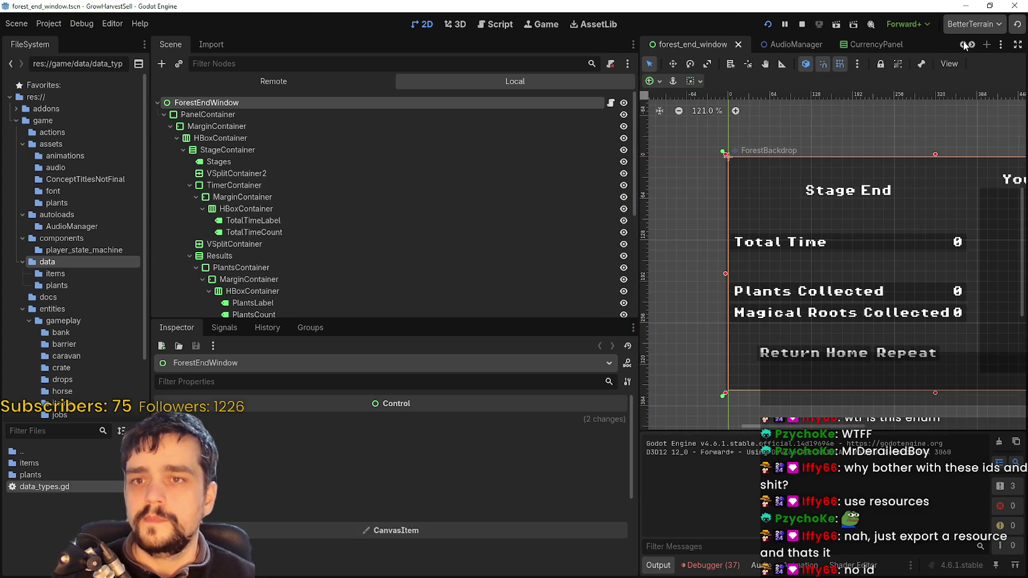
click(962, 44)
click(961, 44)
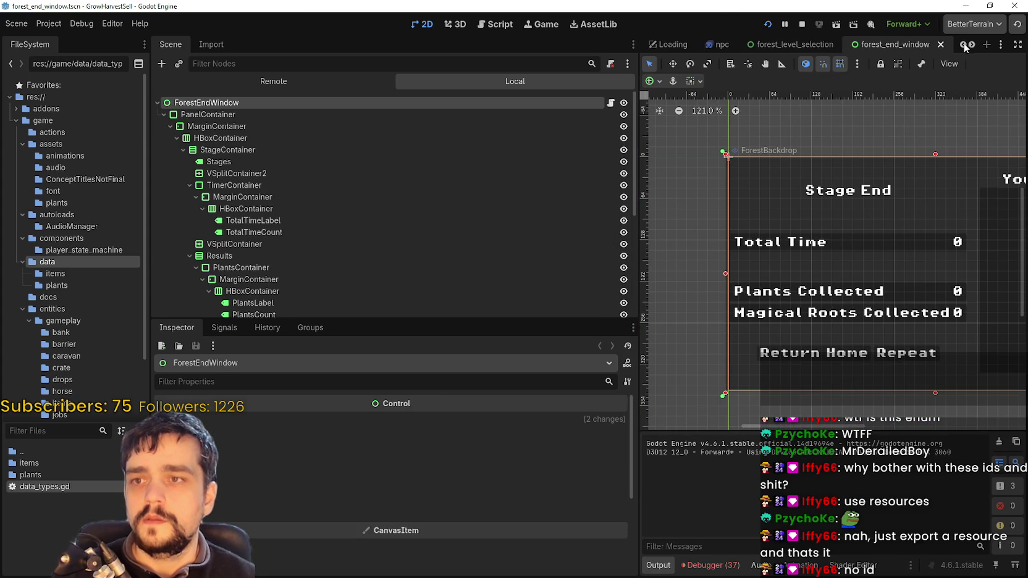
click(794, 45)
scroll(917, 105, right, 5)
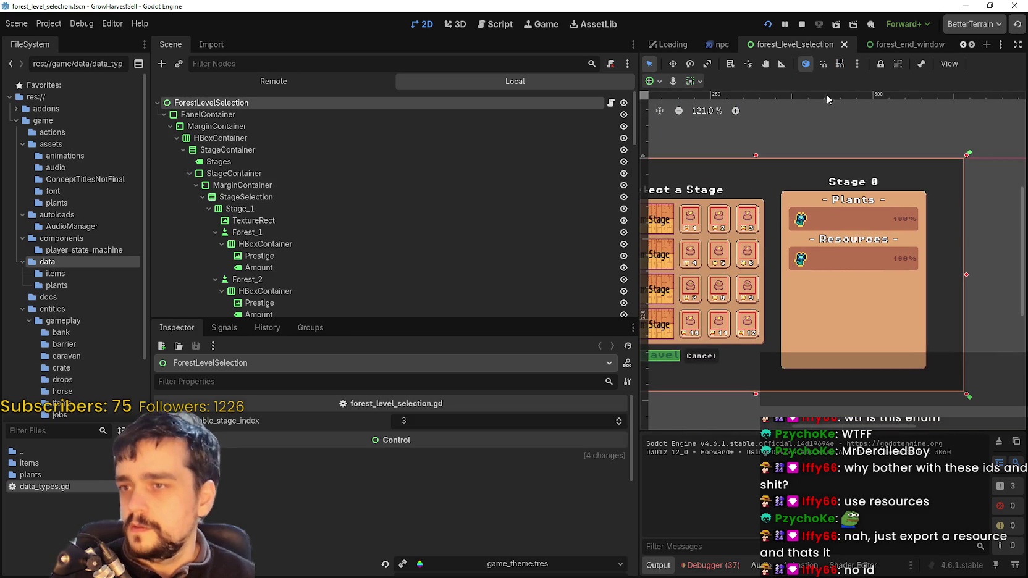
Open forest_level_selection.gd and filter the FileSystem for 'Resource' to find Resource_2.png
click(611, 104)
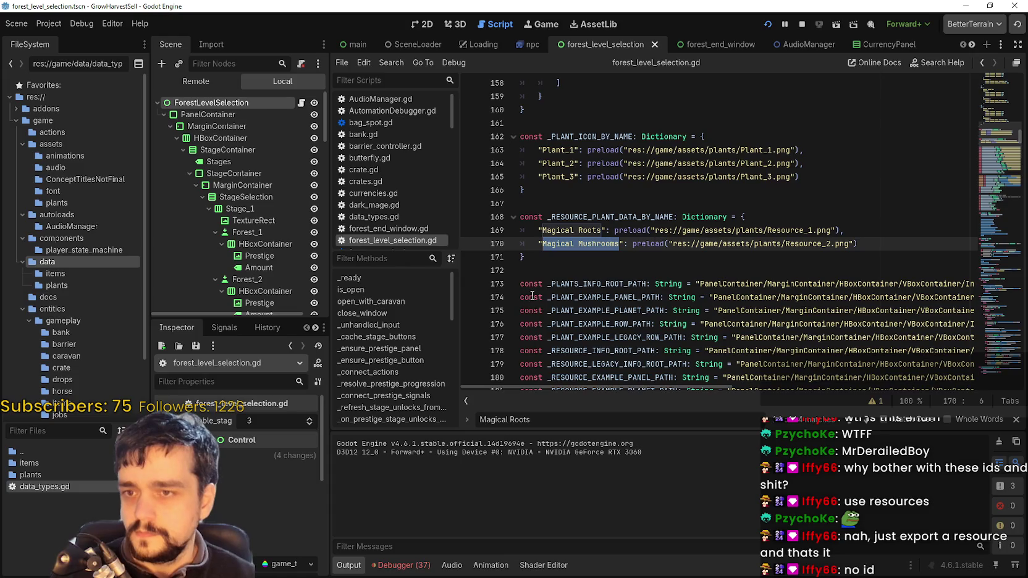
click(35, 431)
text(Resource)
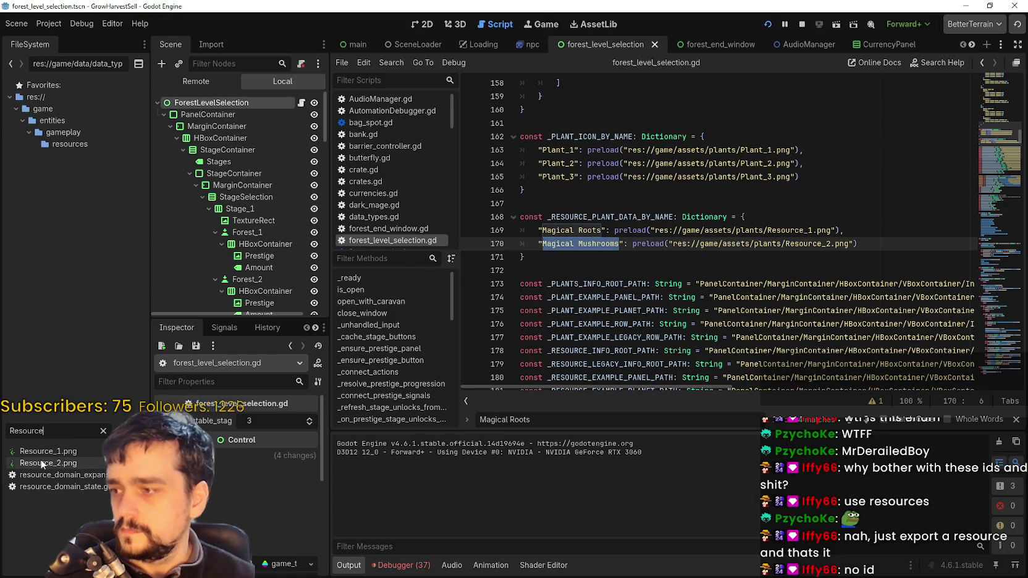
click(43, 464)
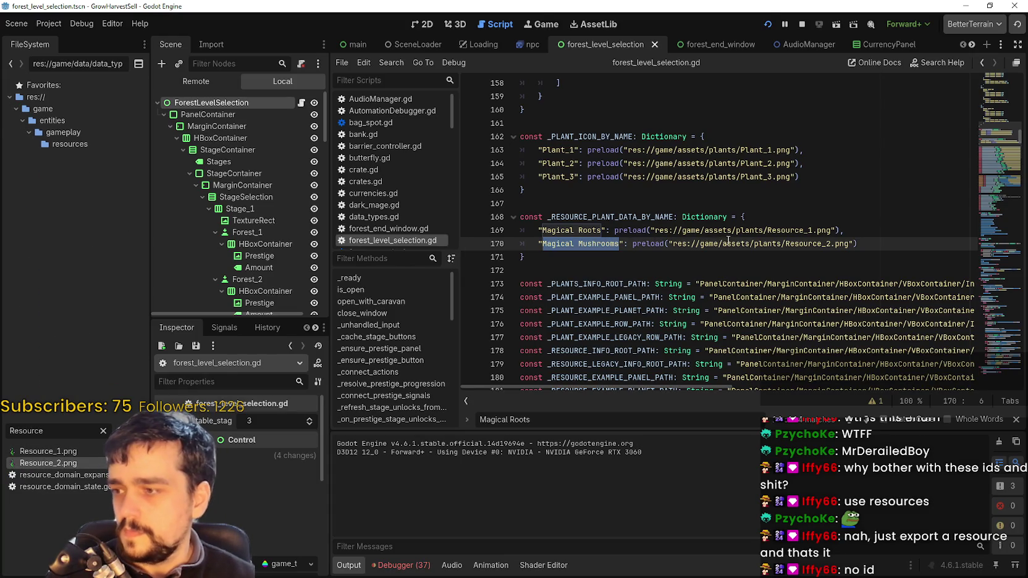
Replace 'Magical Mushrooms' on line 170 with 'Magical Roots 2', save, and run the game
double_click(591, 242)
drag(591, 242, 564, 243)
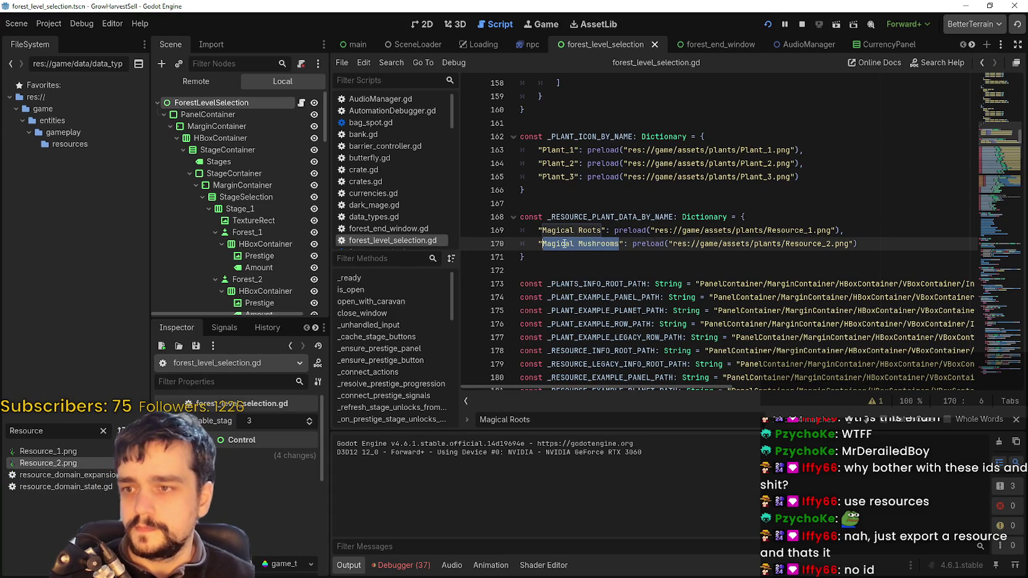
text(Magical )
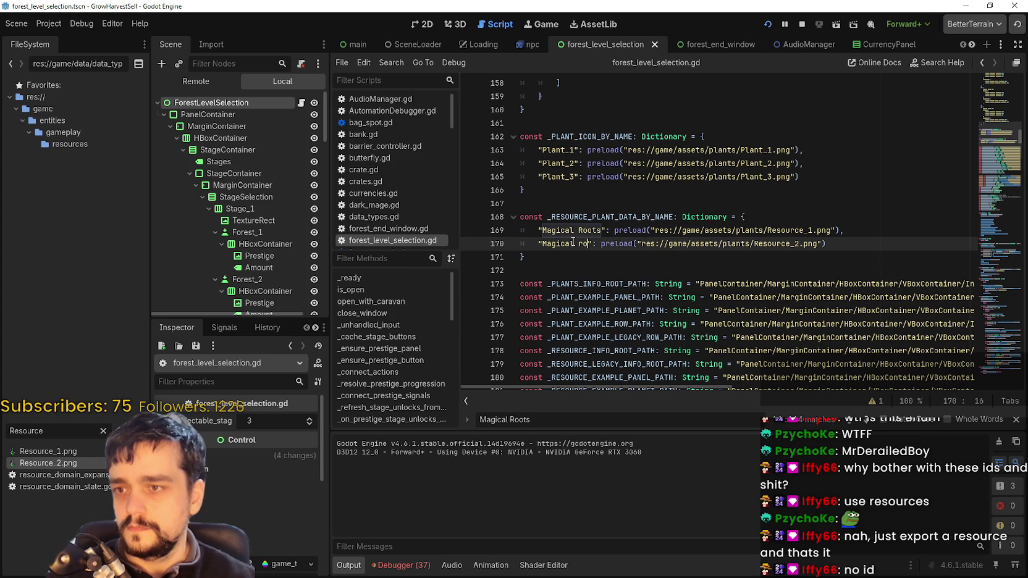
text(Roots 2)
key(ctrl+s)
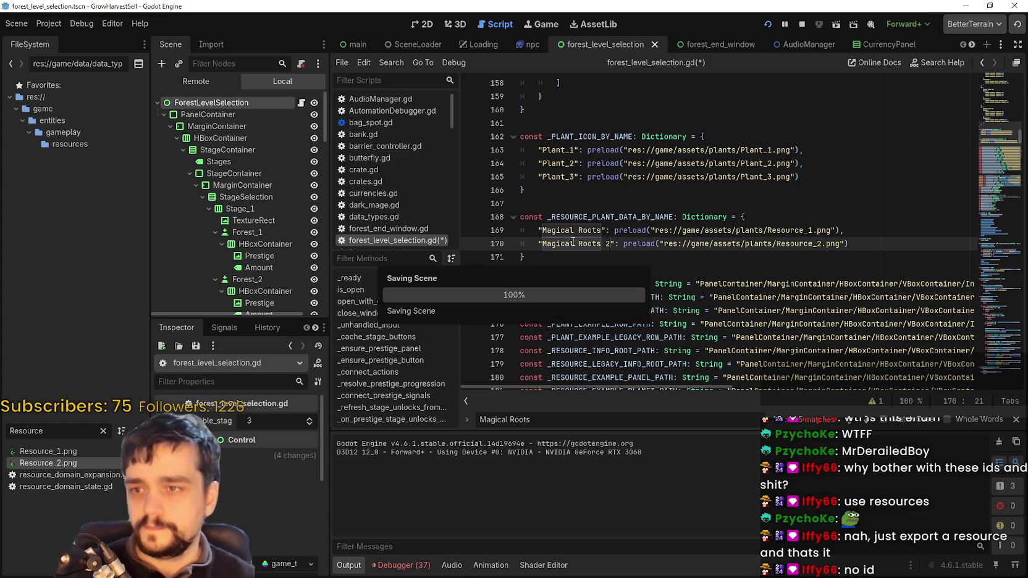
key(alt+Tab)
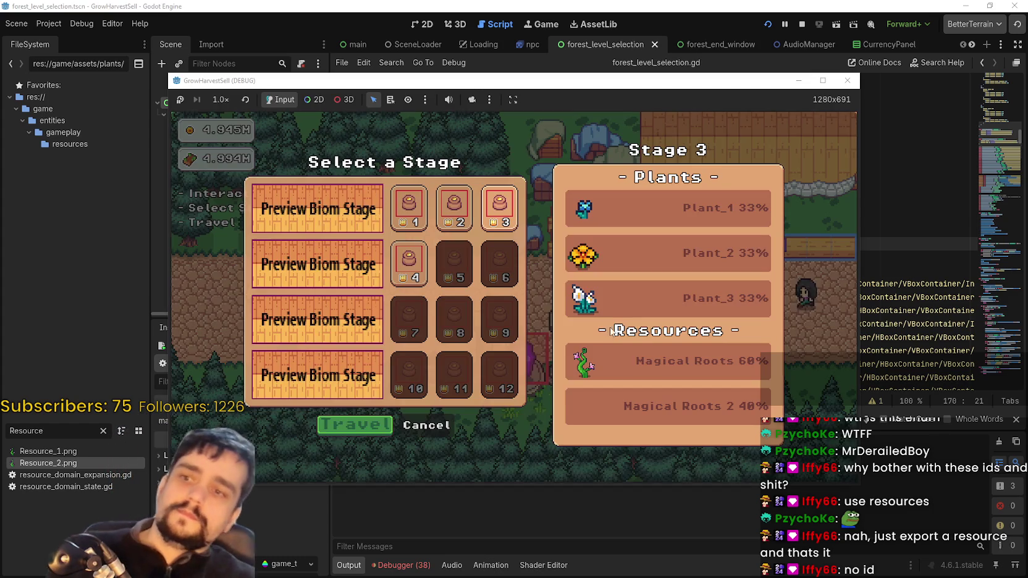
Walk onto the portal, preview Stage 3 with Magical Roots 60% / Magical Roots 2 40%, and maximize the window
key(Escape)
key(a)
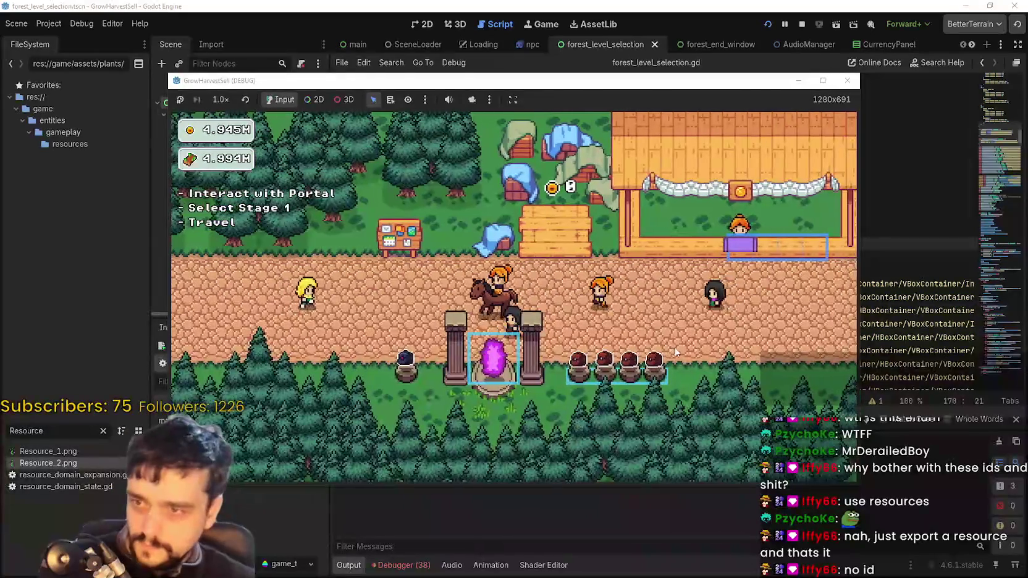
key(a)
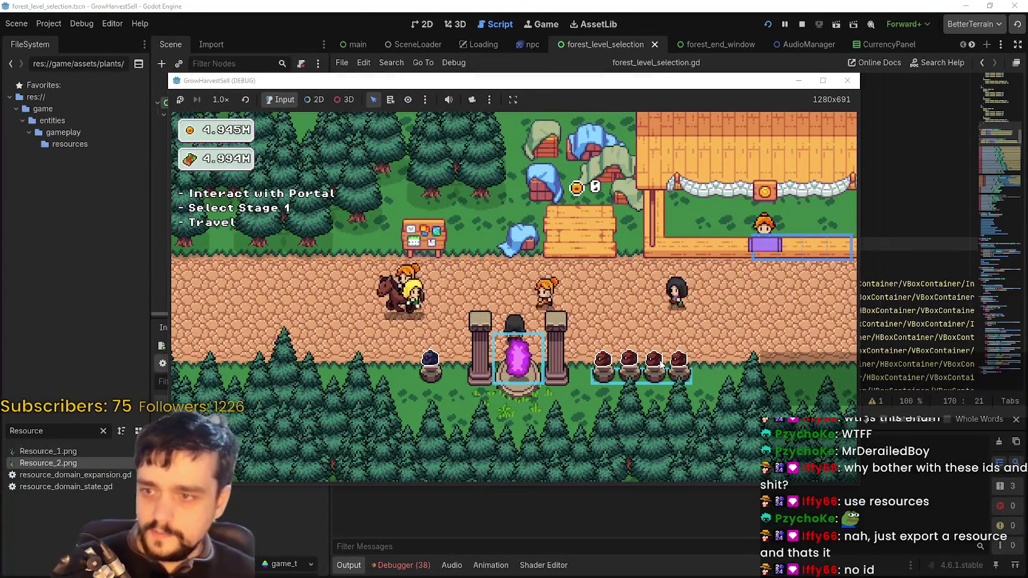
key(e)
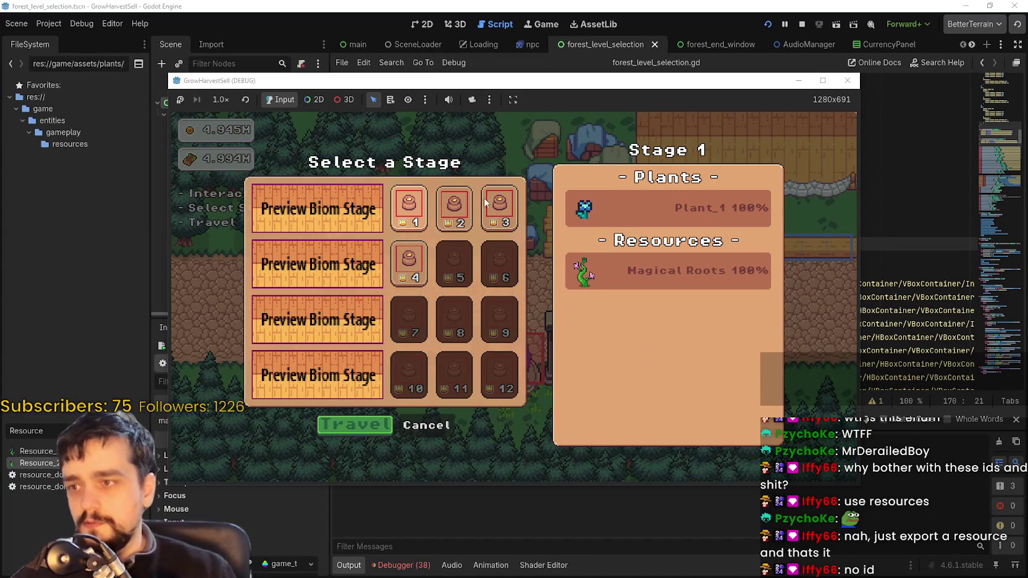
click(498, 204)
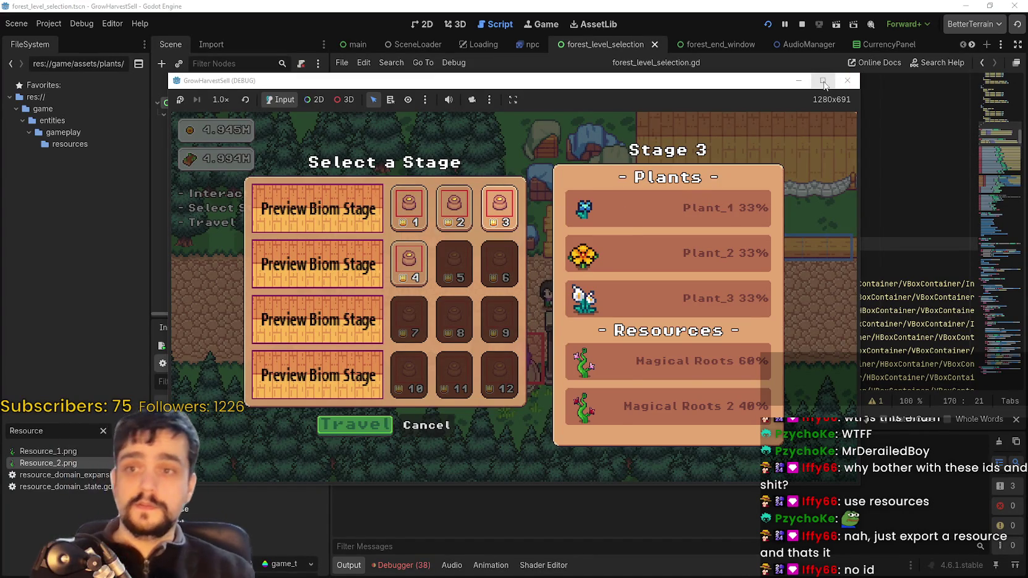
click(821, 80)
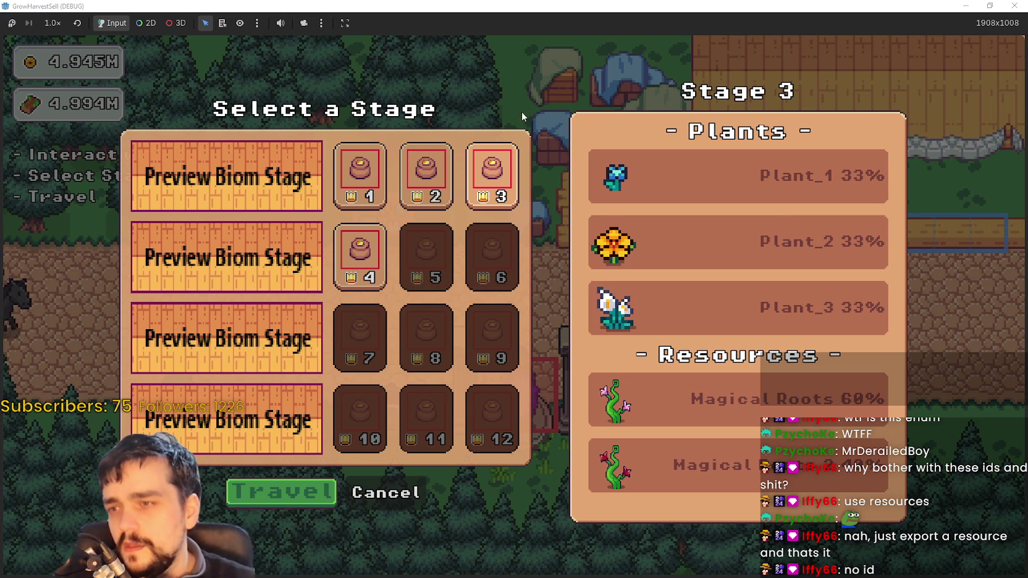
Travel into the Stage 3 forest and walk around toward the magical roots vines
click(266, 506)
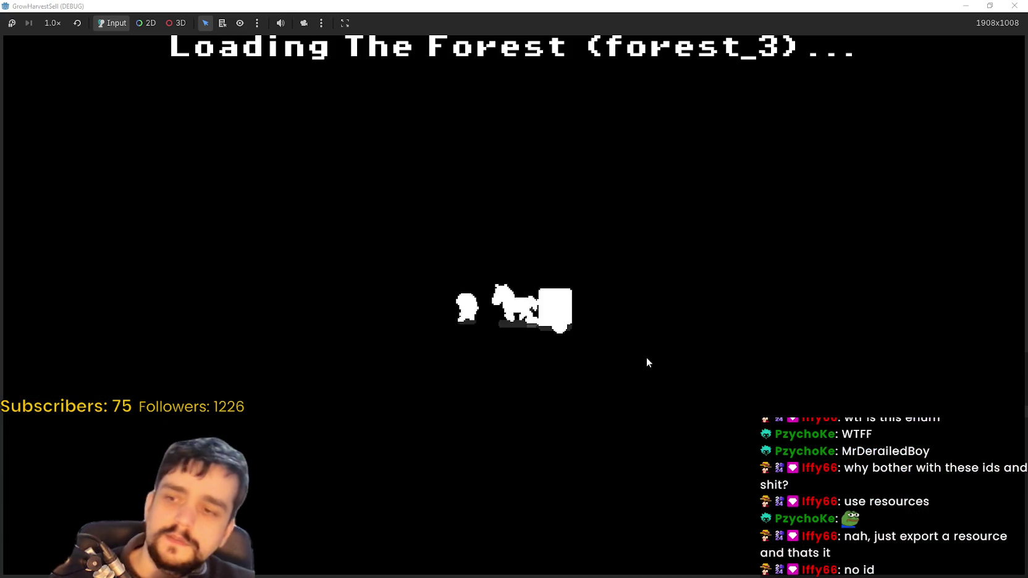
key(a)
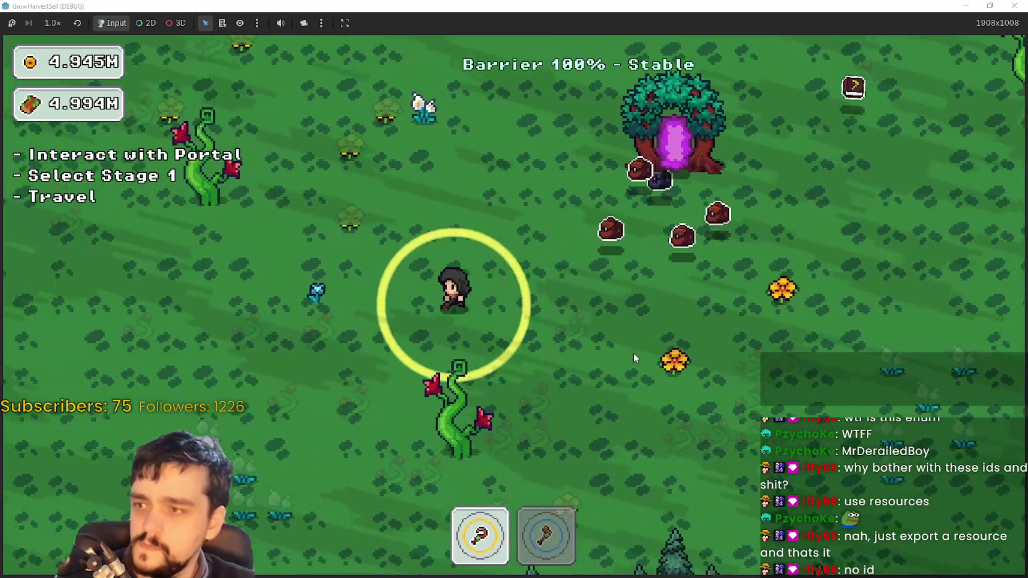
key(w)
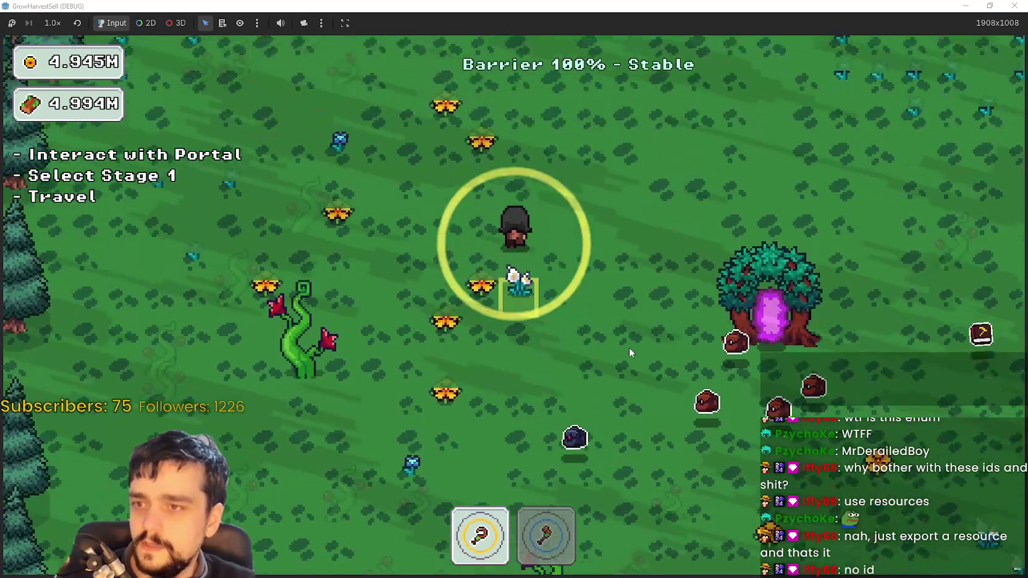
key(s)
key(a)
key(s)
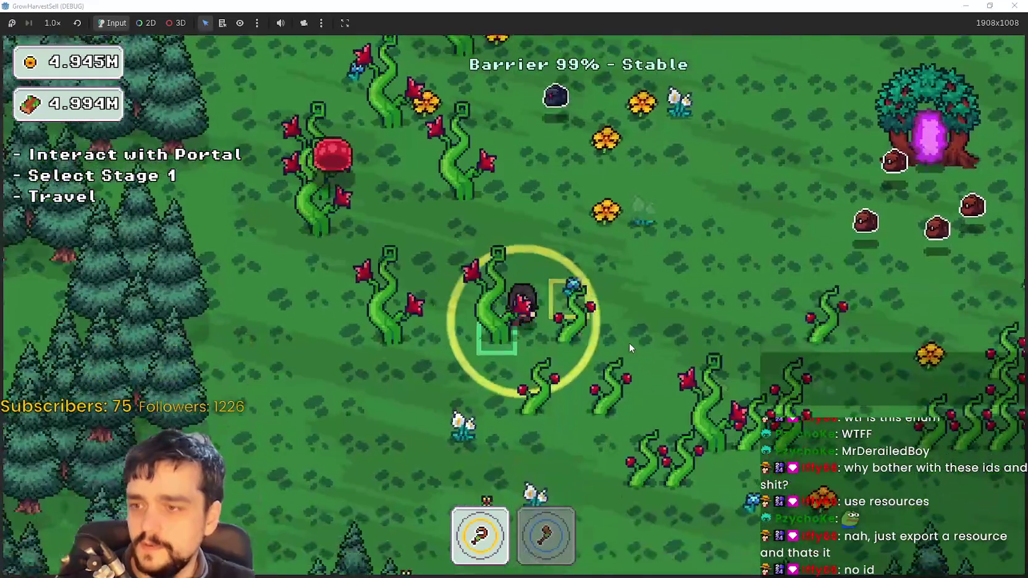
key(d)
key(d)
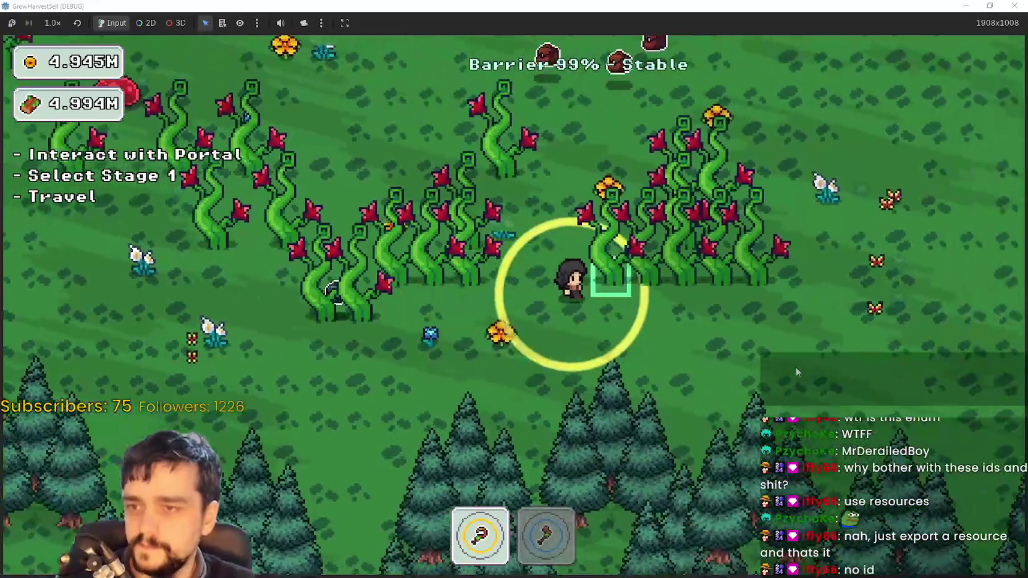
Switch to hotbar slot 2, walk through the vines, then restore the window and stop the game
key(d)
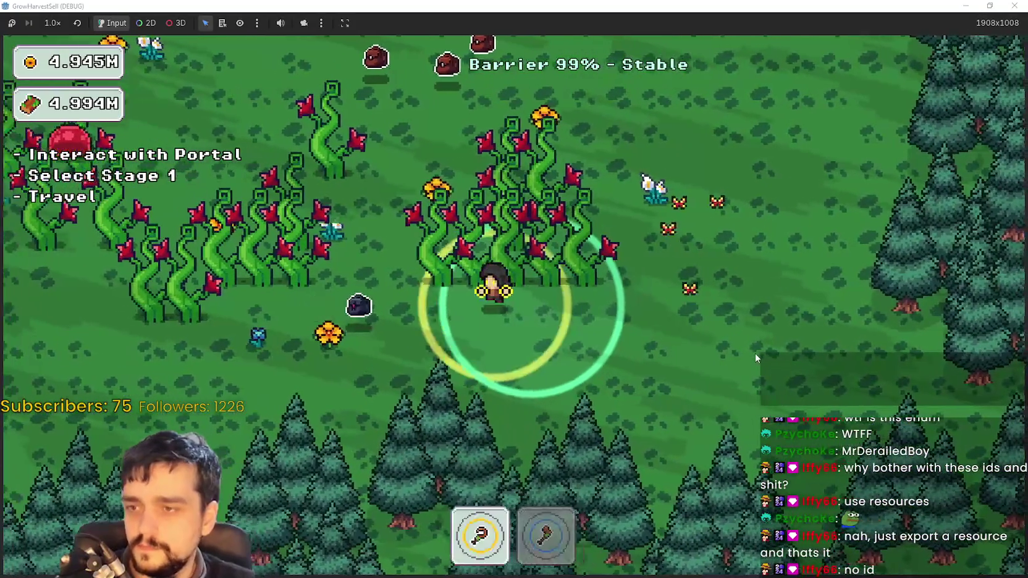
key(2)
key(a)
key(d)
key(w)
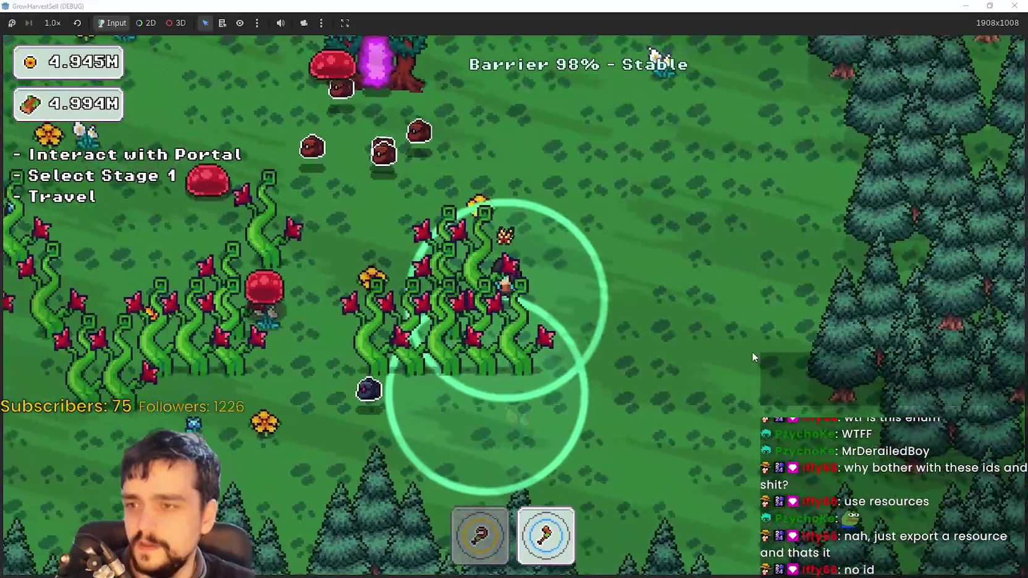
key(w)
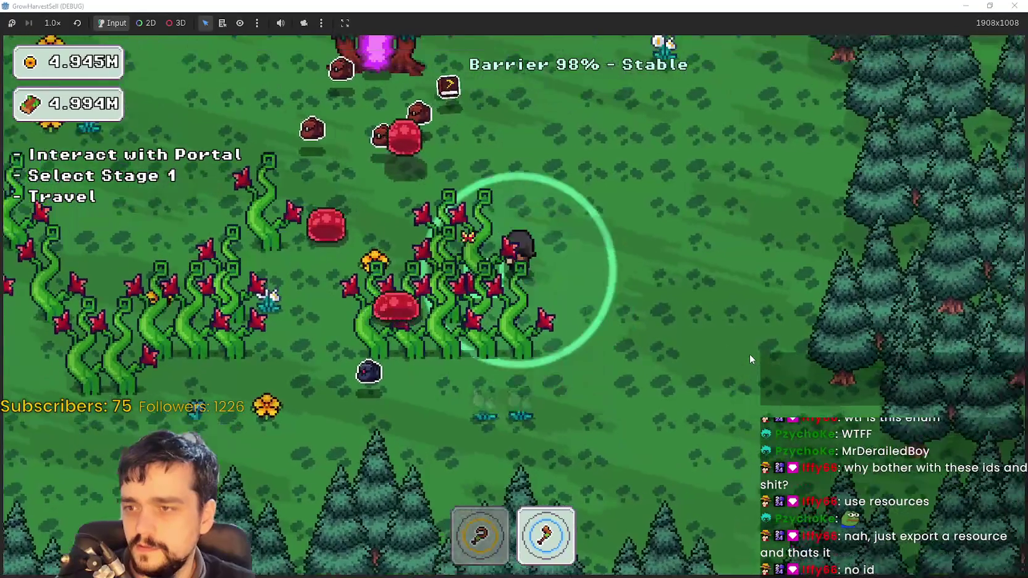
key(s)
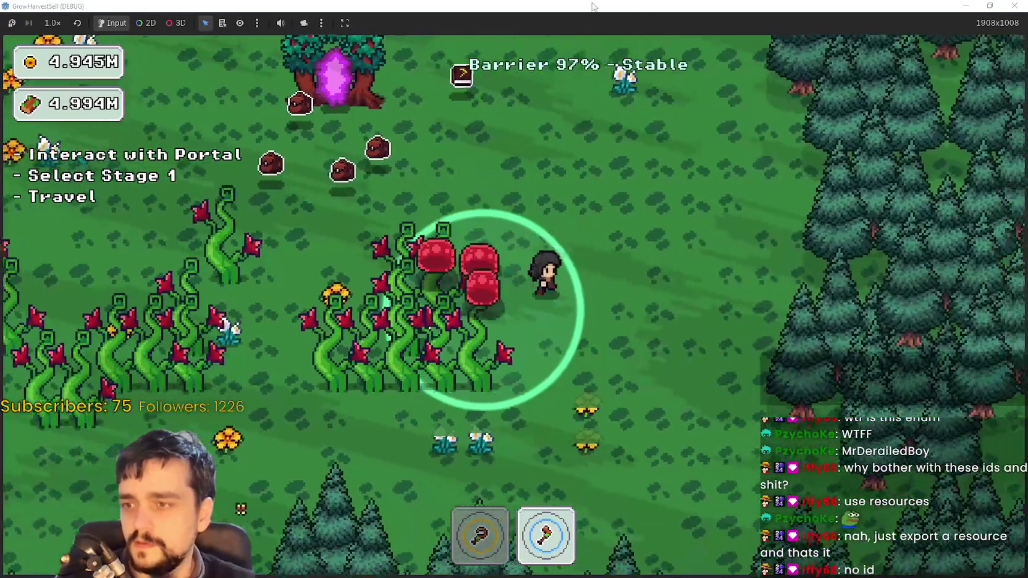
double_click(633, 8)
click(802, 24)
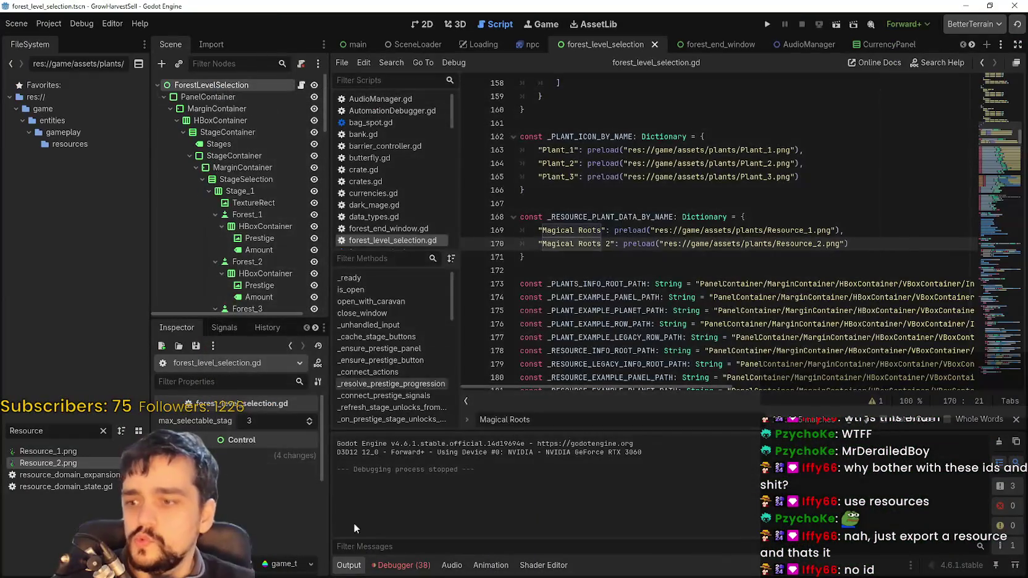
Check the debugger error list and jump to line 165 in the script
click(402, 564)
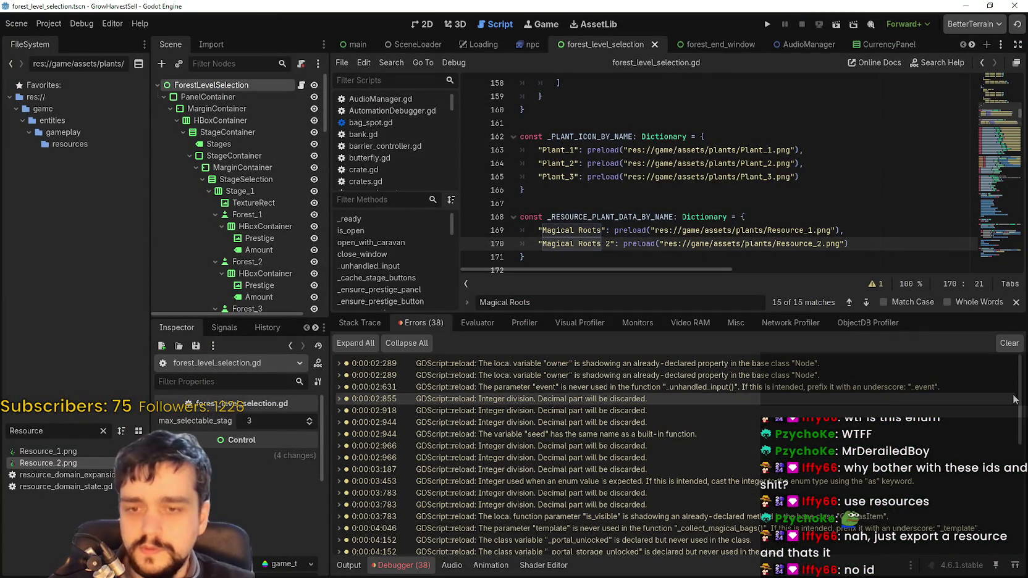
drag(1019, 400, 1015, 572)
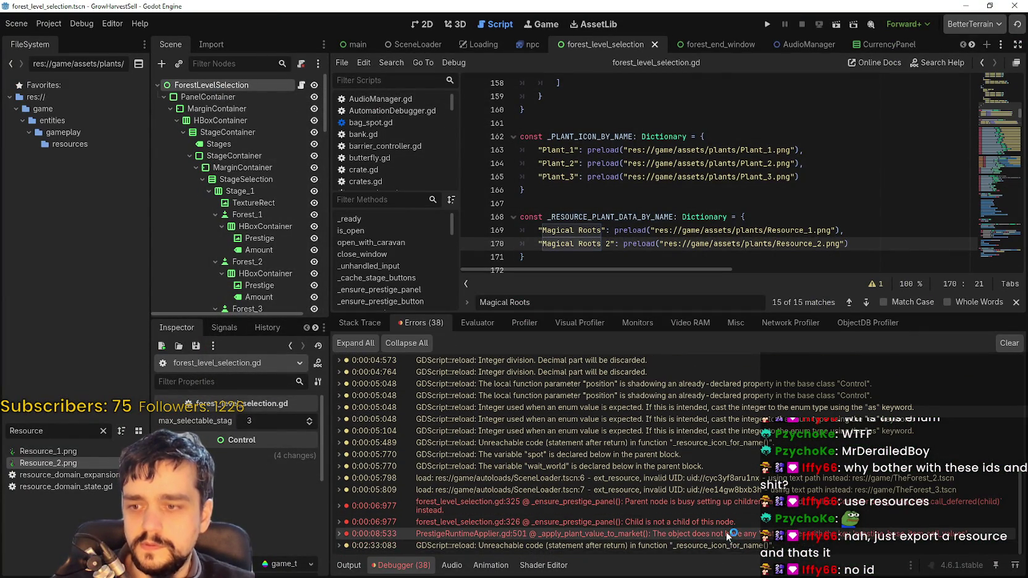
click(709, 178)
scroll(709, 178, down, 7)
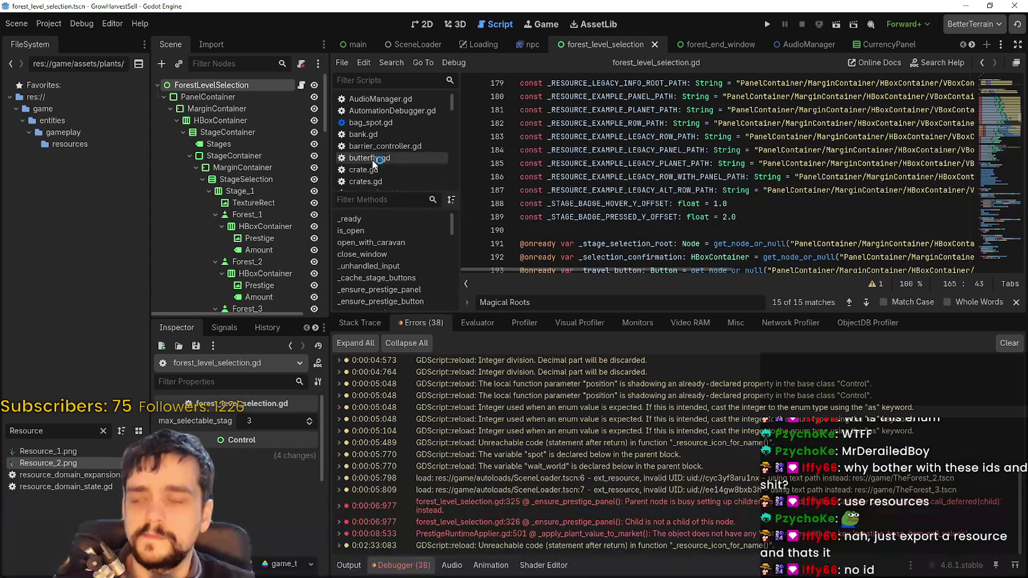
Scroll the scene tabs to the forest scenes and switch to TheForest_2
click(972, 44)
click(972, 45)
click(972, 44)
click(972, 44)
click(972, 44)
click(972, 45)
click(972, 44)
click(972, 44)
click(972, 45)
click(972, 44)
click(972, 45)
click(972, 44)
click(972, 44)
click(972, 44)
click(972, 44)
click(972, 45)
click(972, 45)
click(972, 45)
click(770, 45)
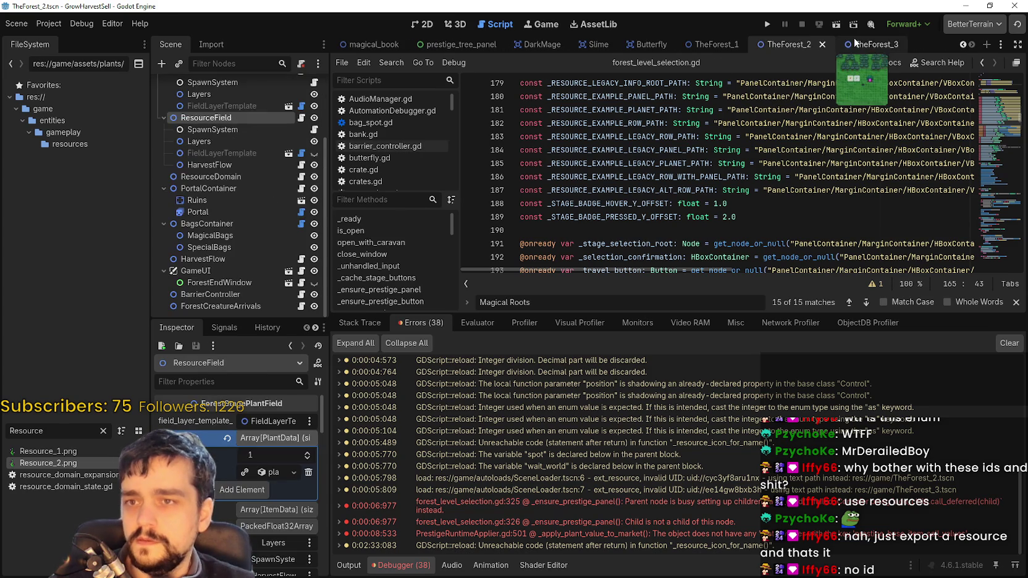
In TheForest_3, revert ResourceDomain's resource_item_type_ids to one element of 7 and open resource_domain_expansion.gd
click(855, 43)
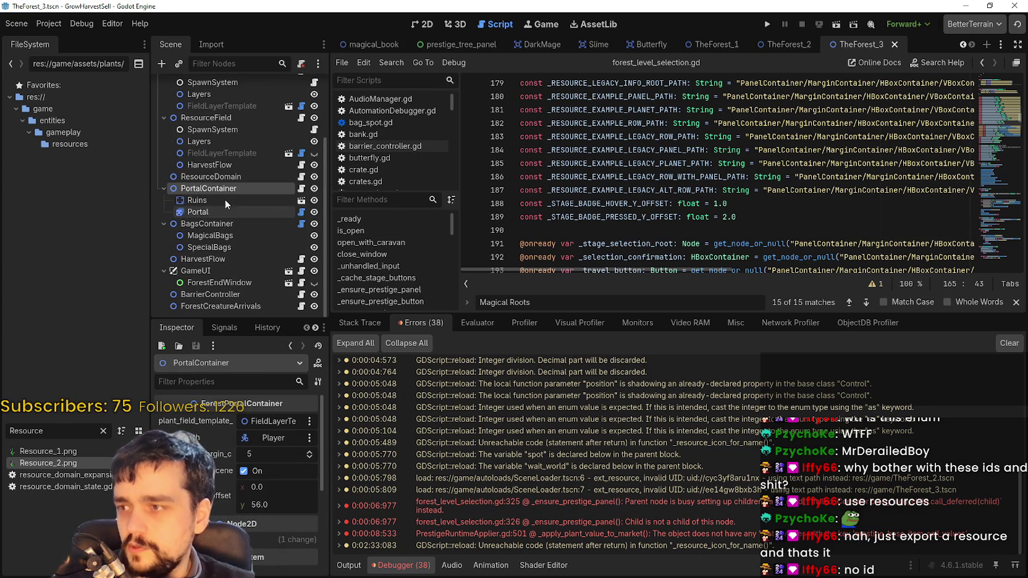
click(255, 182)
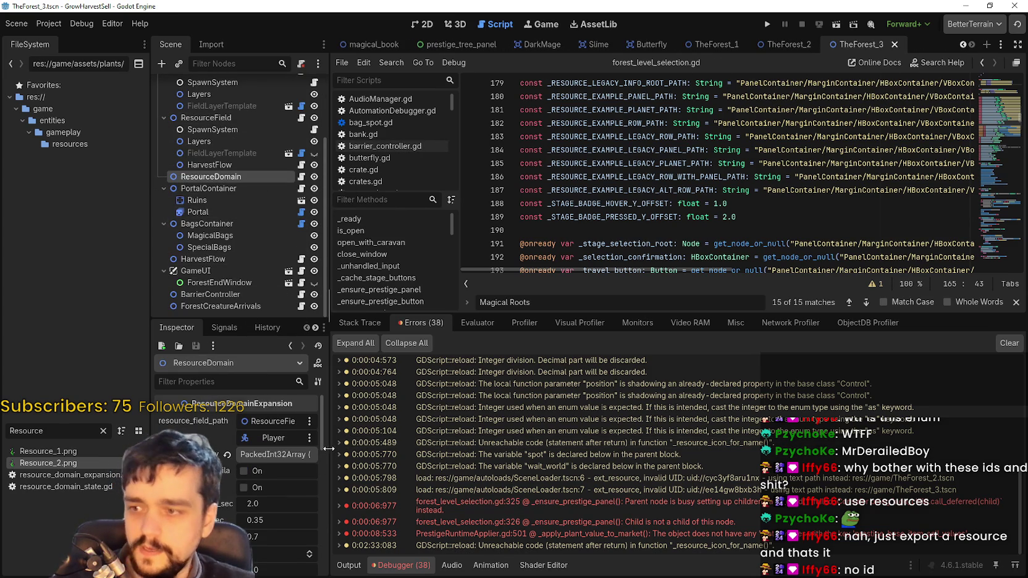
click(518, 454)
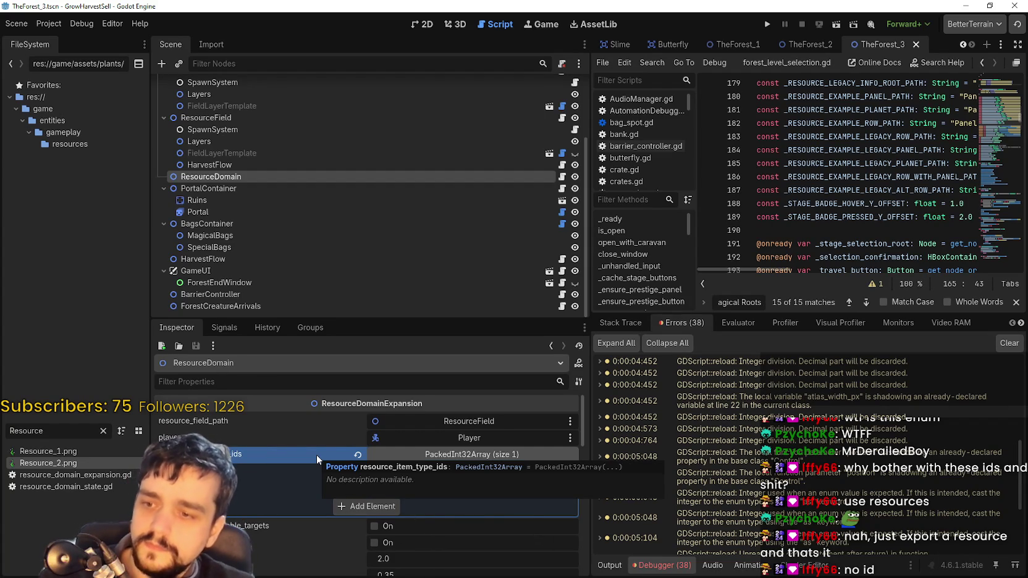
click(357, 455)
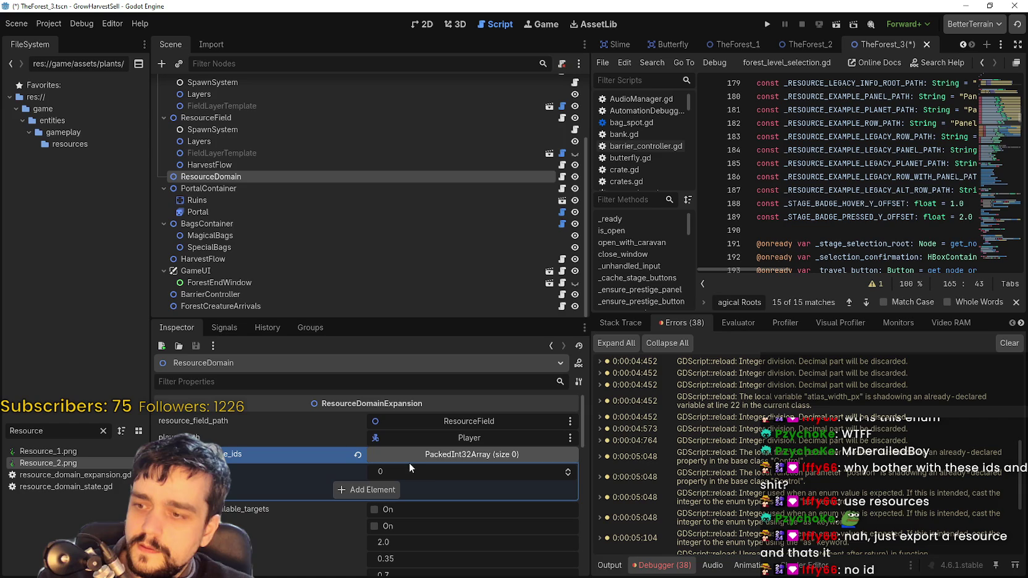
click(567, 471)
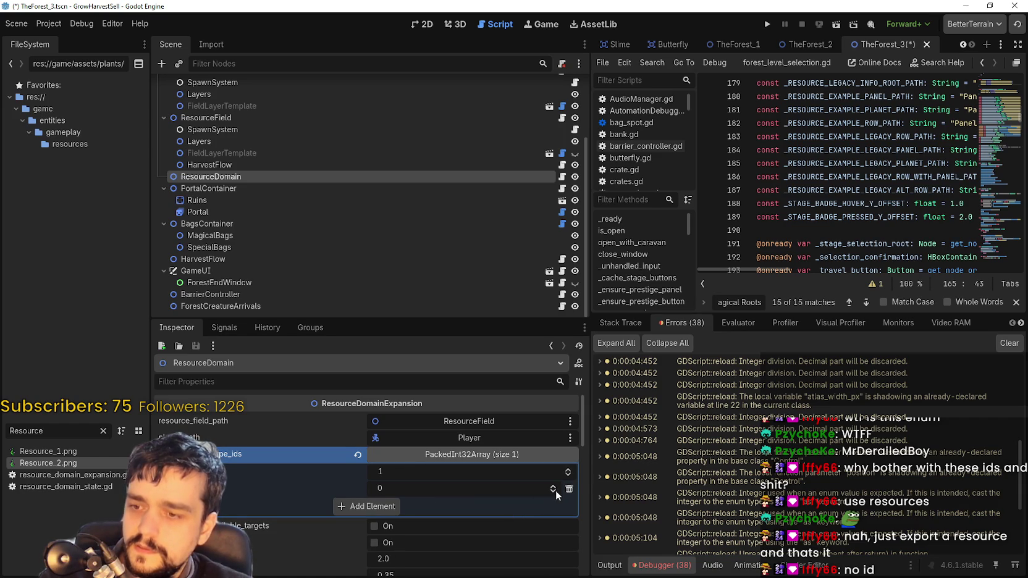
click(551, 485)
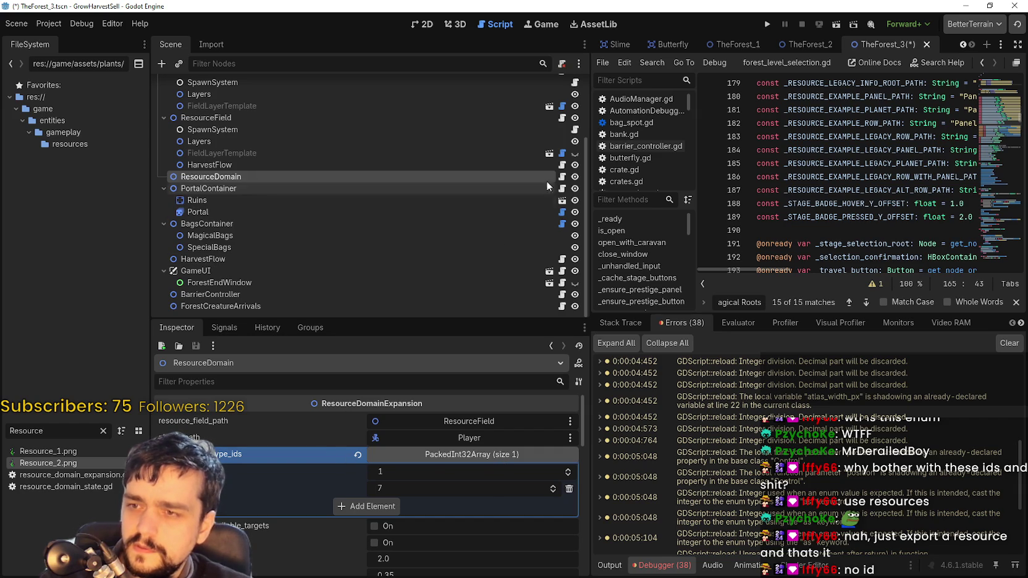
click(561, 176)
drag(591, 184, 421, 181)
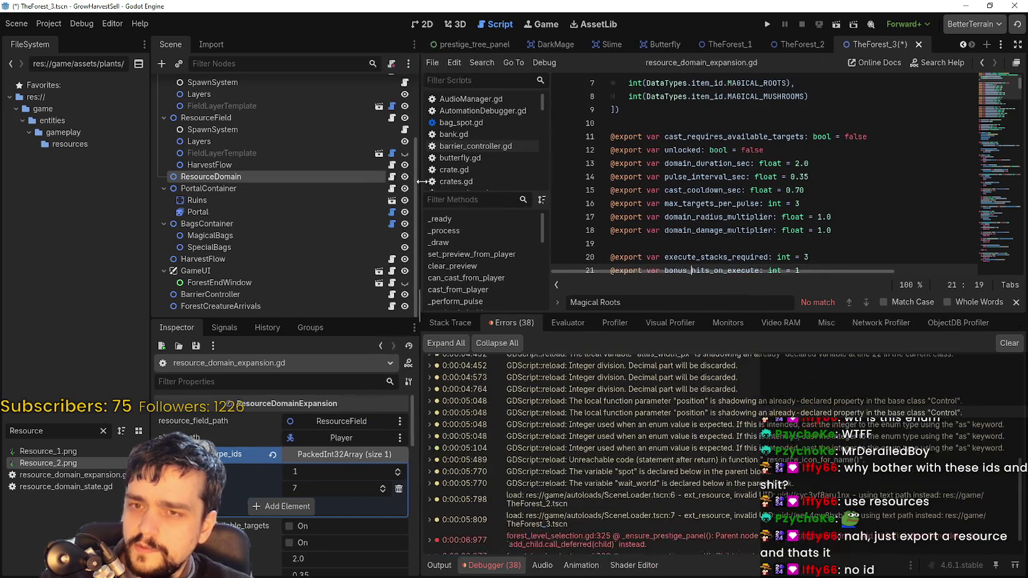
Close the Magical Roots search and inspect the resource_item_type_ids declaration and MAGICAL_ROOTS entry
scroll(725, 195, down, 3)
scroll(875, 184, down, 2)
scroll(883, 181, up, 5)
scroll(883, 181, up, 2)
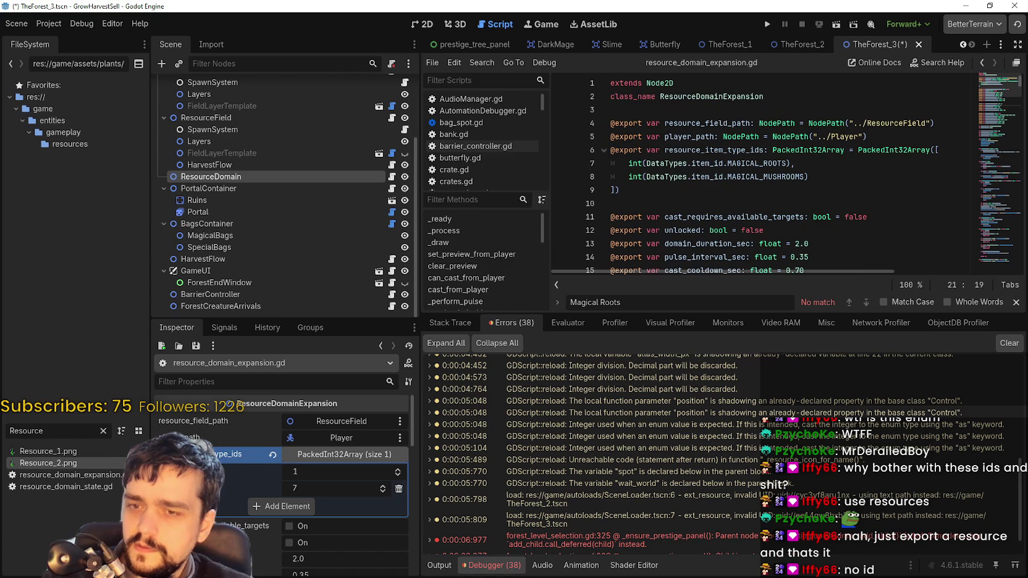
click(1016, 302)
click(732, 177)
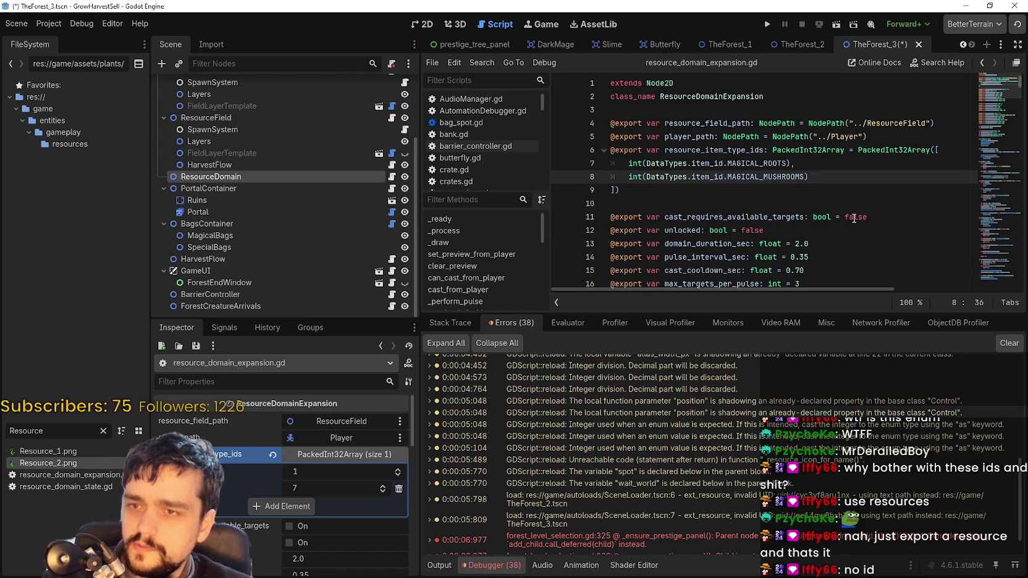
click(740, 150)
double_click(739, 150)
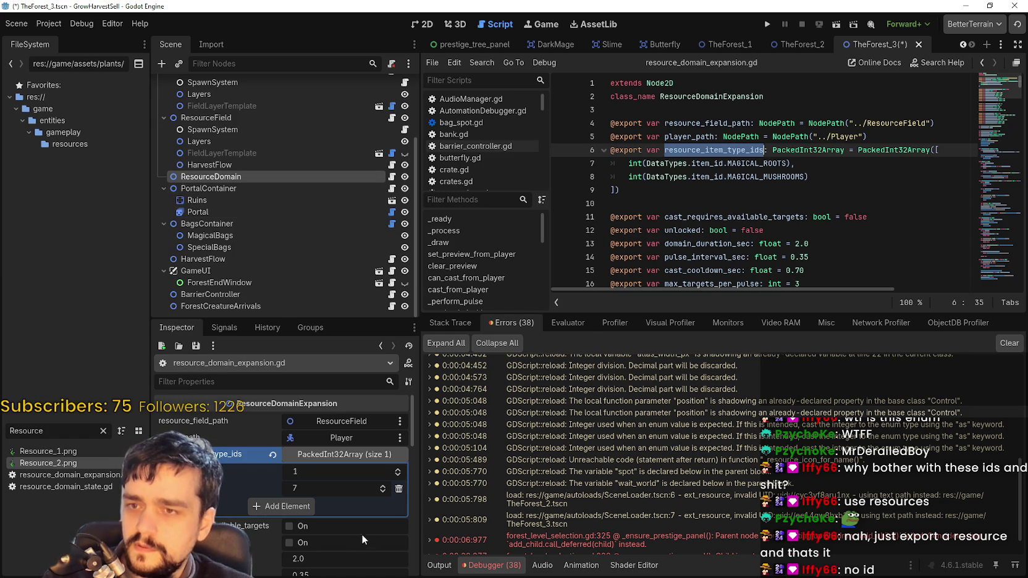
click(725, 163)
drag(787, 163, 646, 164)
Type '[DataTypes.item_id' right after PackedInt32Array on line 6
mouse_move(775, 257)
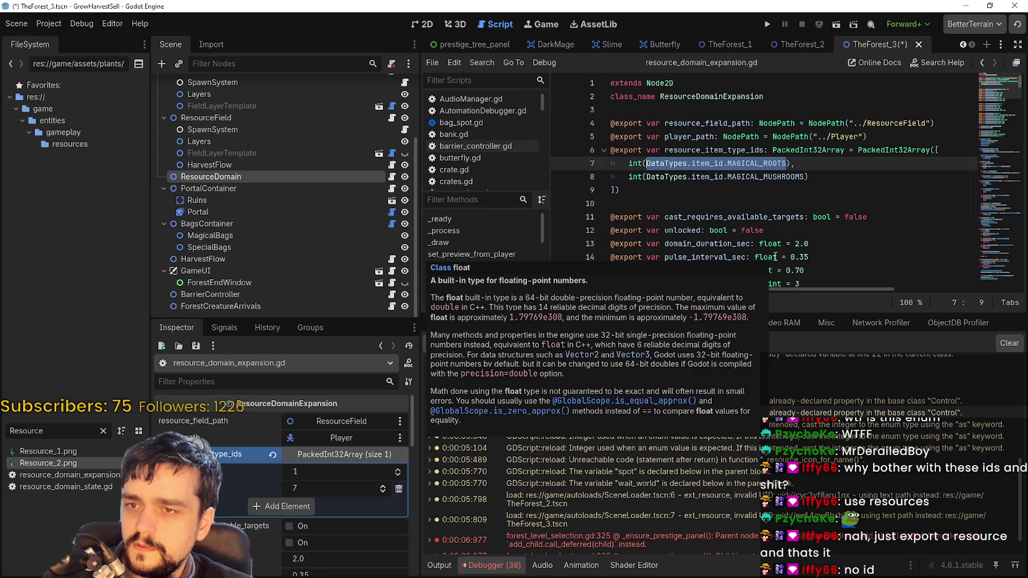
mouse_move(832, 151)
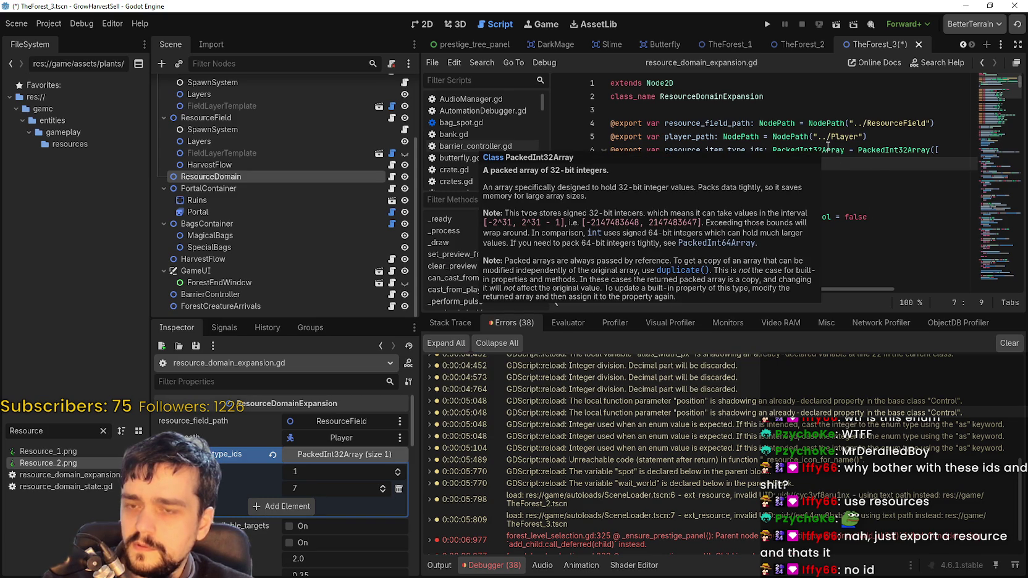
click(842, 151)
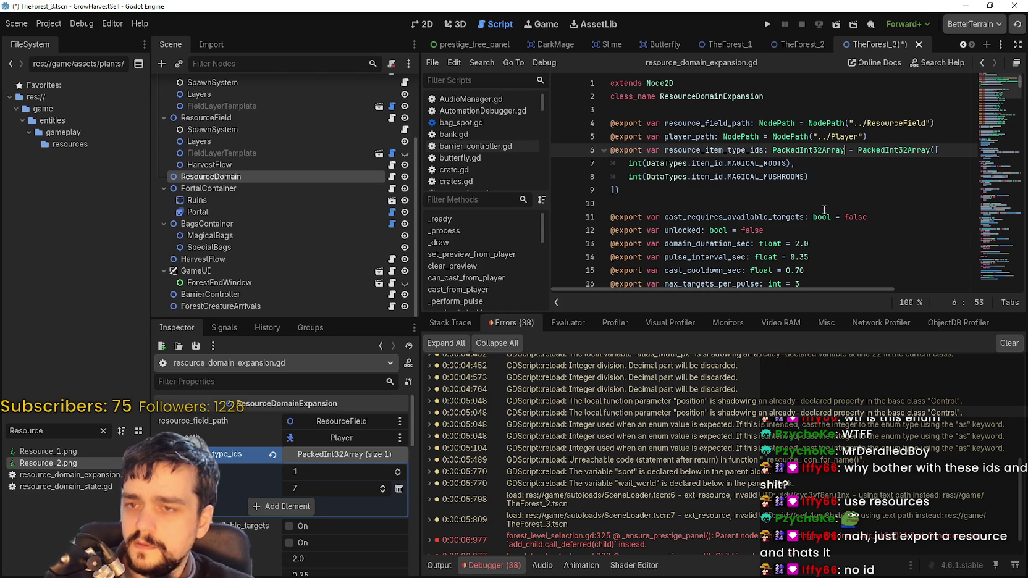
text([)
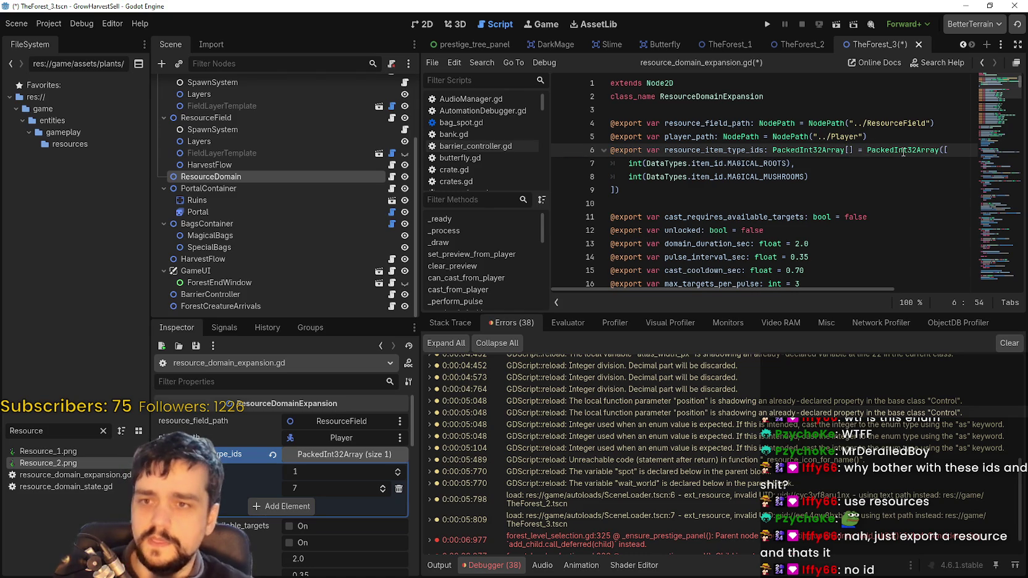
text(DataTypes)
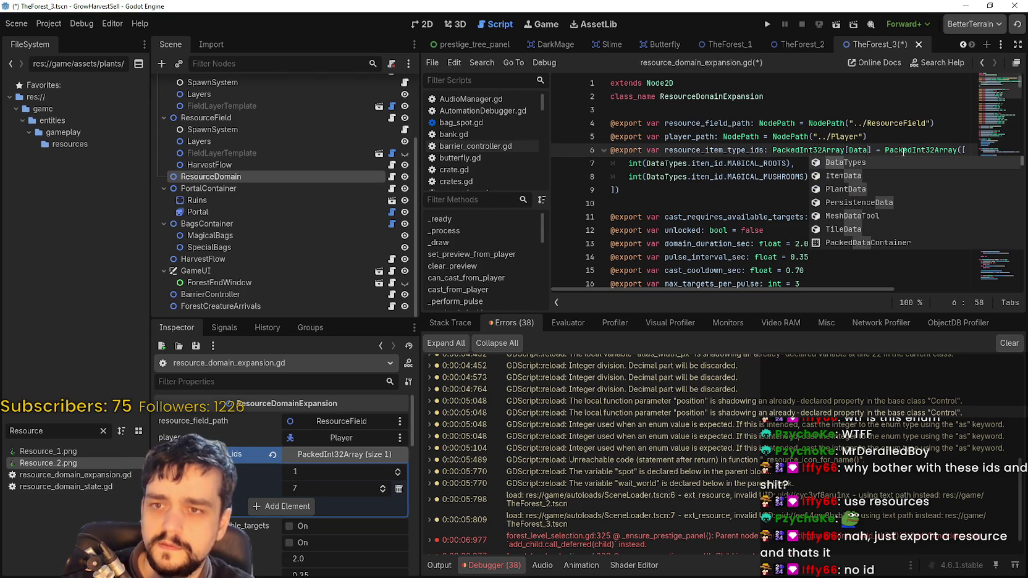
text(.item)
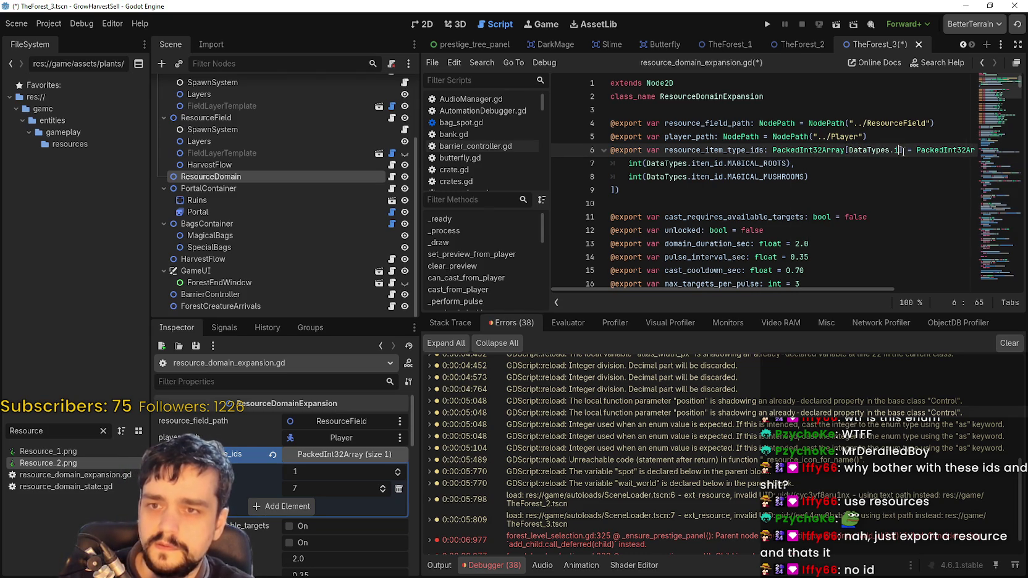
text(_id)
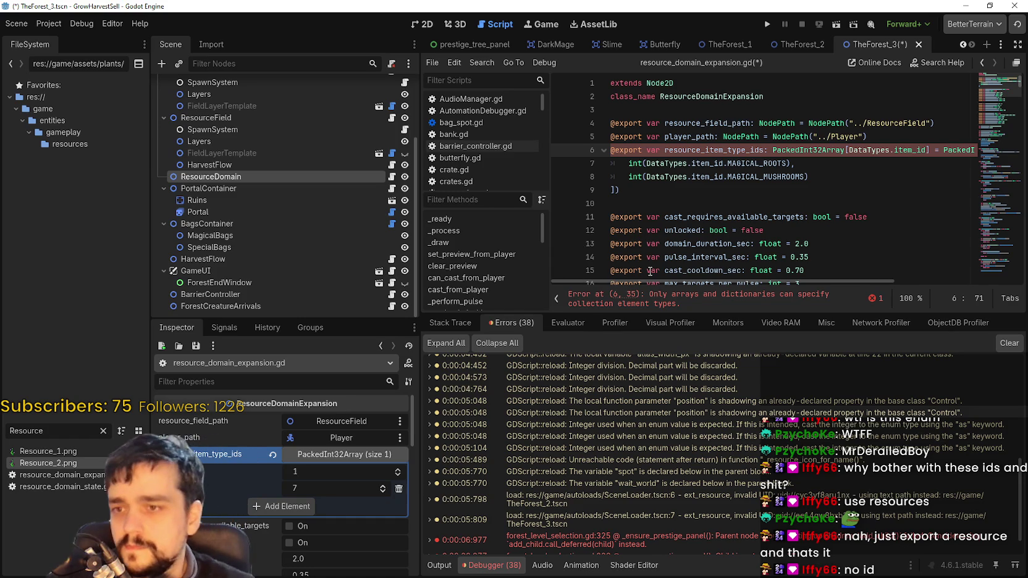
Enlarge the code editor and review lines 6–8 of the script
drag(655, 311, 655, 413)
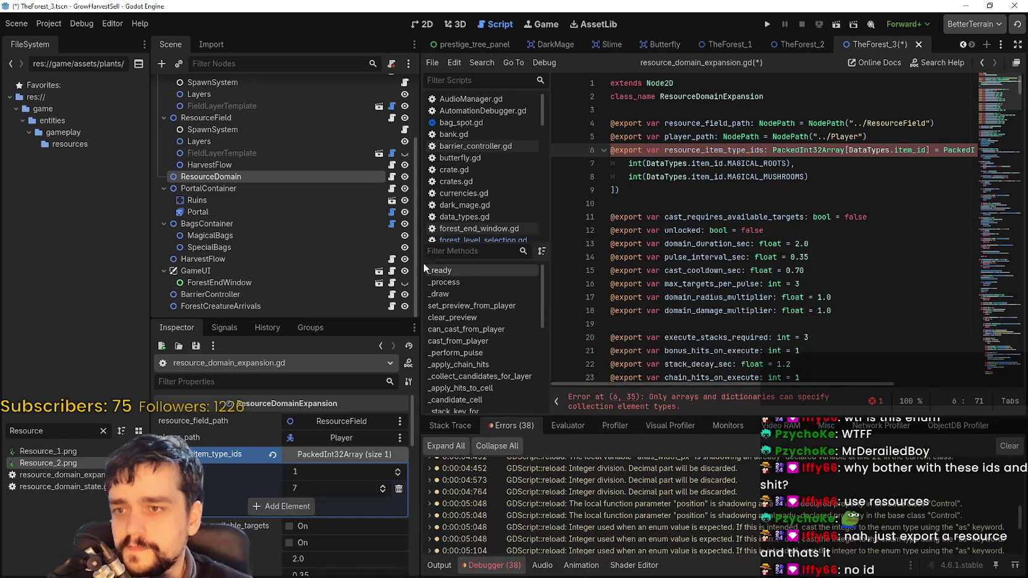
drag(419, 247, 377, 247)
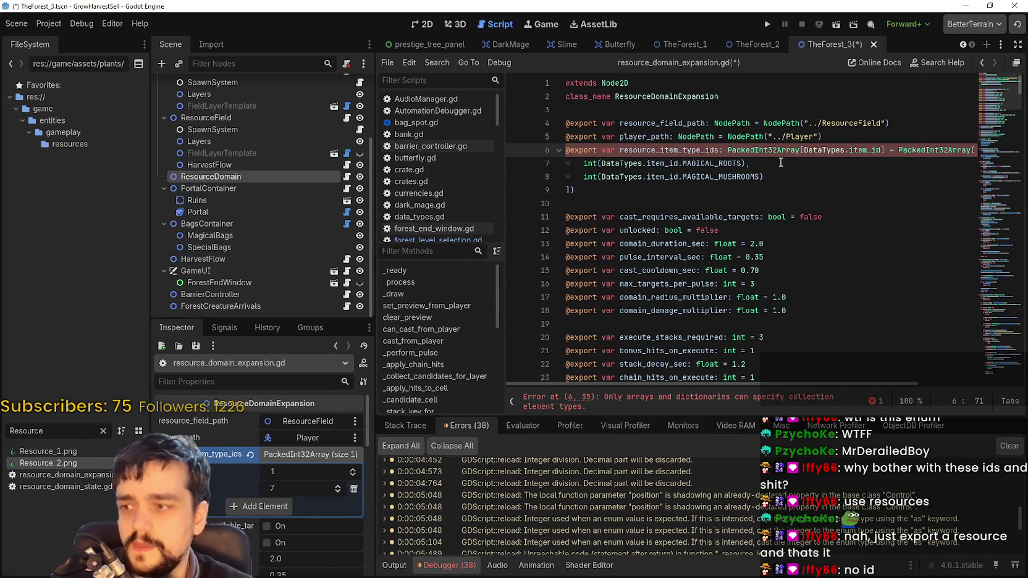
key(shift+End)
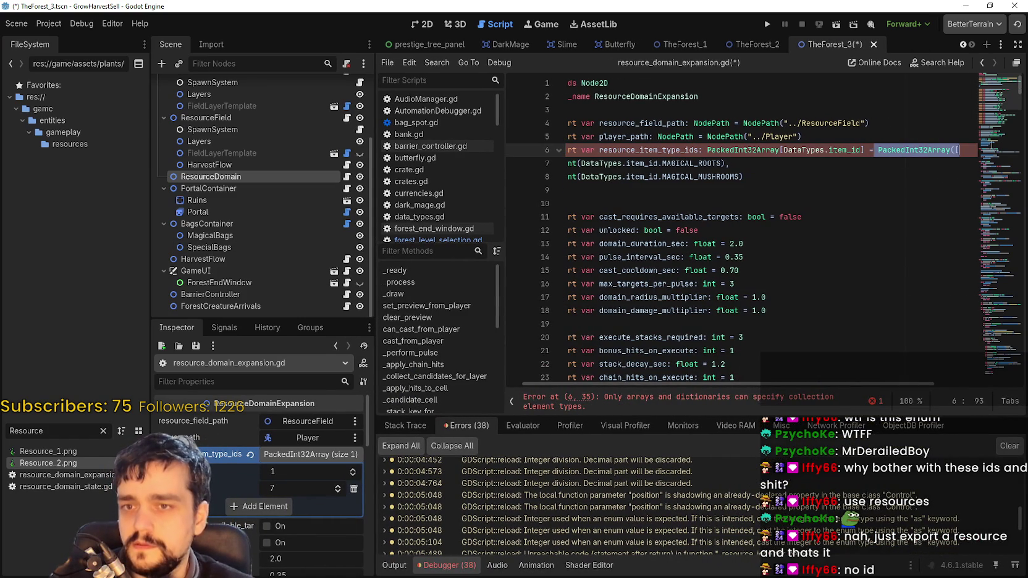
click(804, 163)
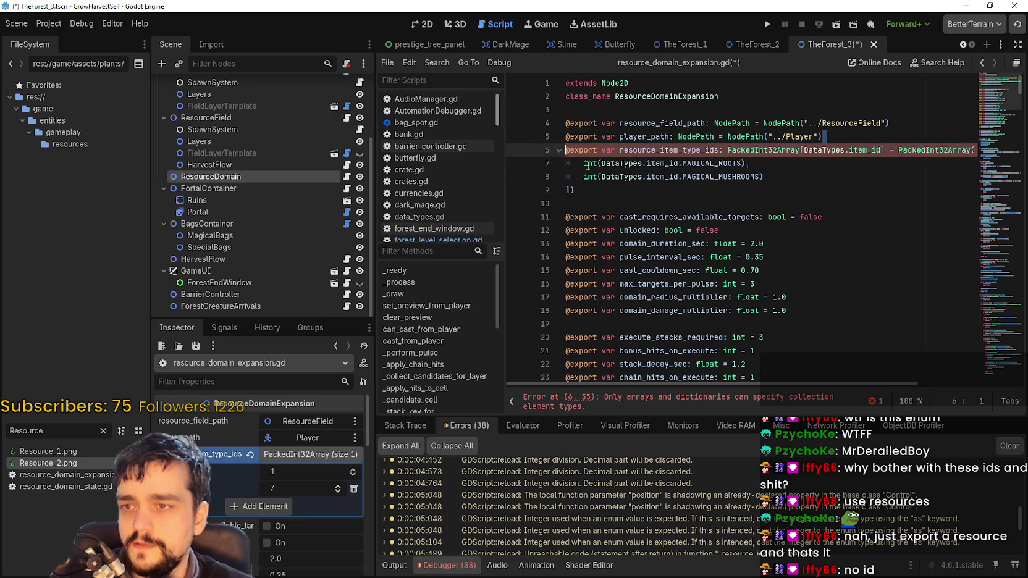
click(792, 176)
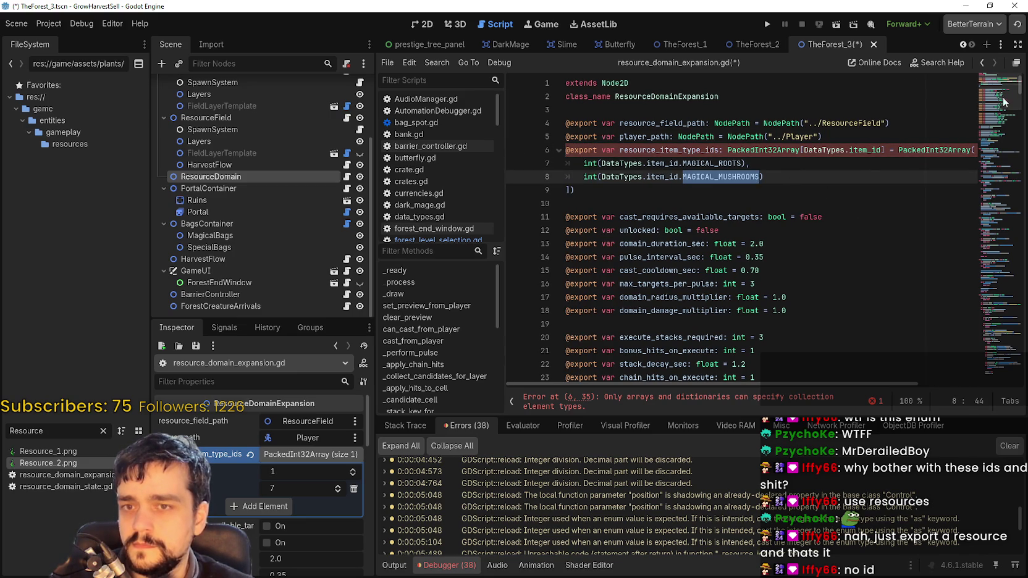
scroll(1000, 107, down, 10)
scroll(992, 101, up, 8)
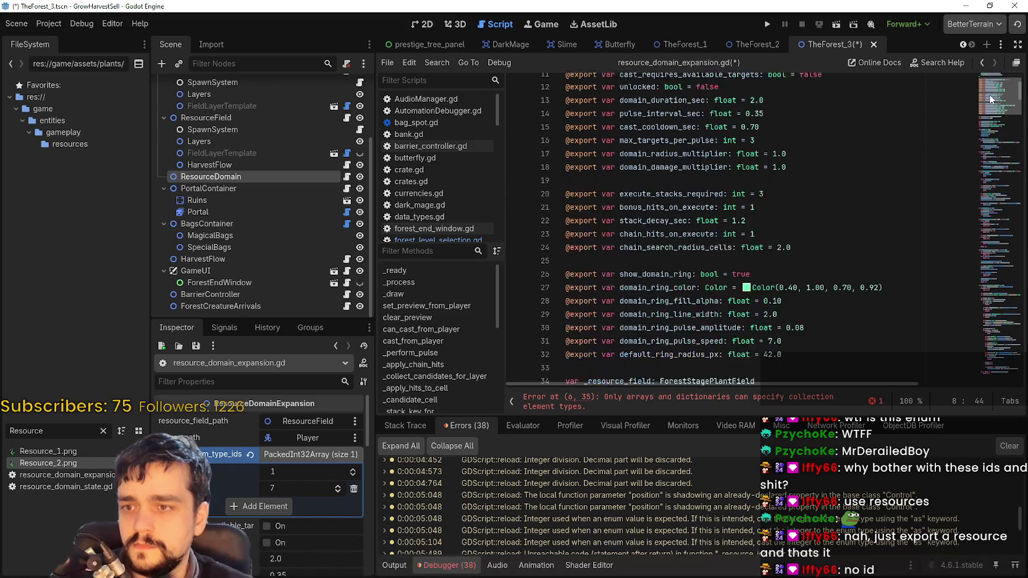
scroll(991, 99, up, 4)
Replace PackedInt32Array with Array, making the type Array[DataTypes.item_id]
double_click(768, 149)
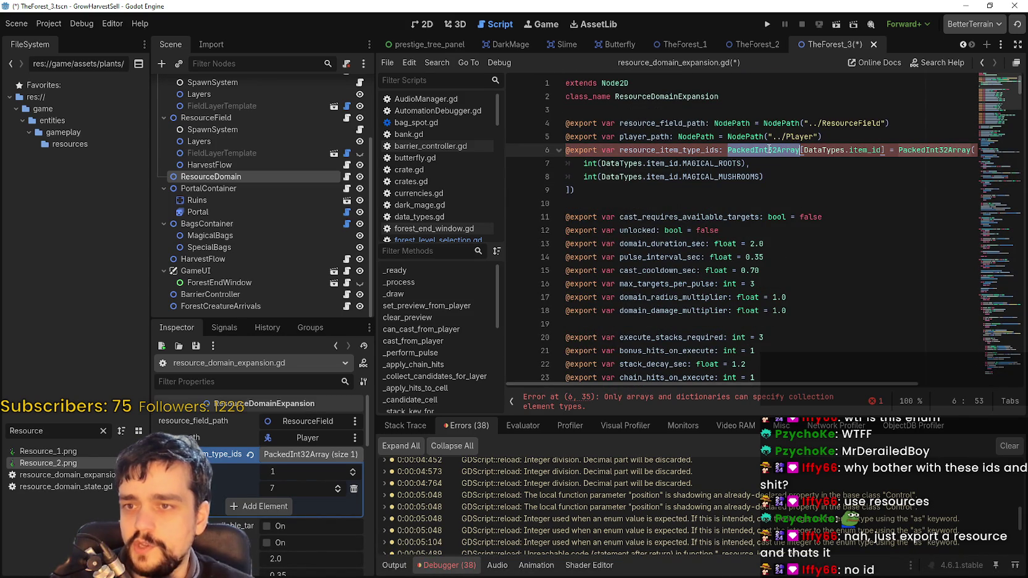
mouse_move(779, 146)
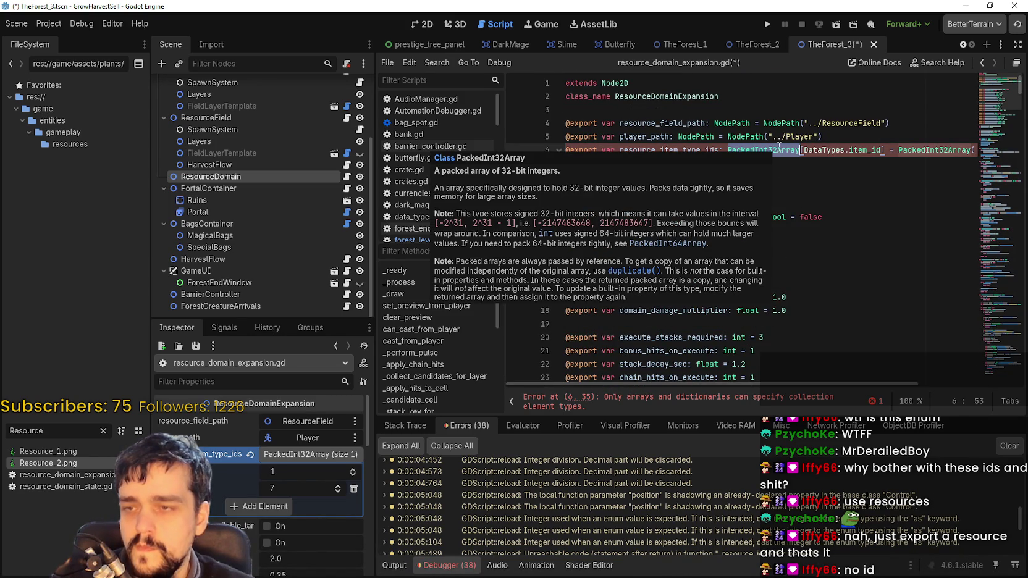
text(A)
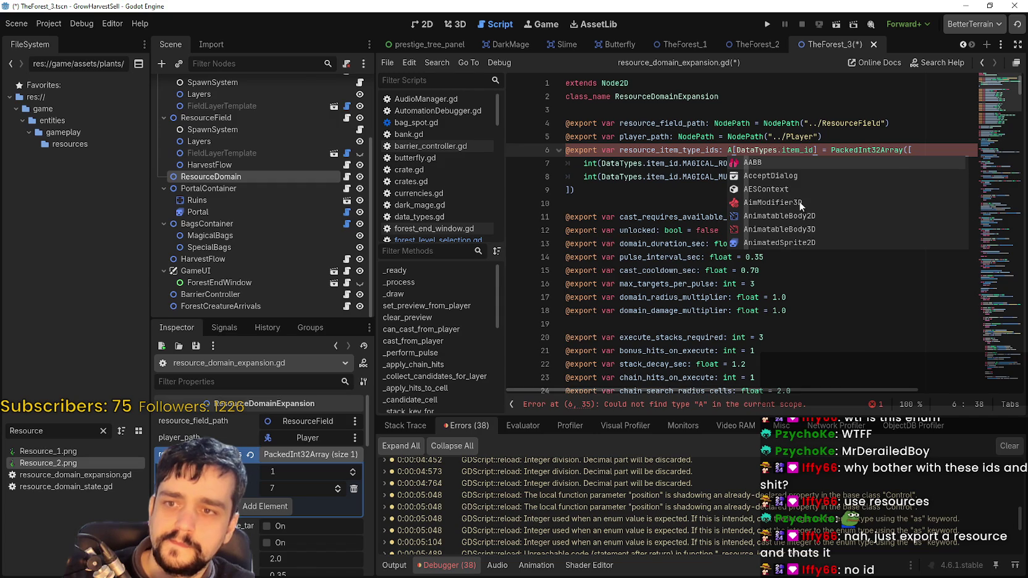
text(rray)
click(683, 163)
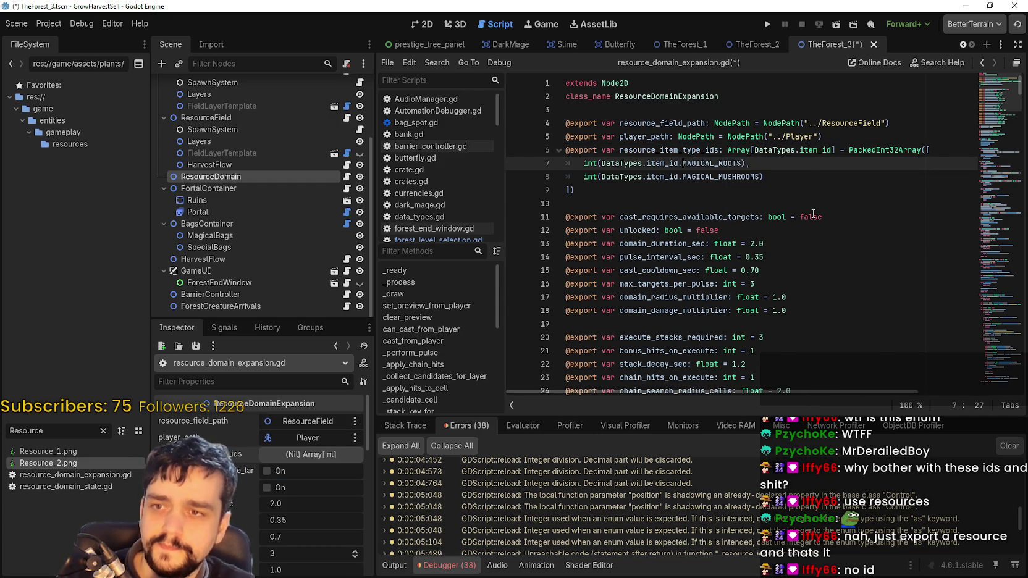
Add an element to resource_item_type_ids in the Inspector without picking an item
click(316, 455)
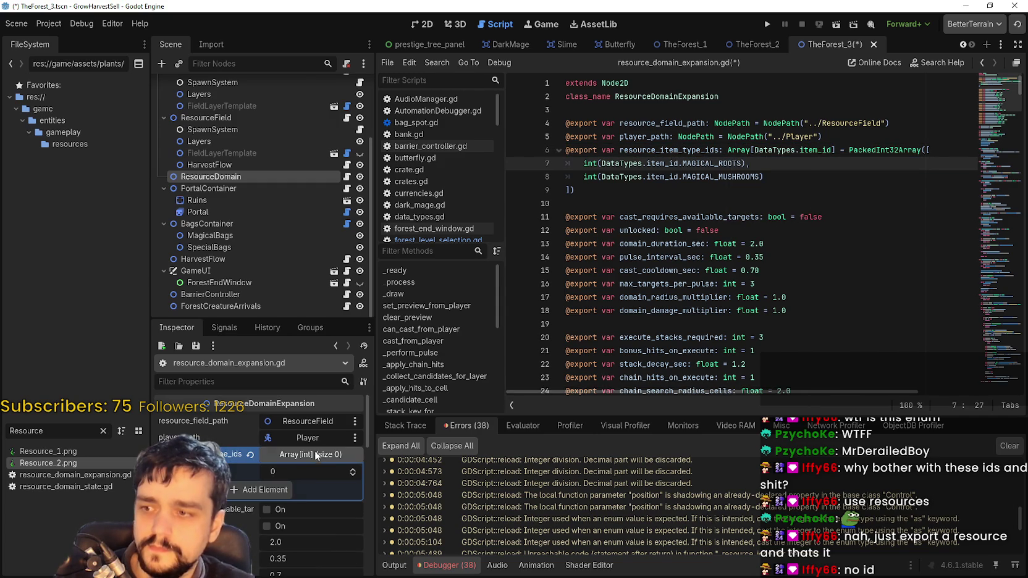
click(285, 491)
click(312, 493)
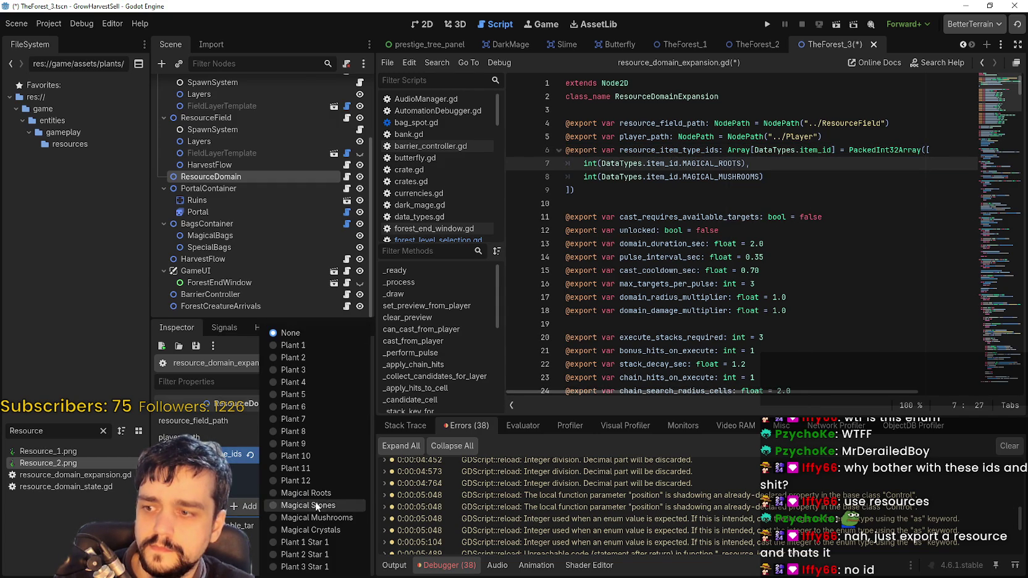
click(837, 165)
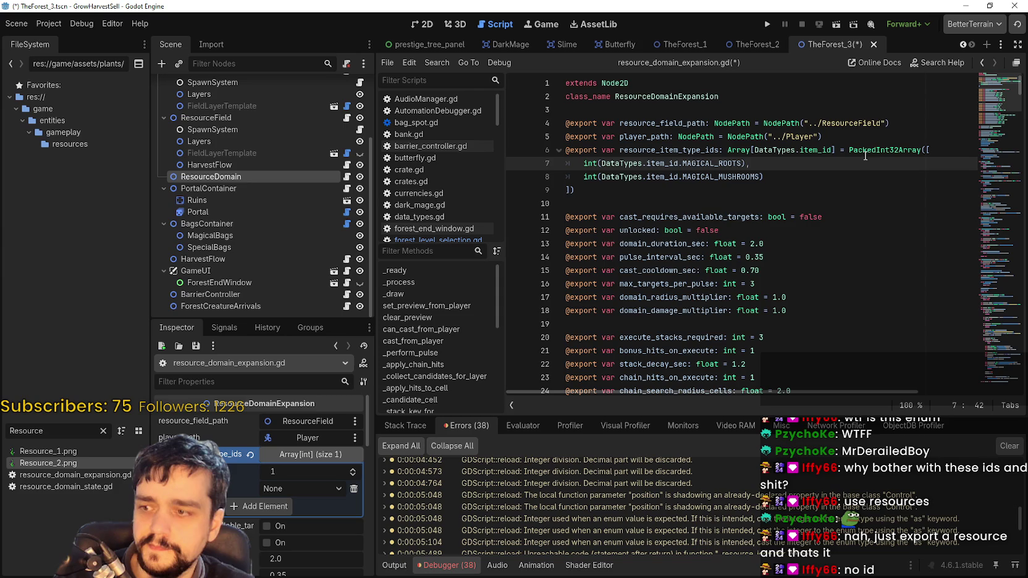
Delete the '= Array([...])' default initializer from line 6 and save the script
mouse_move(873, 148)
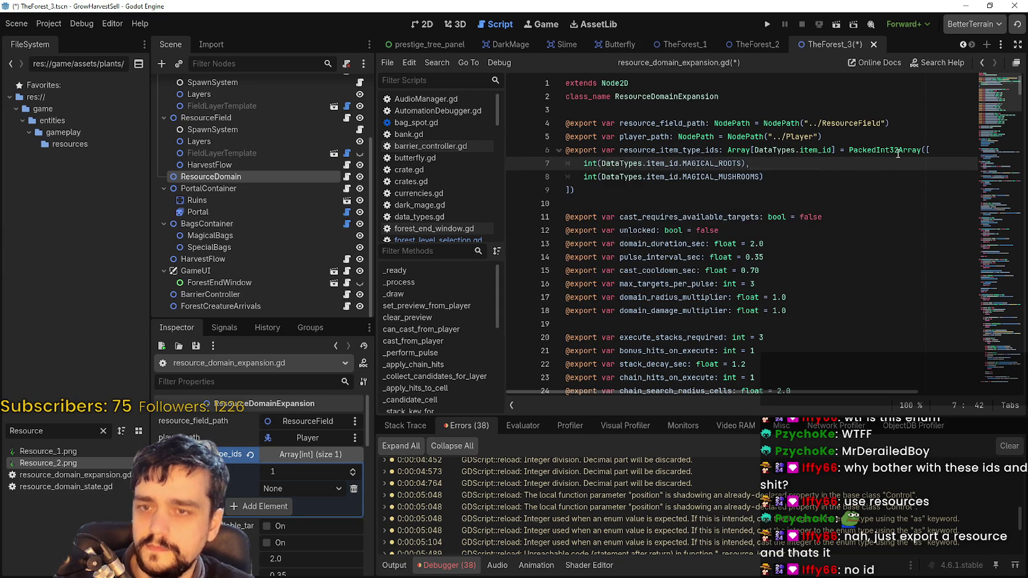
click(742, 151)
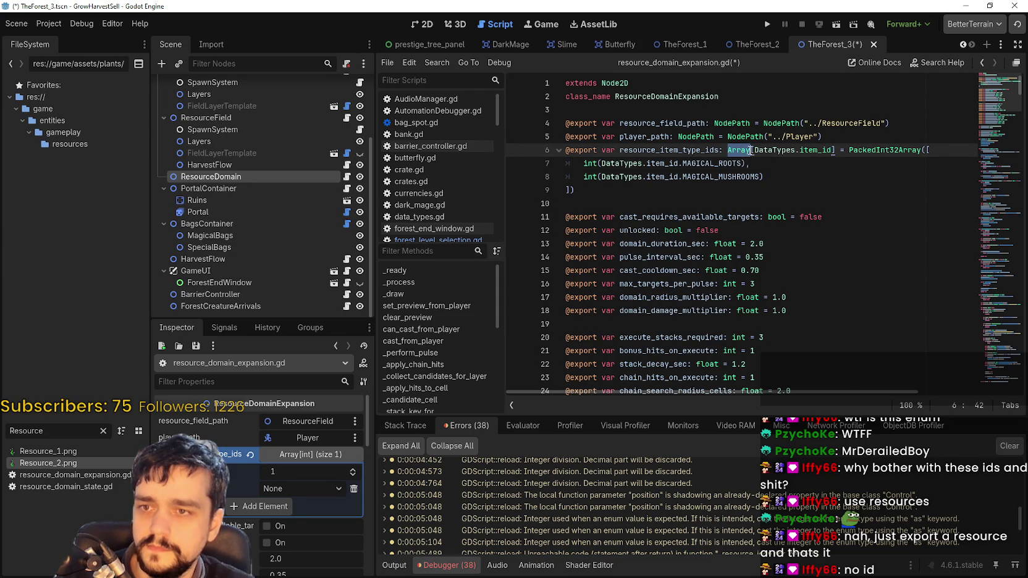
click(587, 164)
click(908, 152)
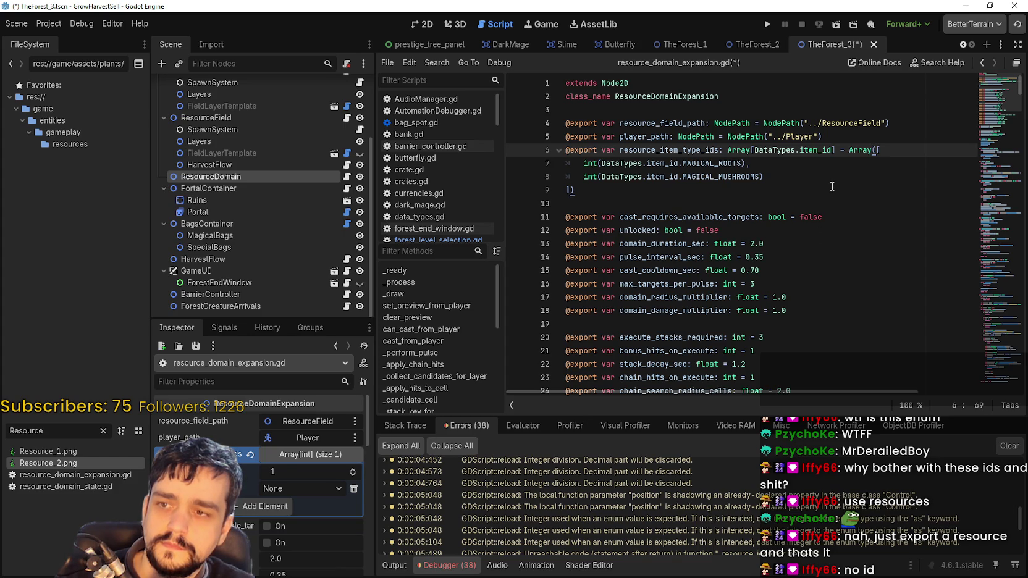
click(584, 194)
shift+click(856, 152)
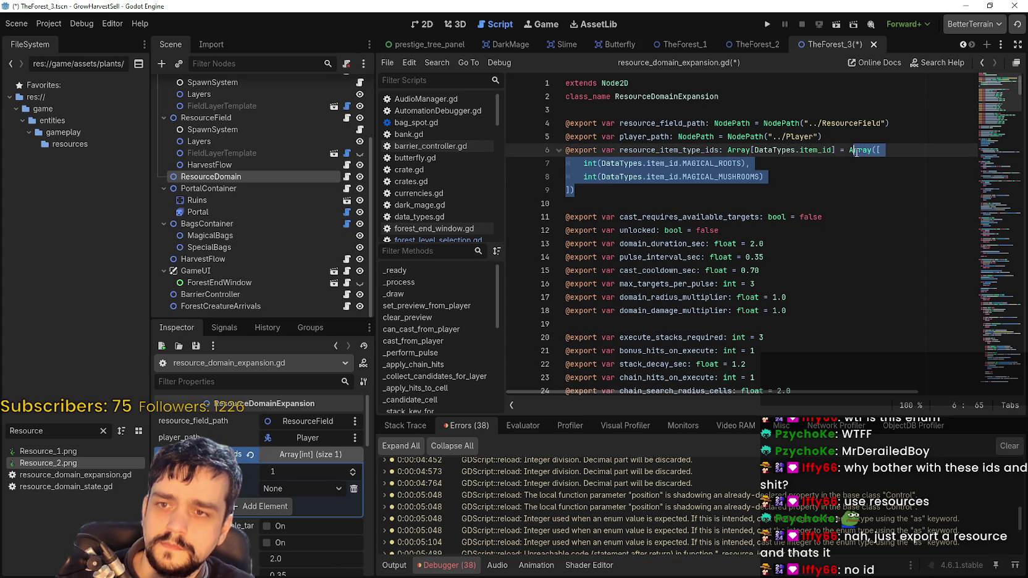
key(Delete)
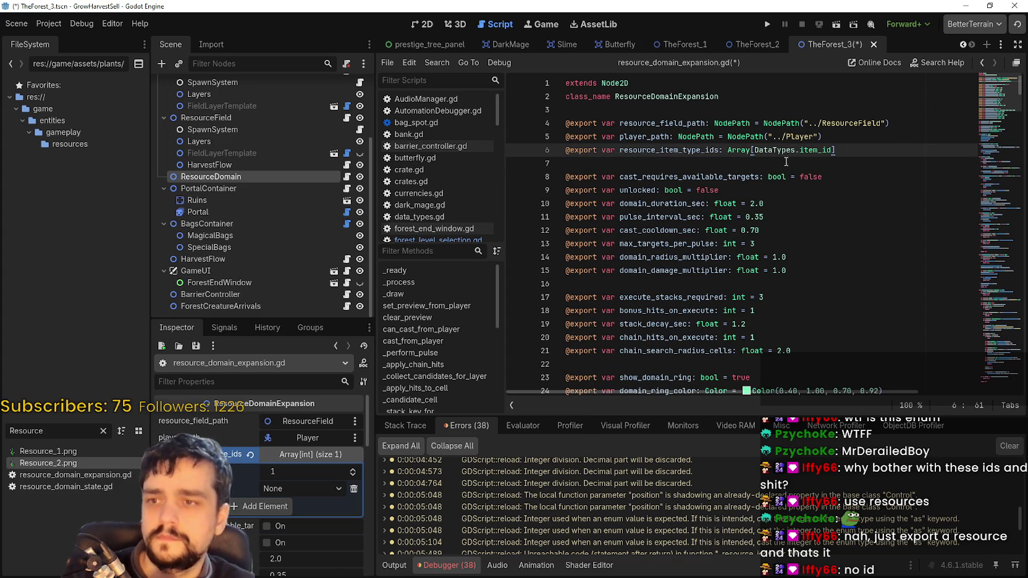
click(779, 165)
key(ctrl+s)
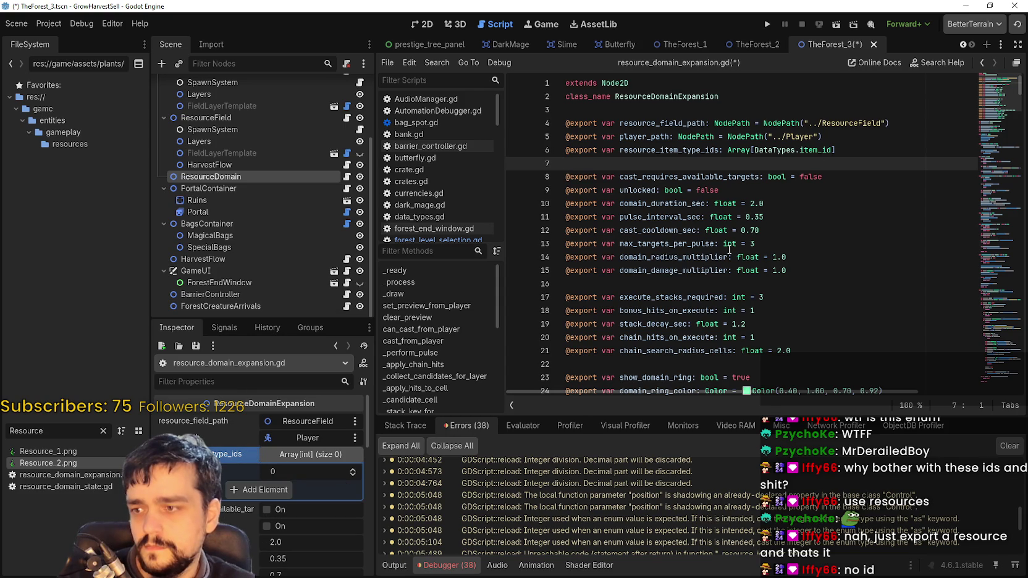
Add a new entry to resource_item_type_ids and open its item choices
click(835, 150)
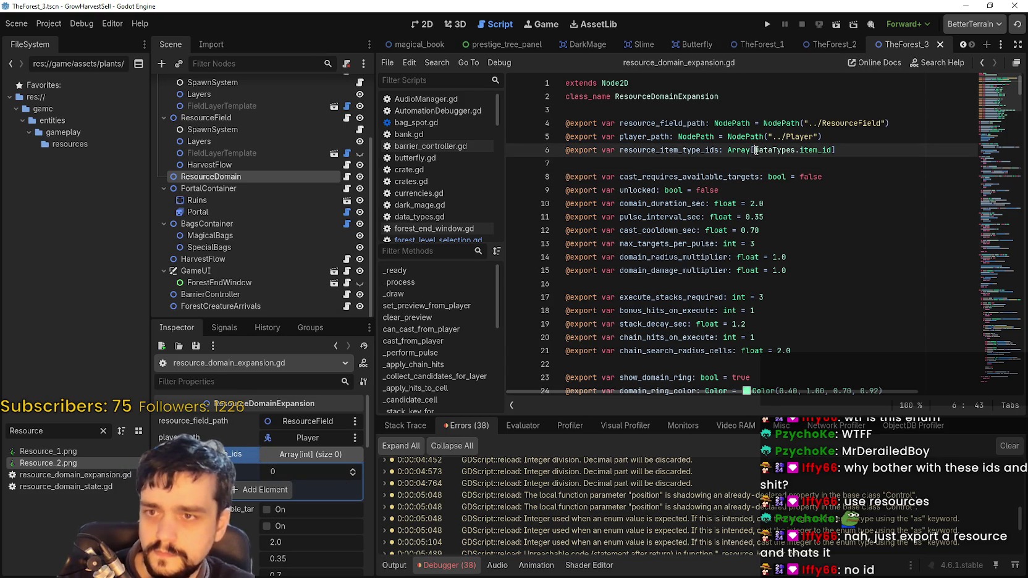
click(275, 487)
click(287, 488)
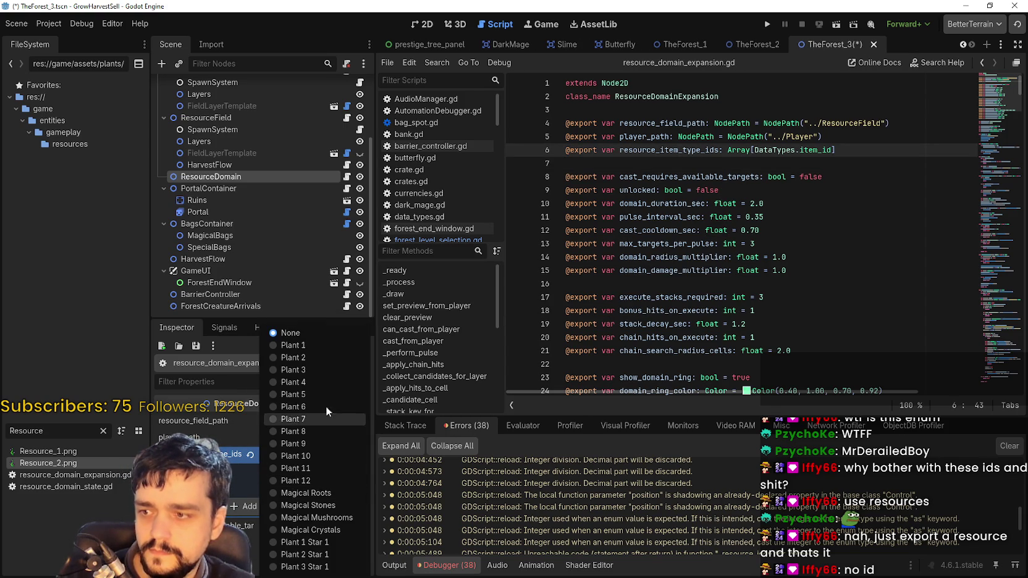
Choose Magical Roots for TheForest_3's entry, save, then select ResourceDomain in TheForest_2
click(338, 494)
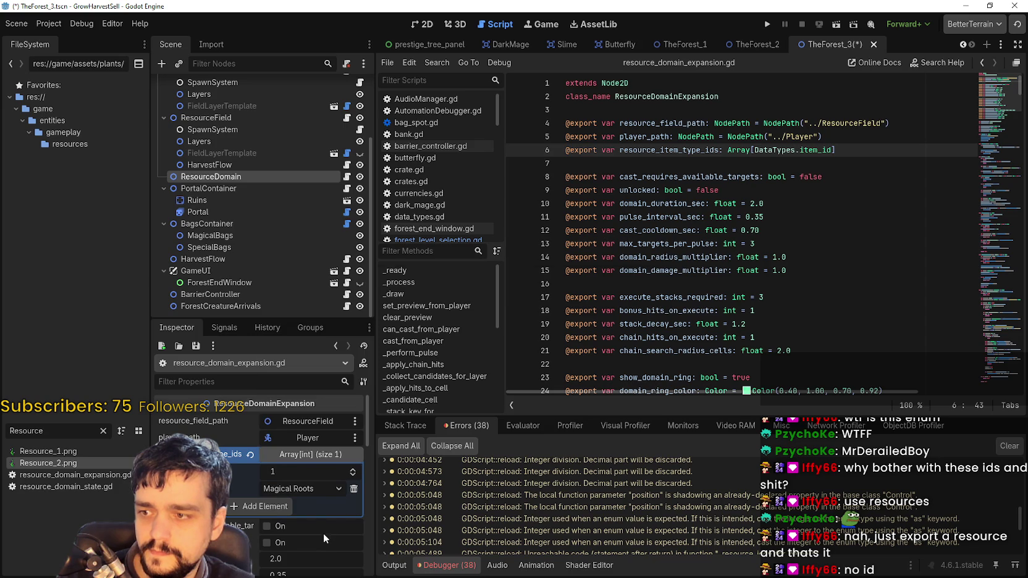
key(ctrl+s)
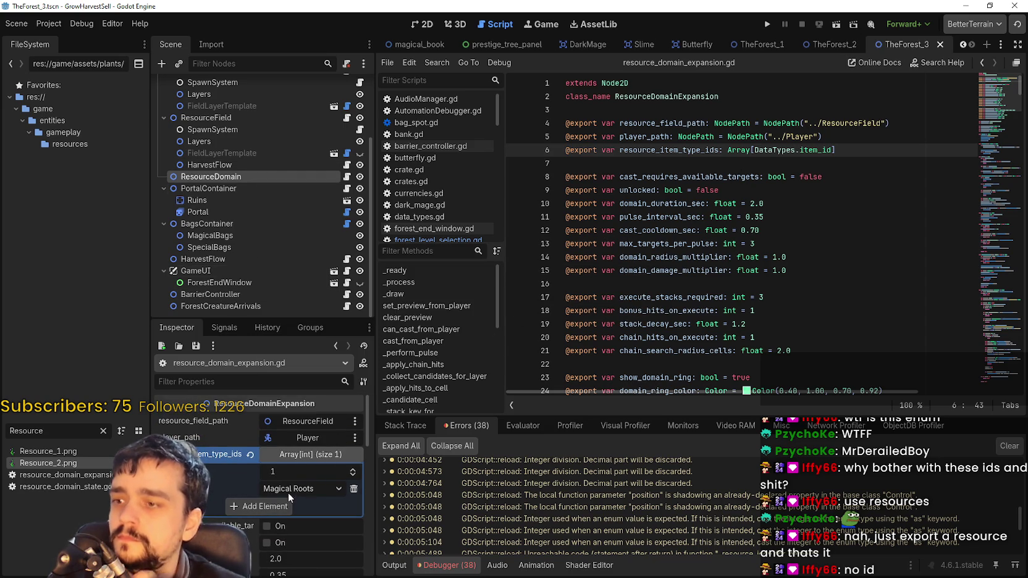
click(828, 46)
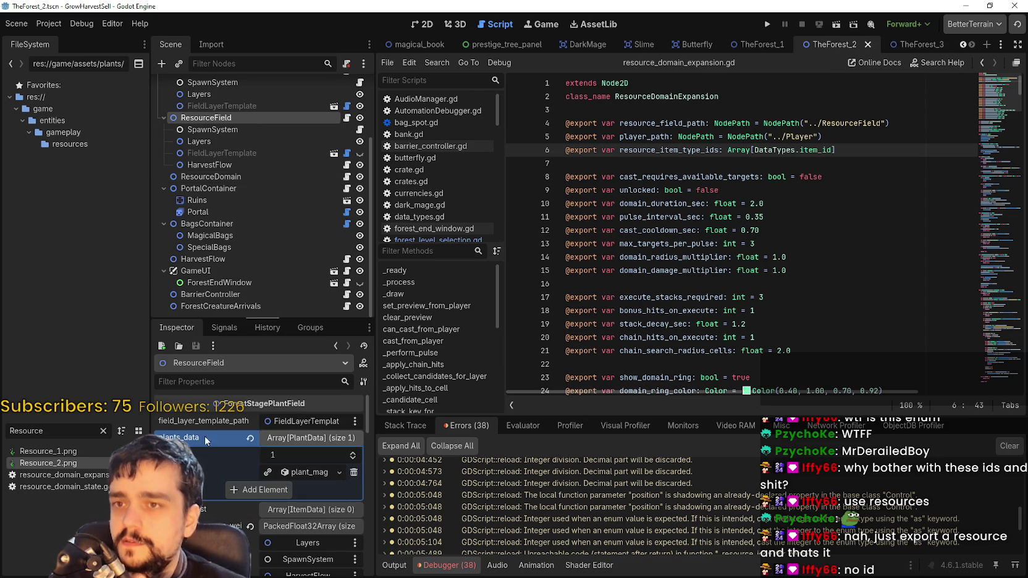
scroll(279, 486, down, 5)
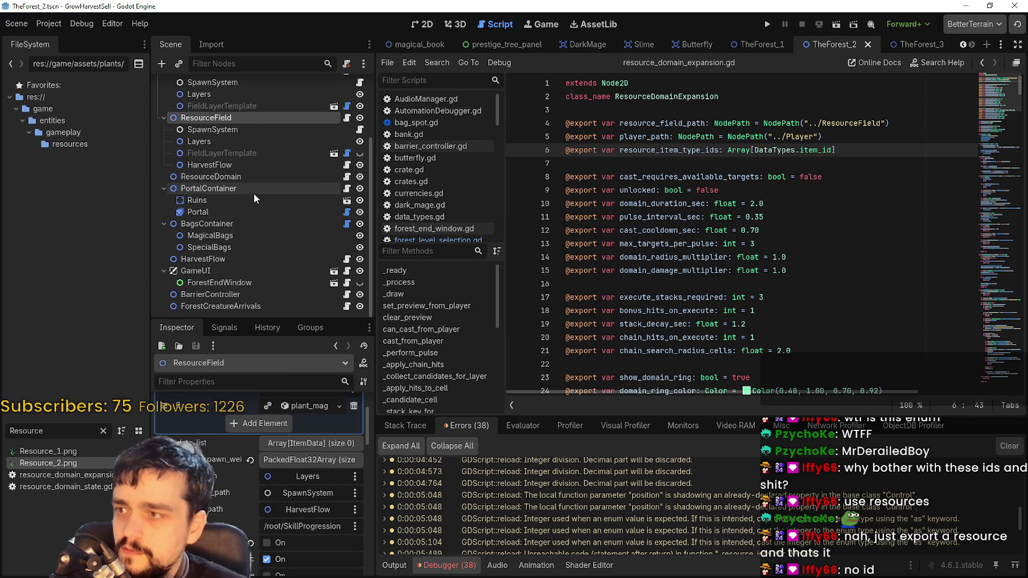
click(224, 187)
click(210, 177)
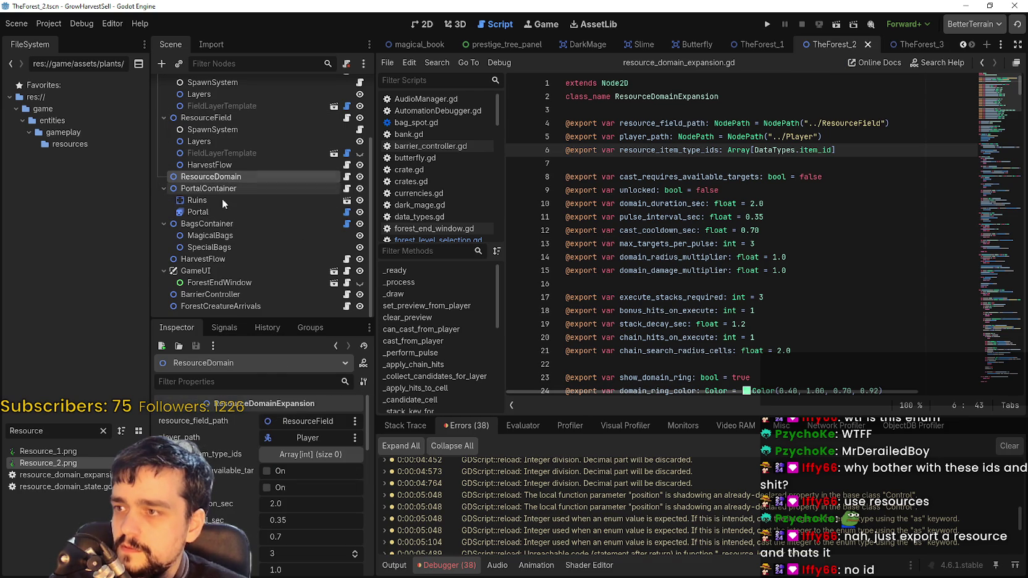
Add a Magical Roots entry to TheForest_2's ResourceDomain item list and save the scene
click(273, 454)
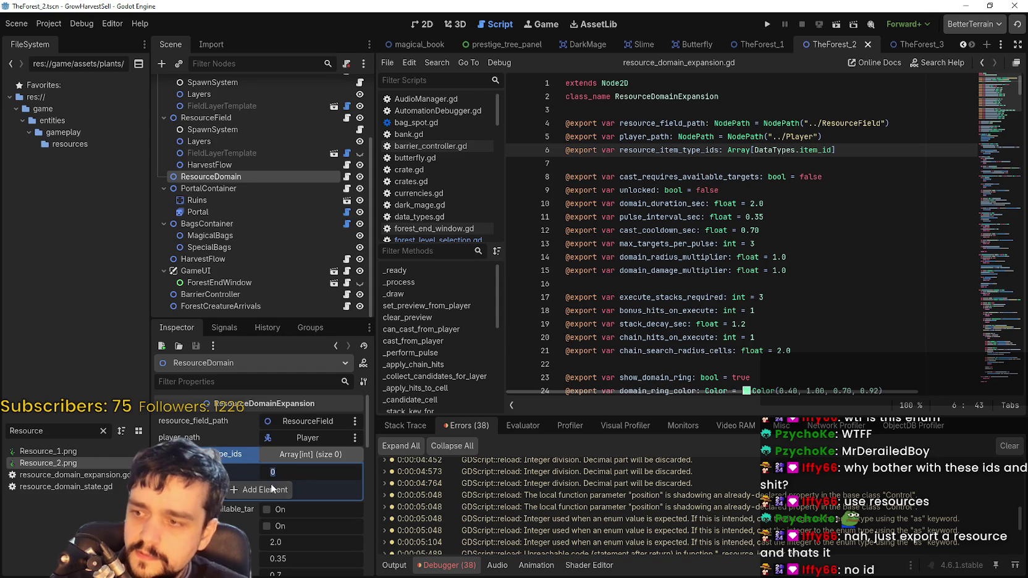
click(275, 488)
click(267, 490)
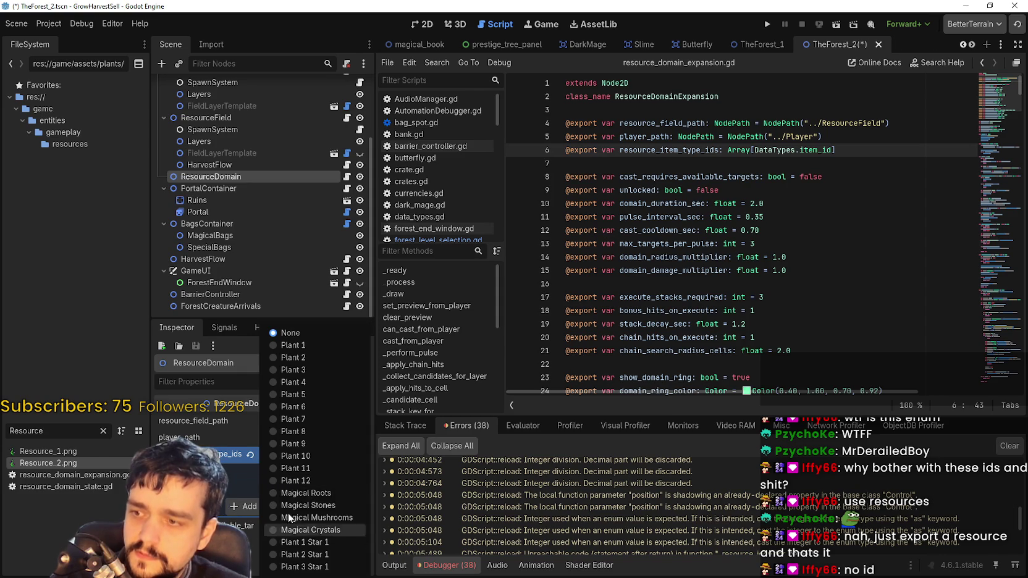
click(318, 493)
key(ctrl+s)
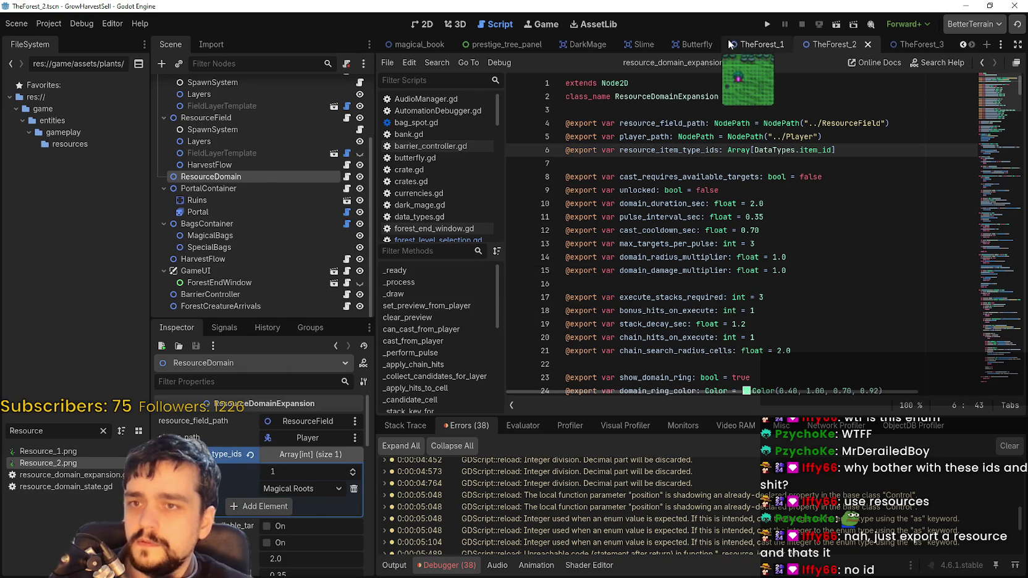
click(746, 45)
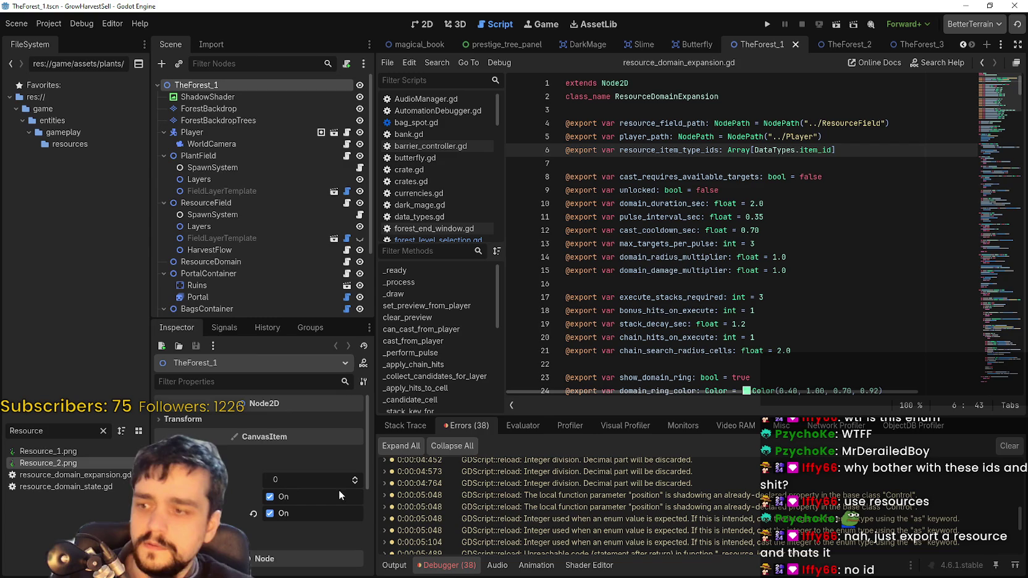
Add a Magical Roots entry to TheForest_1's ResourceDomain item list and save the scene
click(214, 204)
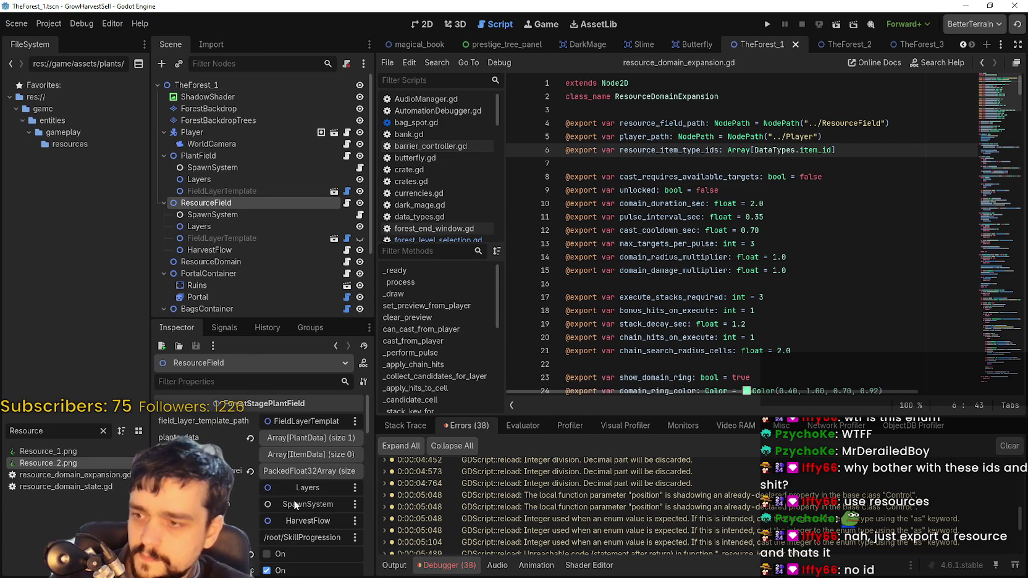
scroll(295, 488, down, 2)
click(218, 262)
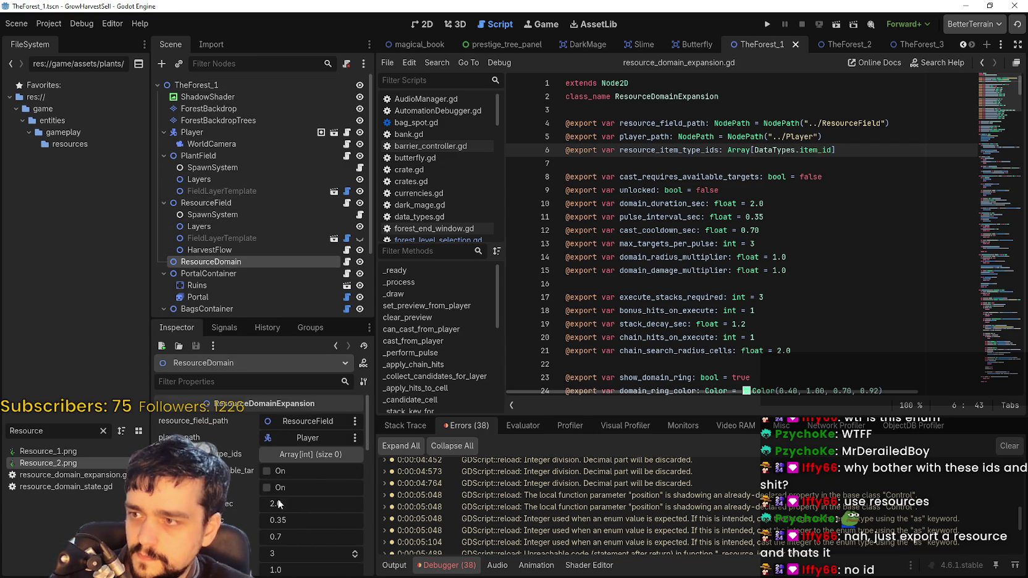
click(297, 454)
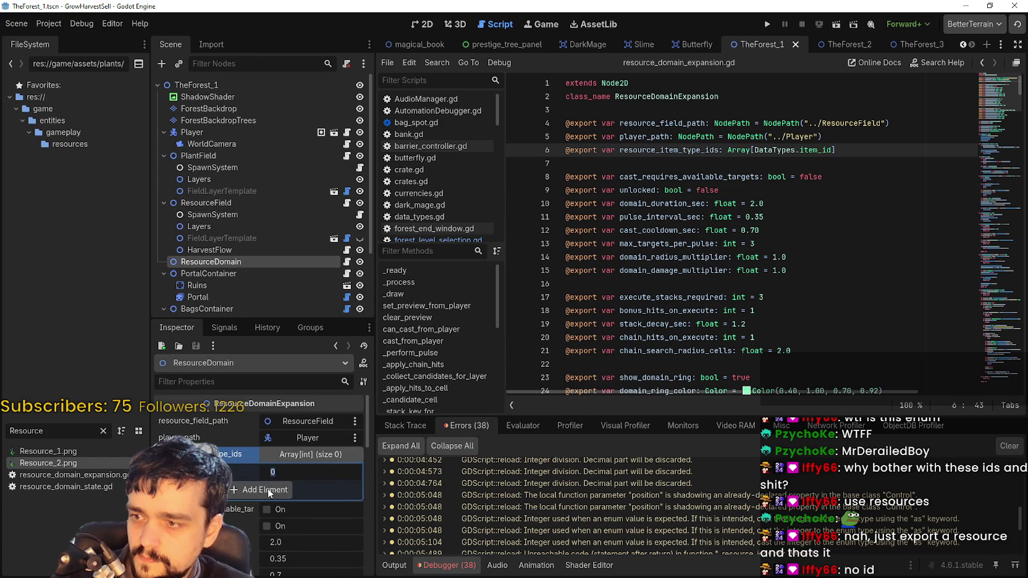
click(267, 491)
click(279, 487)
click(317, 491)
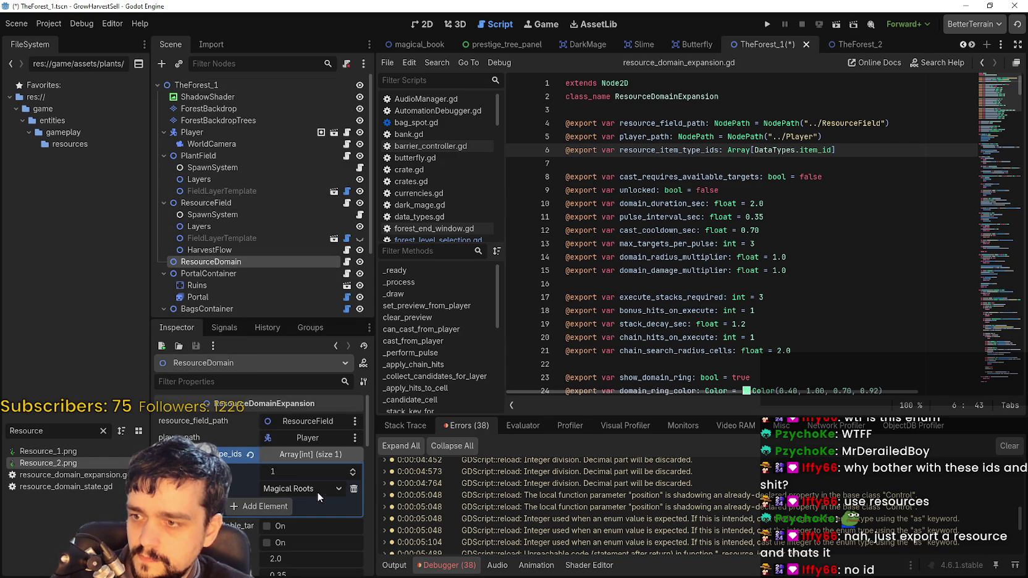
key(ctrl+s)
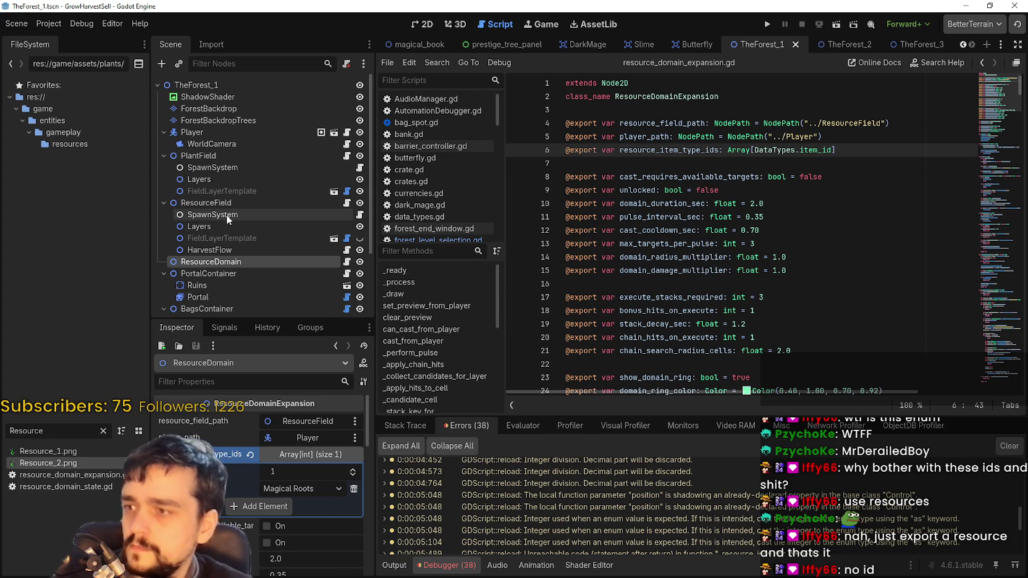
Compare the PlantField and ResourceDomain properties, then save TheForest_1 again
click(228, 155)
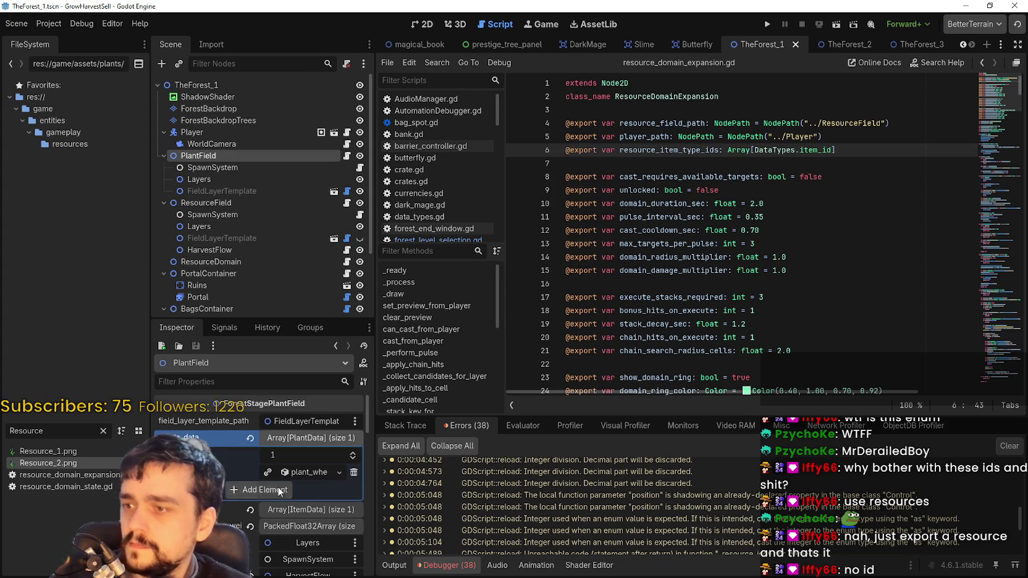
scroll(283, 520, down, 2)
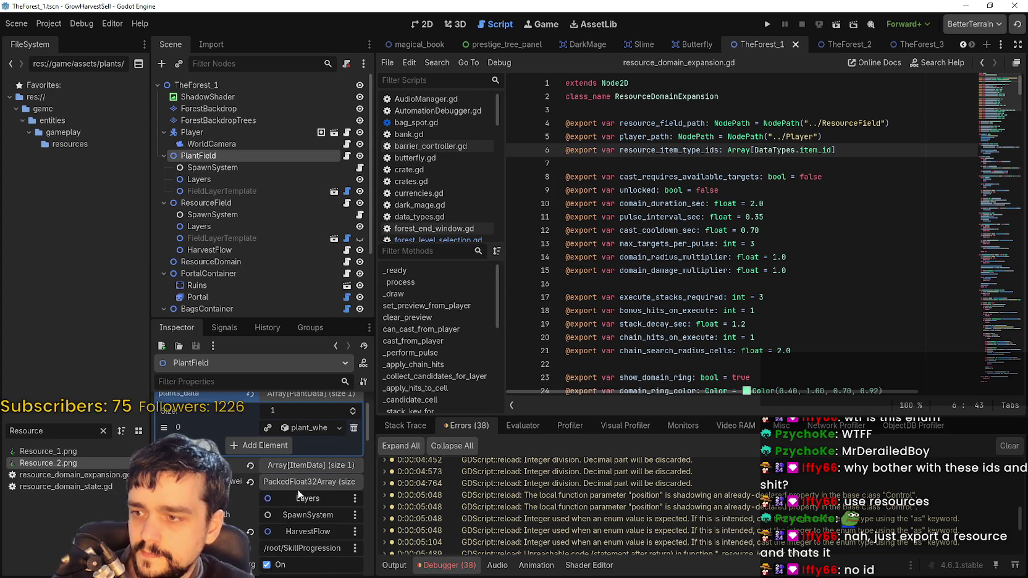
scroll(298, 494, down, 5)
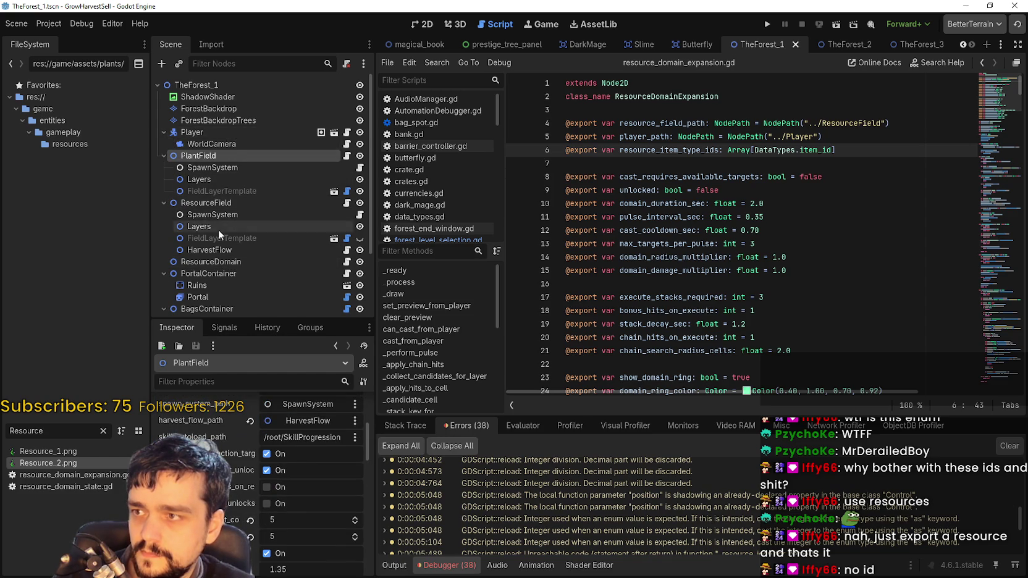
scroll(218, 229, down, 4)
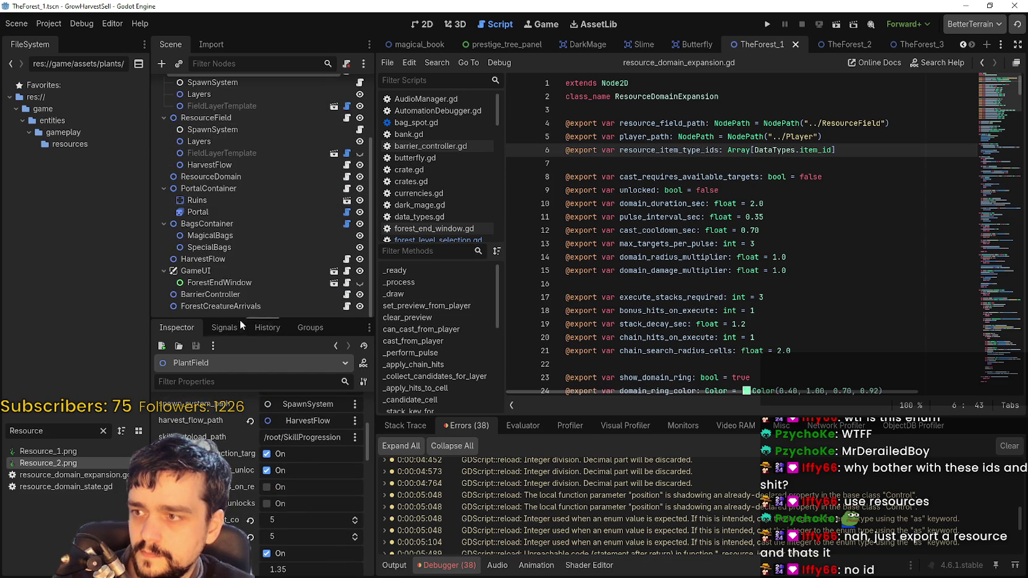
click(226, 176)
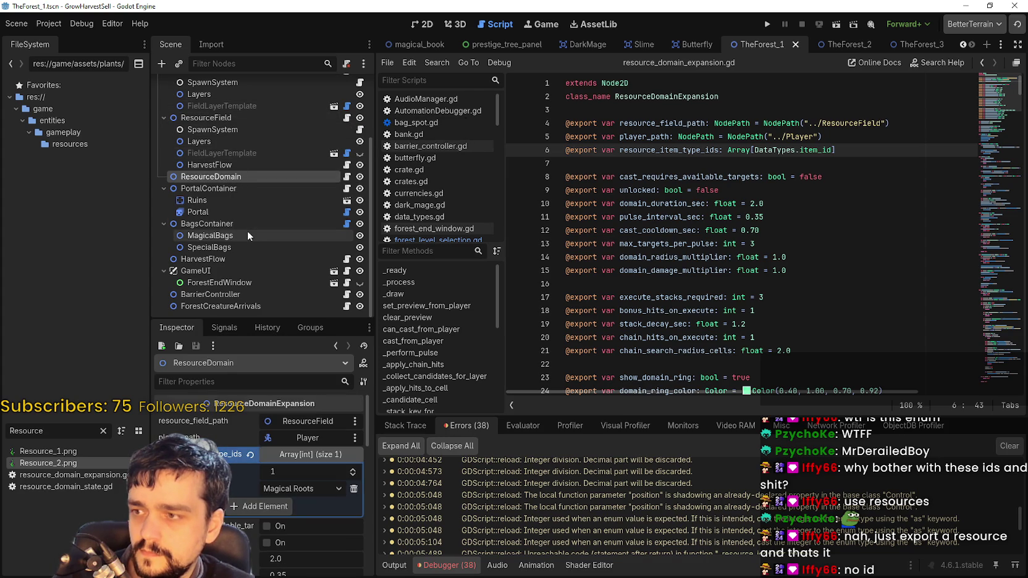
scroll(253, 246, up, 3)
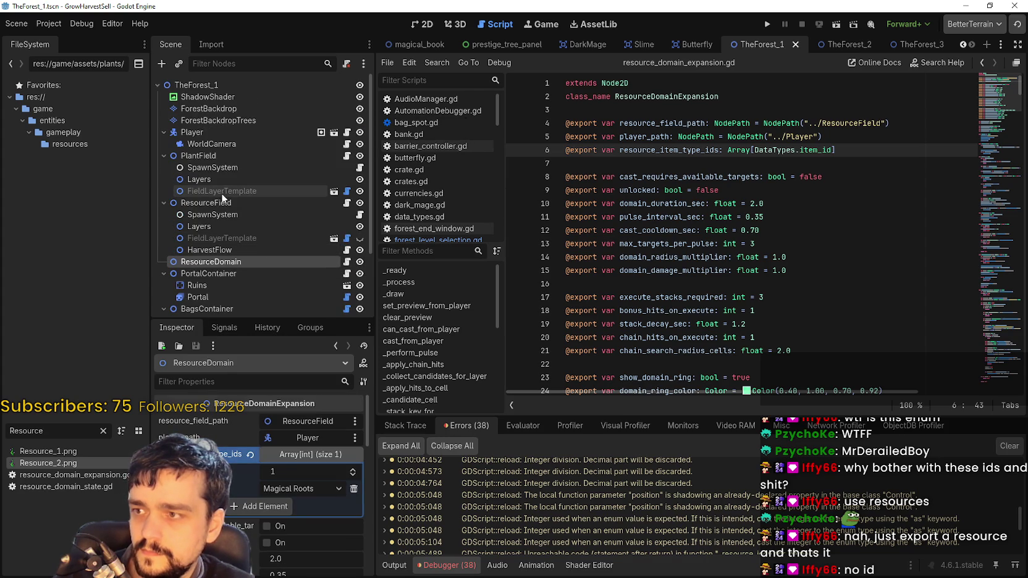
click(227, 157)
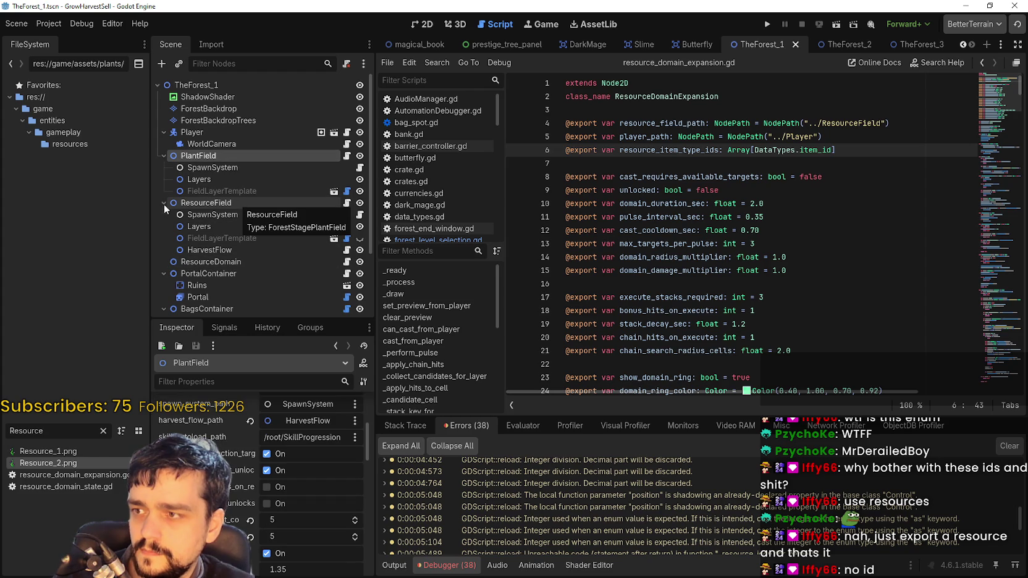
click(196, 262)
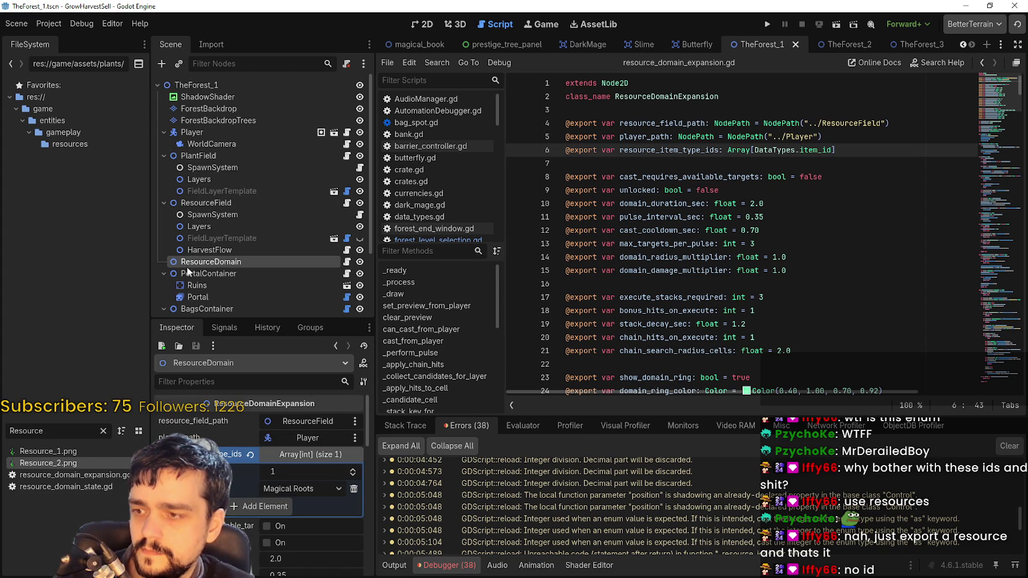
scroll(185, 213, down, 2)
scroll(281, 252, down, 1)
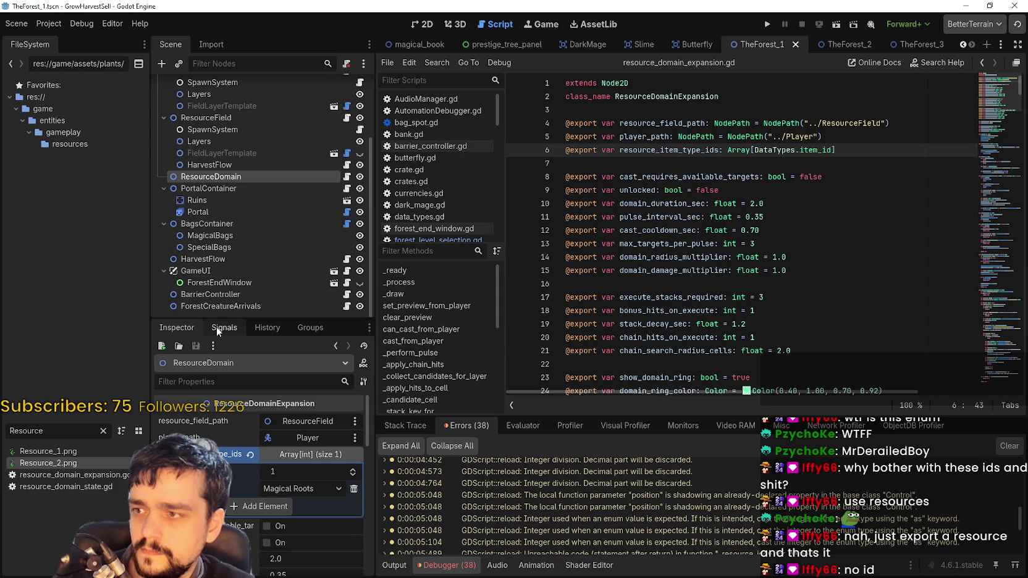
scroll(223, 292, up, 3)
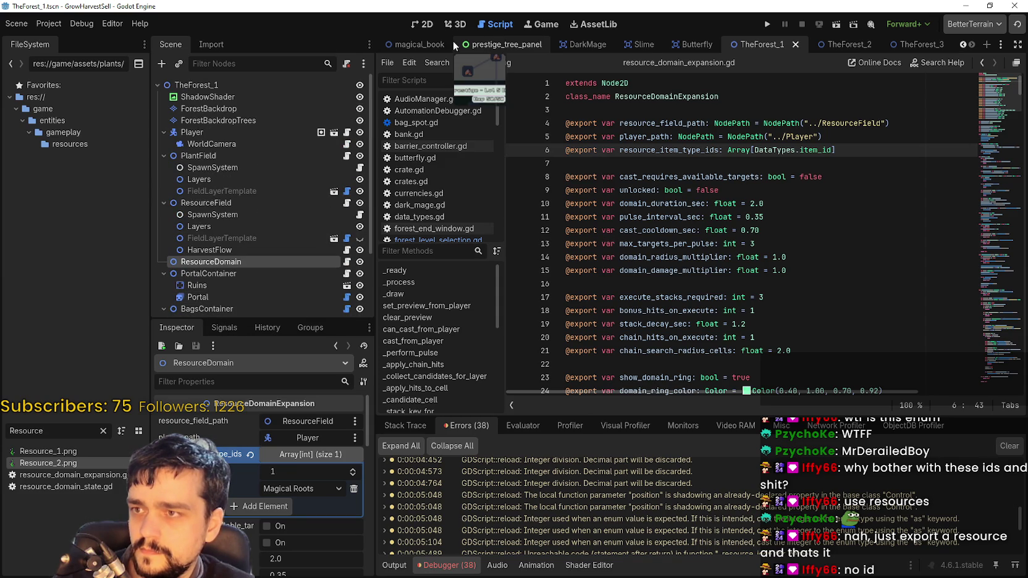
key(ctrl+s)
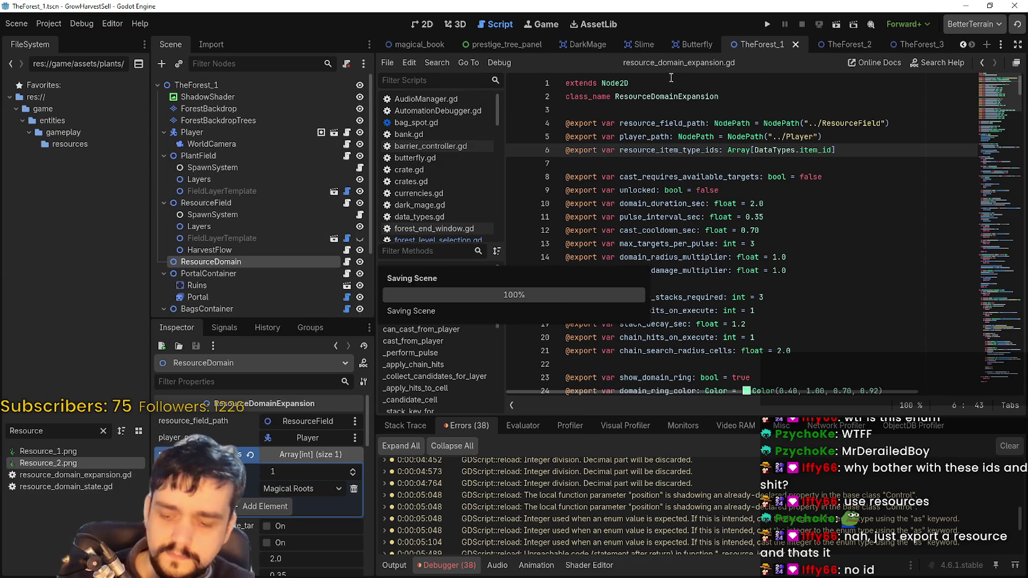
Run the project with F5 and start a stacked game
click(785, 270)
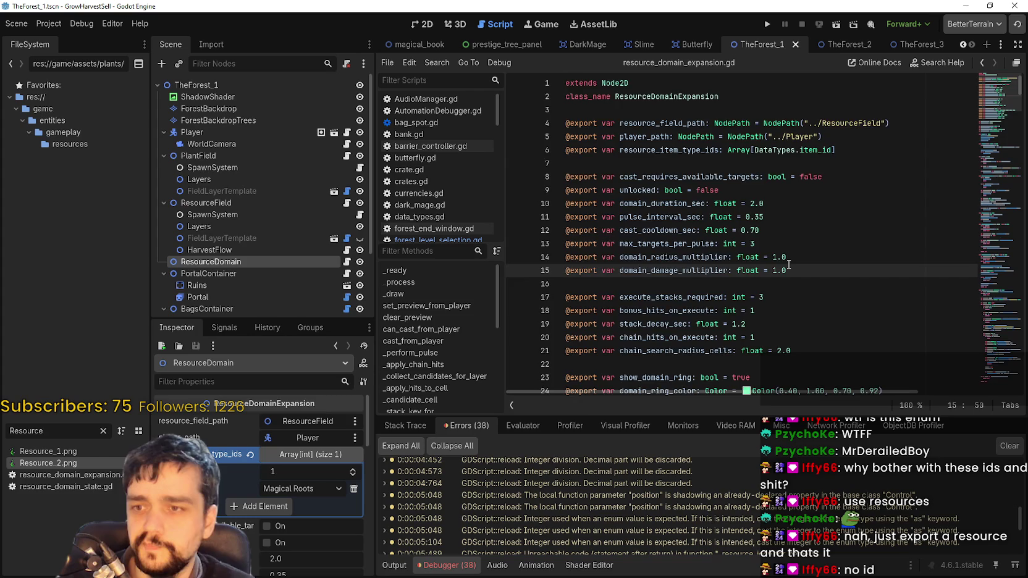
scroll(785, 257, down, 3)
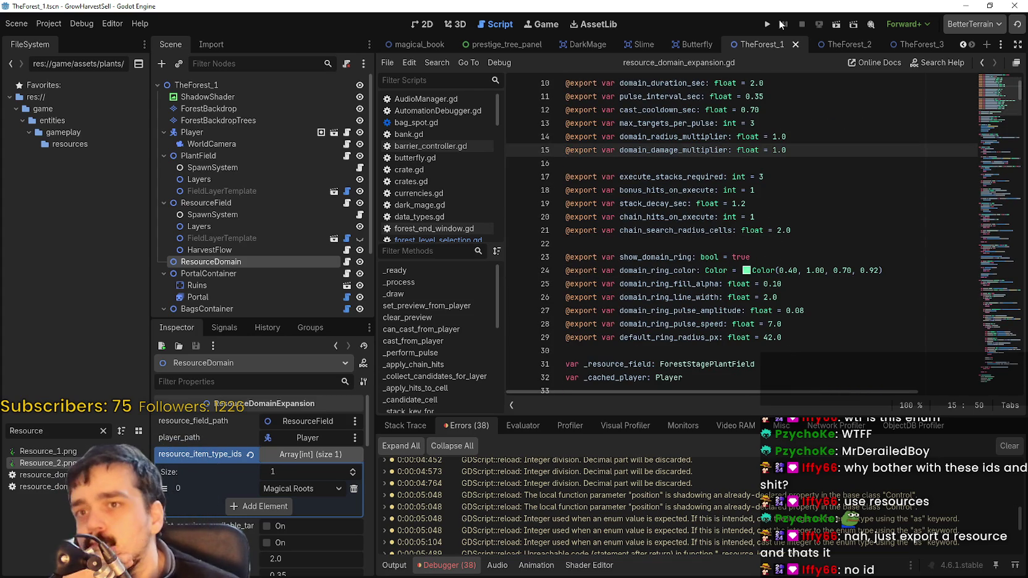
key(F5)
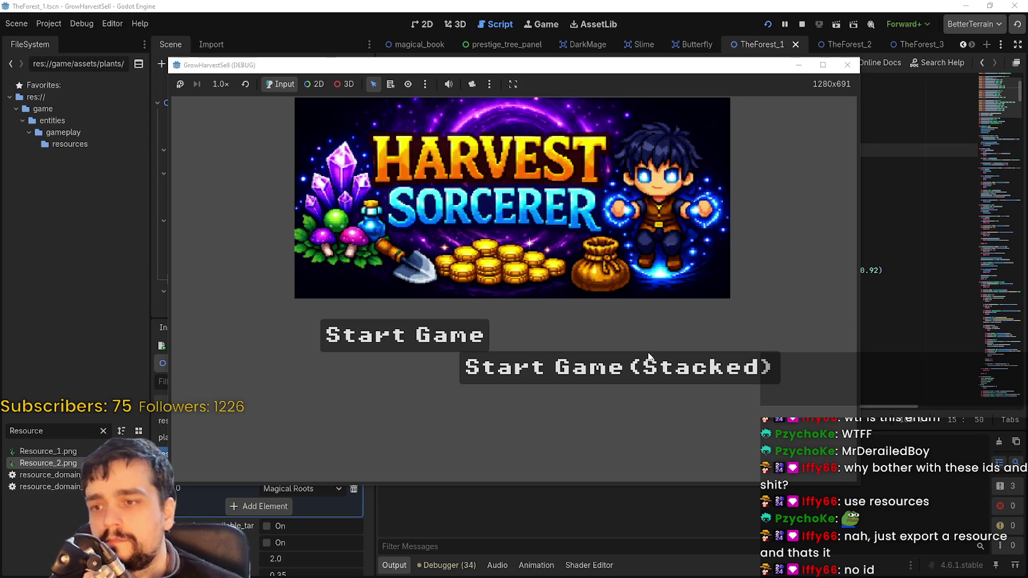
click(649, 353)
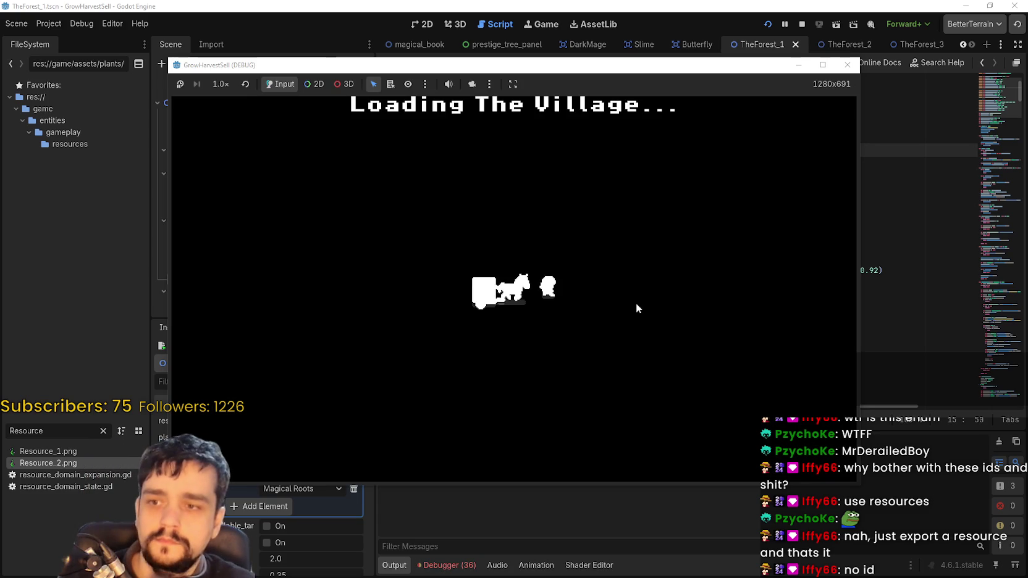
Unlock the central skill-tree node at the Skill Board and travel to Stage 1
key(d)
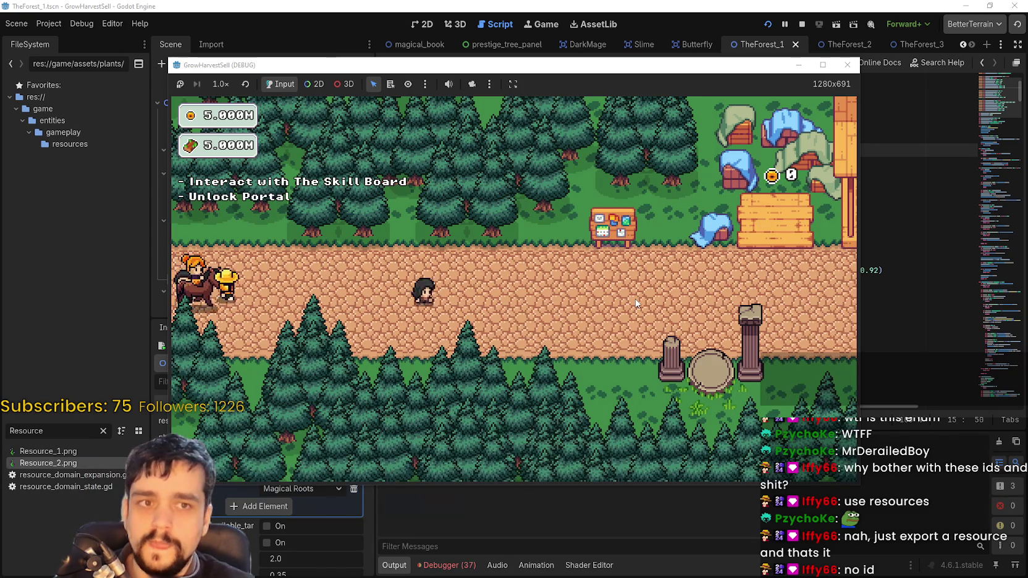
key(a)
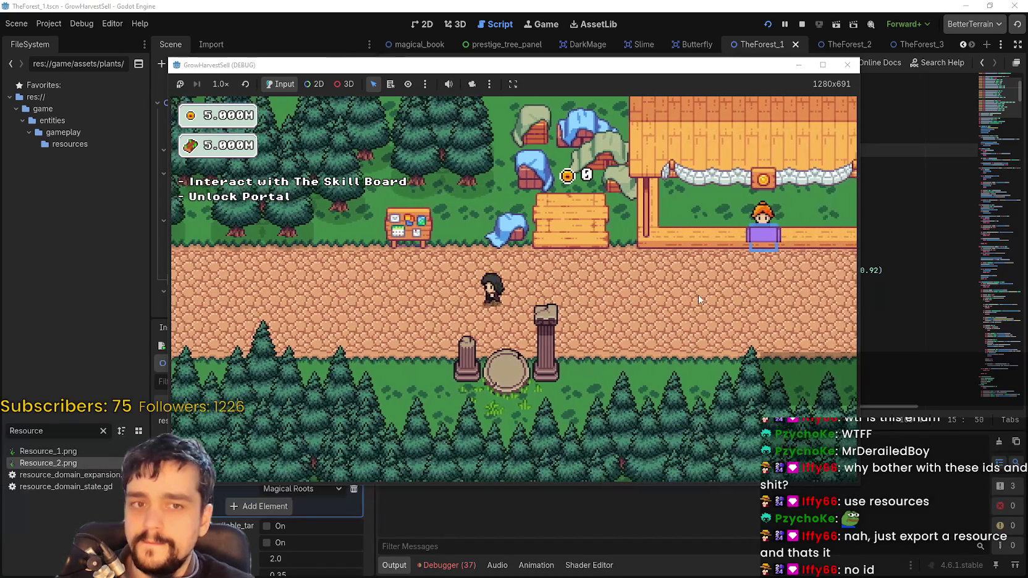
key(e)
click(543, 300)
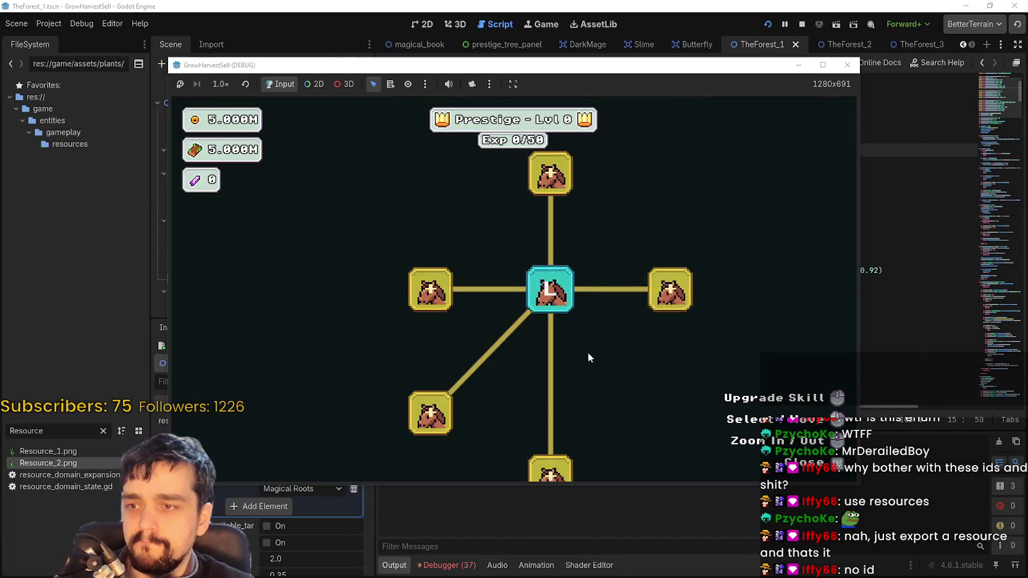
mouse_move(644, 321)
key(Escape)
key(e)
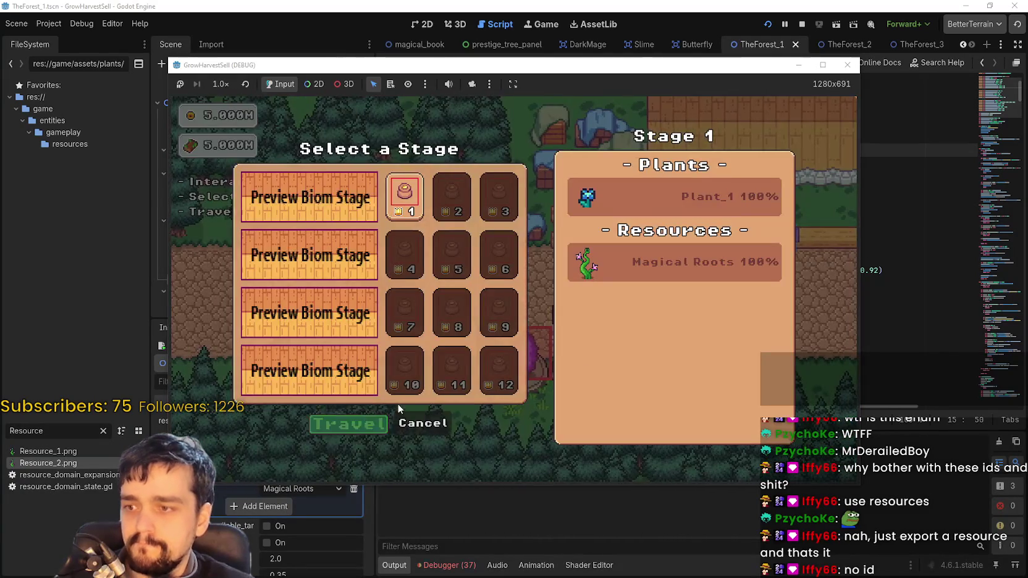
click(366, 418)
Harvest plants in the forest, return to the village, and sell them at the market
key(a)
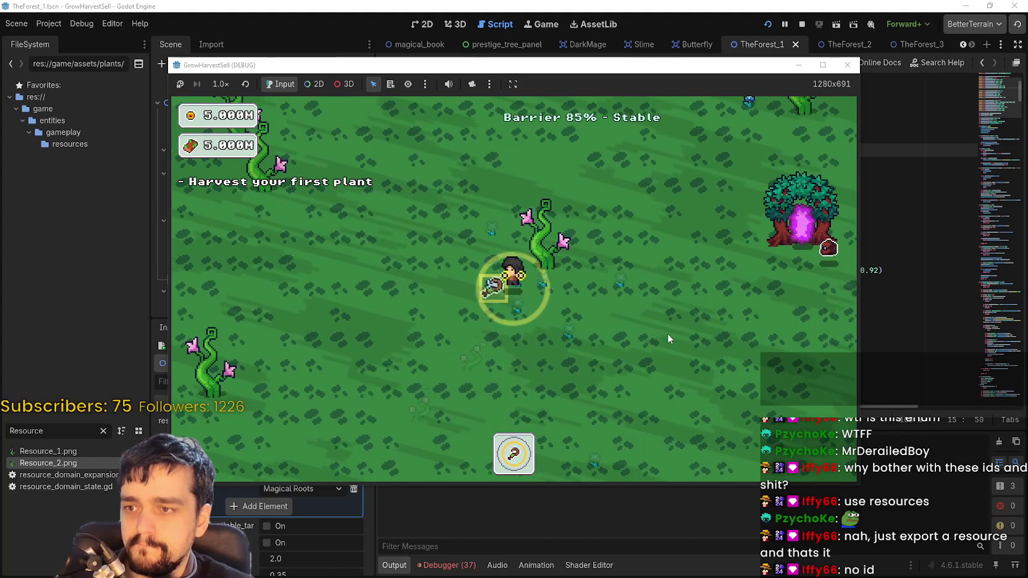
key(d)
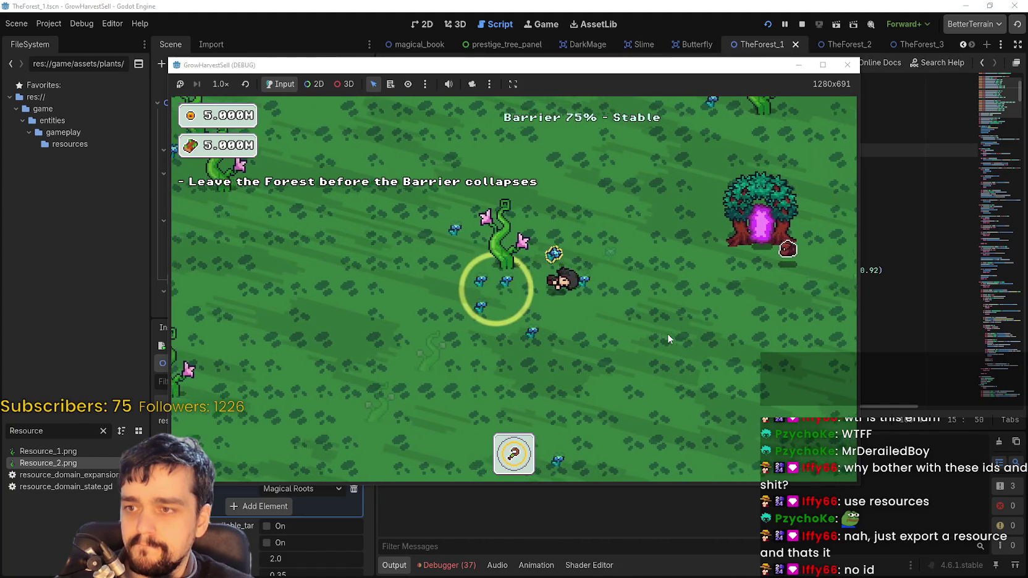
key(w)
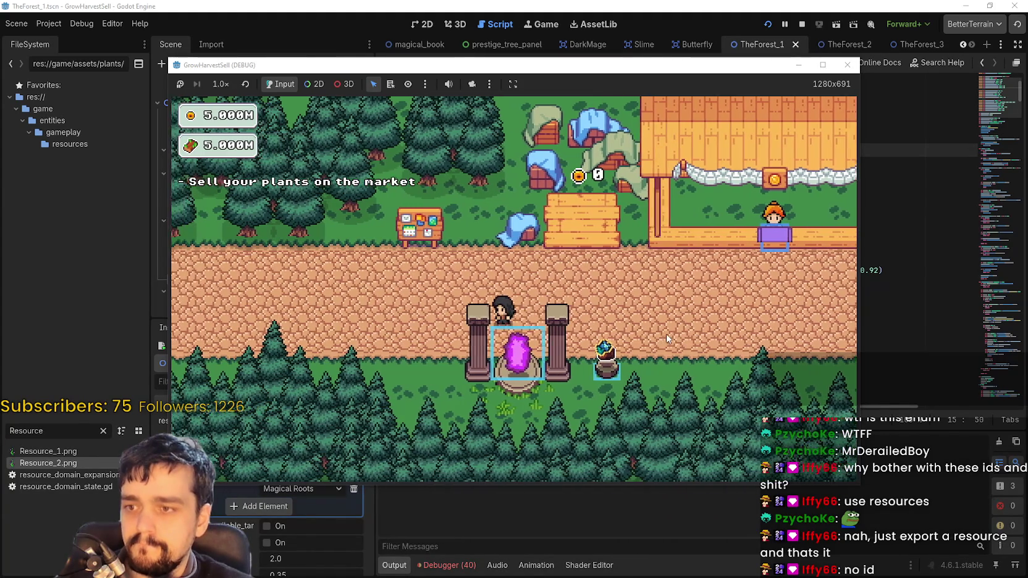
key(w)
key(d)
key(s)
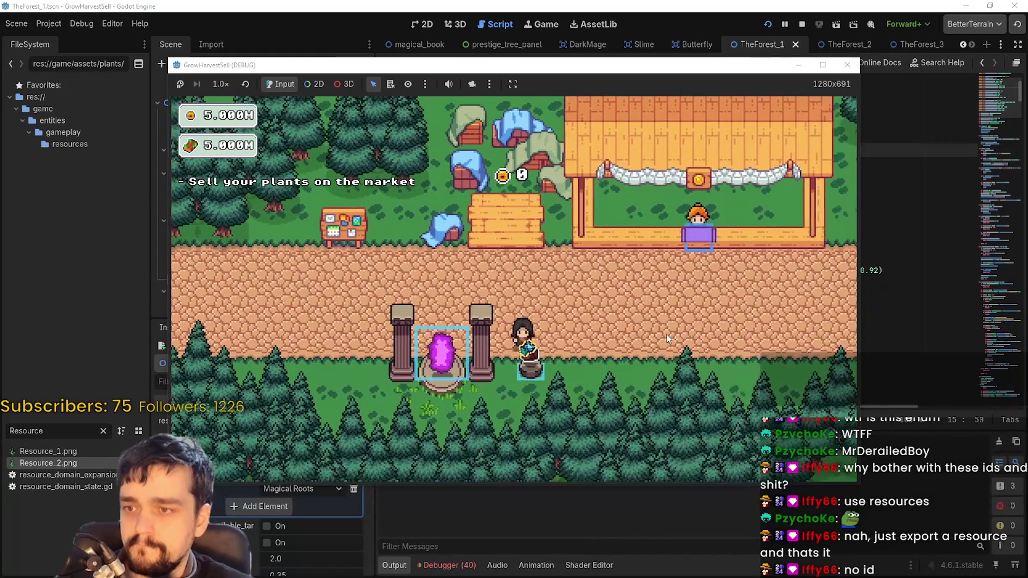
key(d)
key(w)
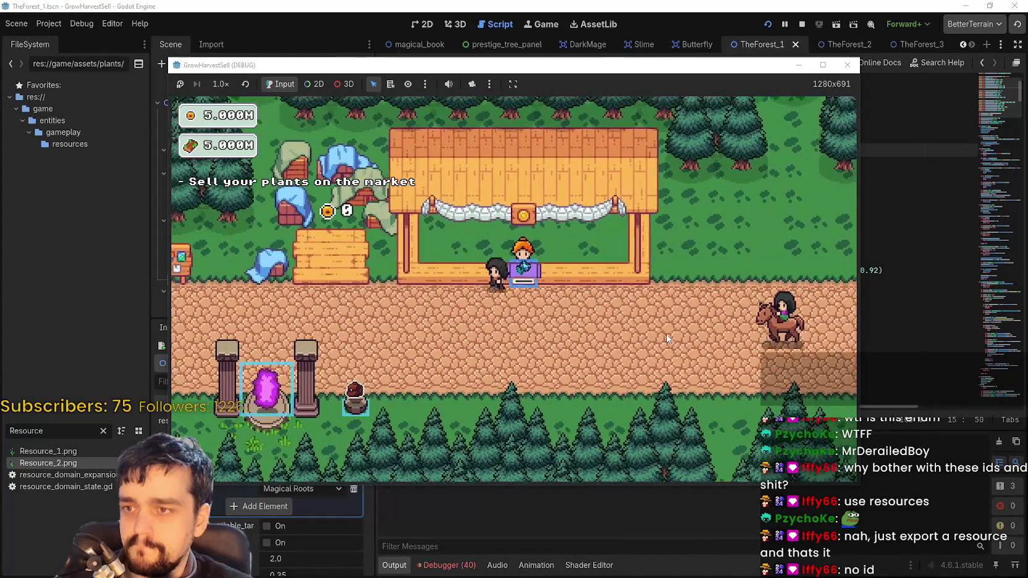
key(a)
Maximize the game window and unlock Resource Domain at the Skill Board
click(822, 65)
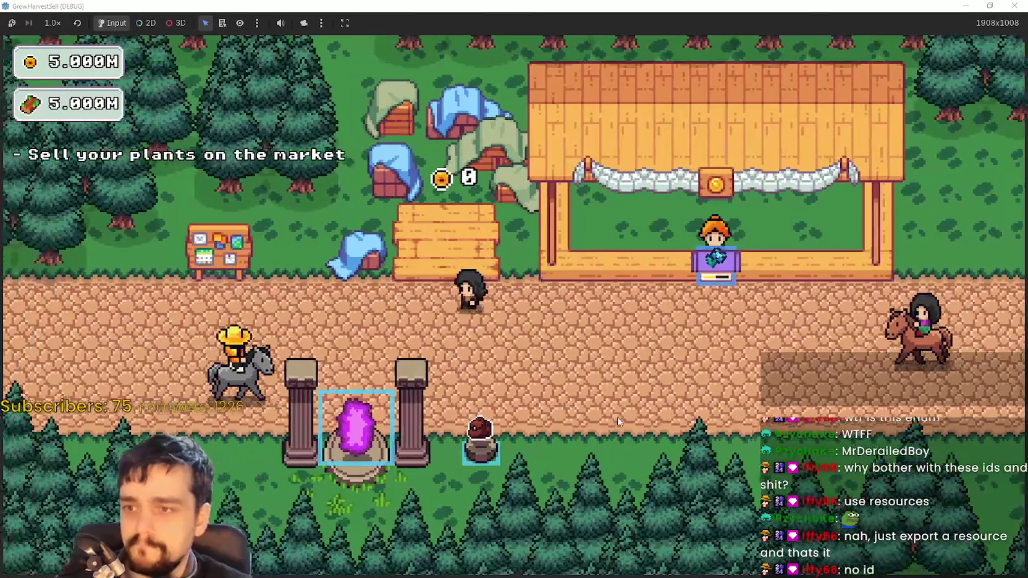
key(d)
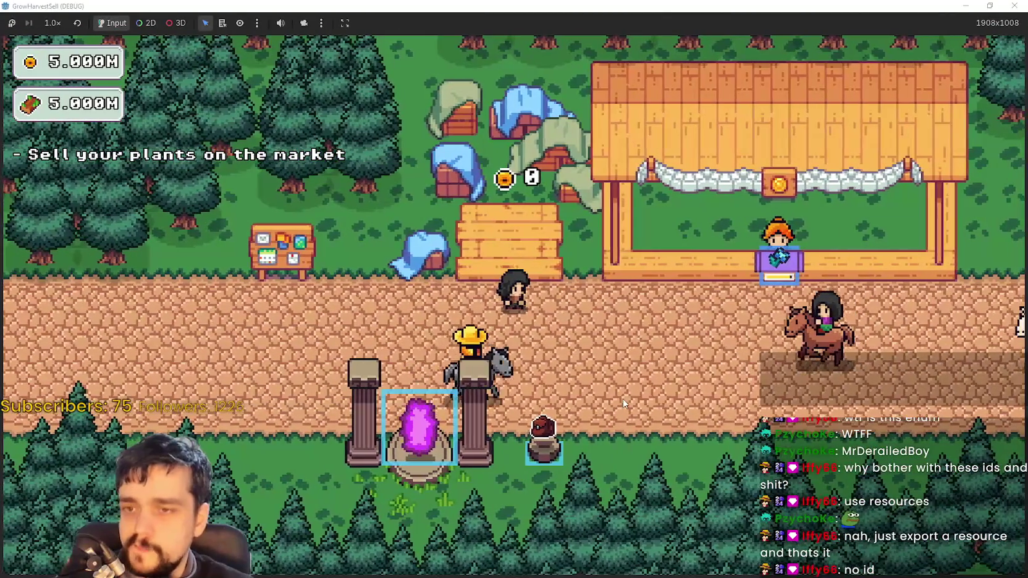
key(d)
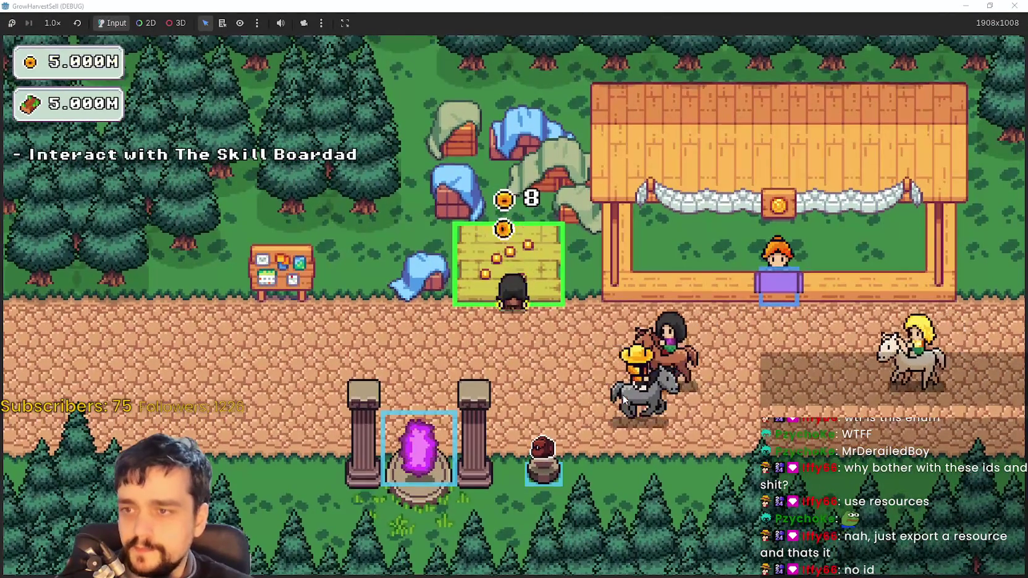
key(a)
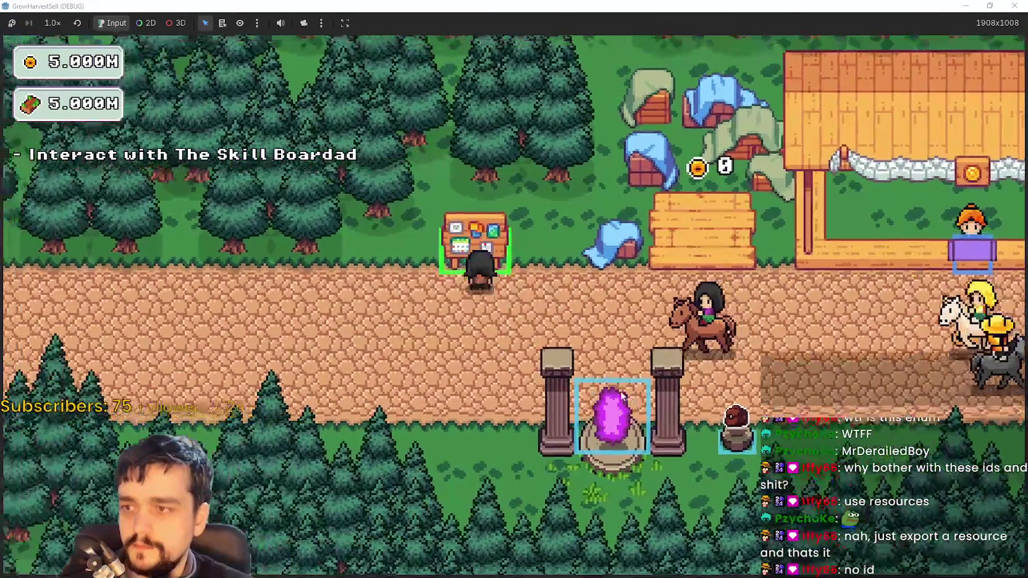
key(e)
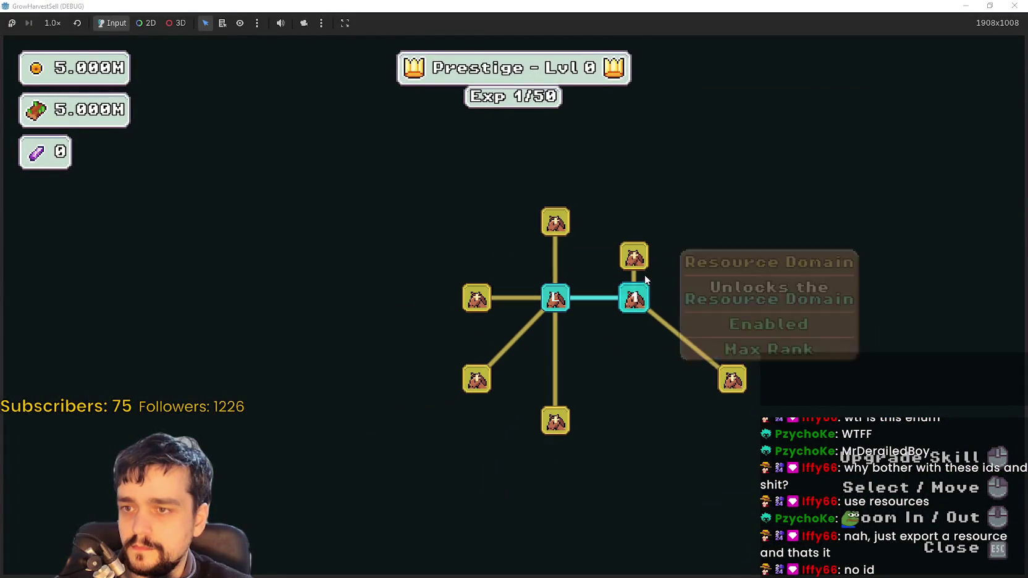
key(Escape)
Travel back to the forest stage, try hotbar ability 2, and shrink the game window
key(d)
key(s)
key(e)
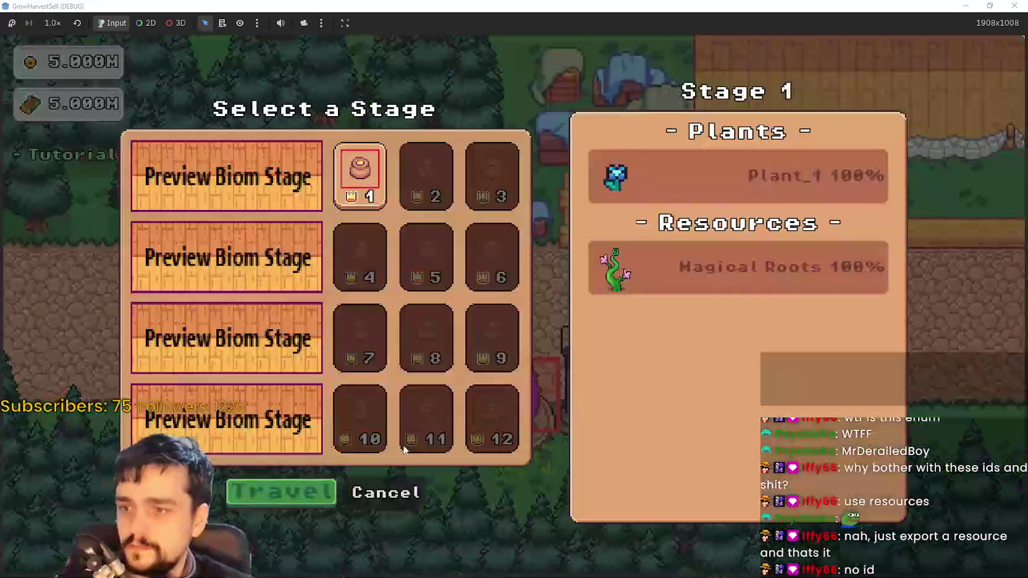
key(Return)
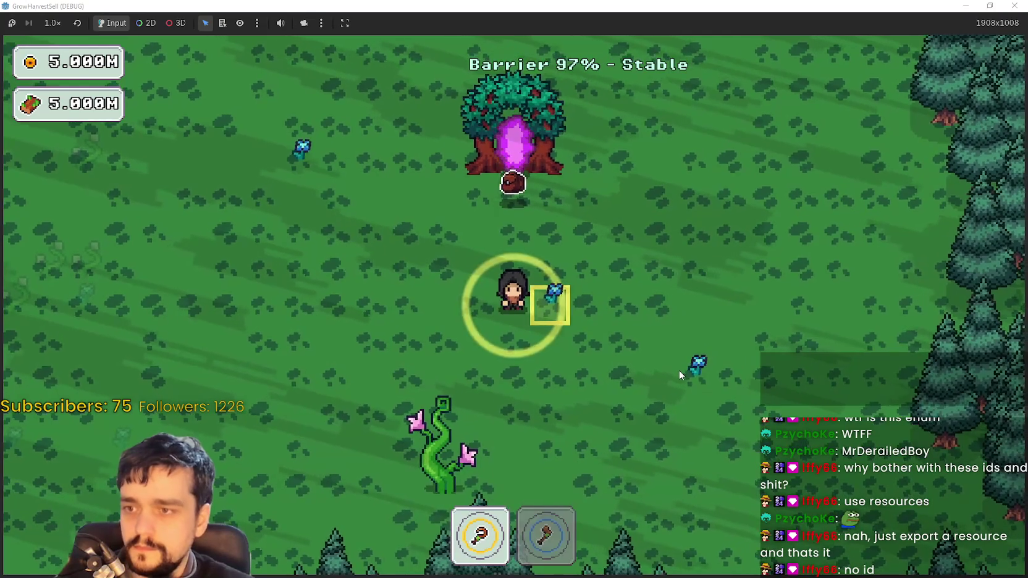
key(s)
key(a)
key(2)
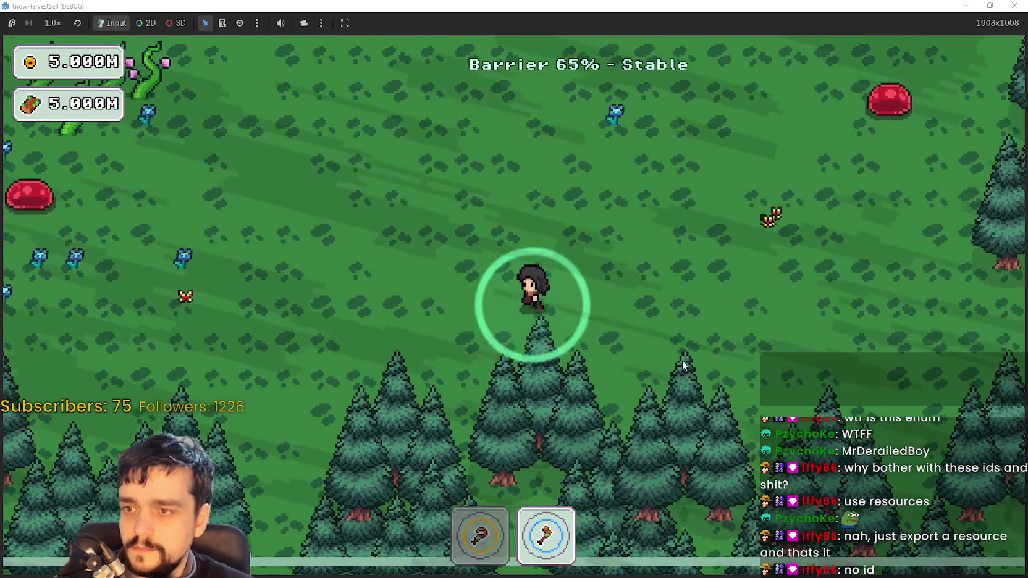
drag(536, 7, 536, 42)
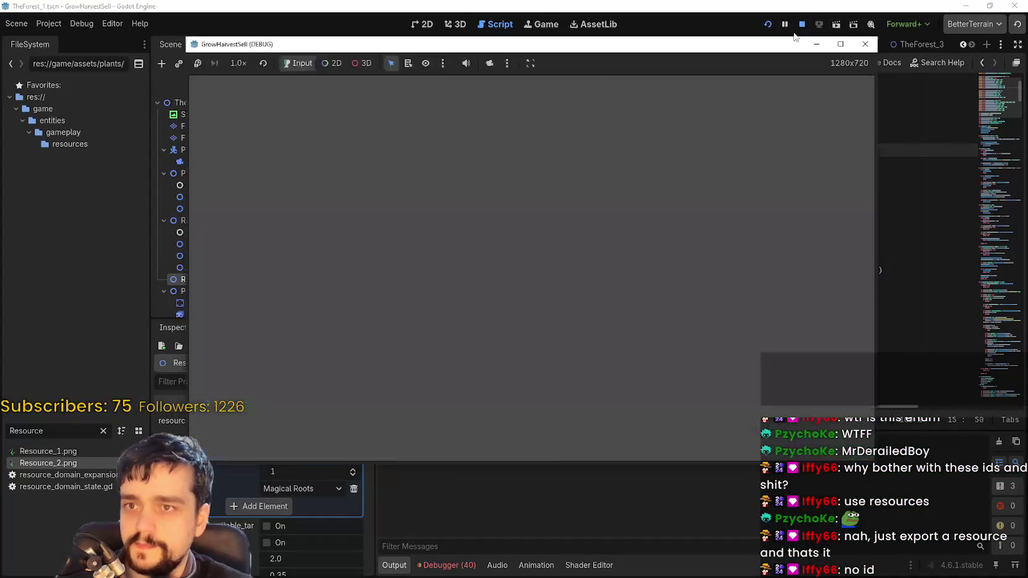
Stop the game, filter FileSystem for 'root' and review plant_magical_roots.tres in the Inspector
click(802, 25)
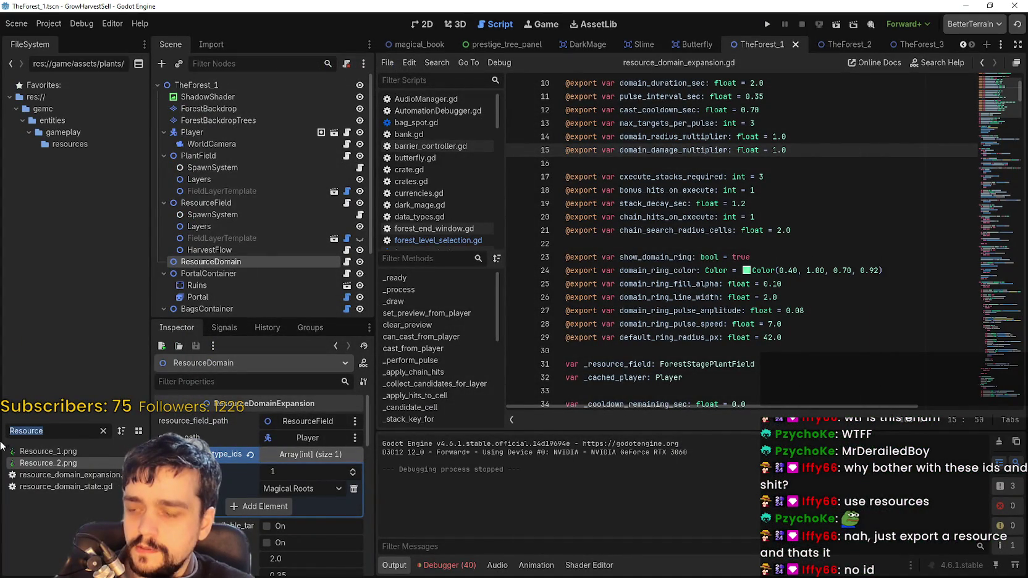
key(BackSpace)
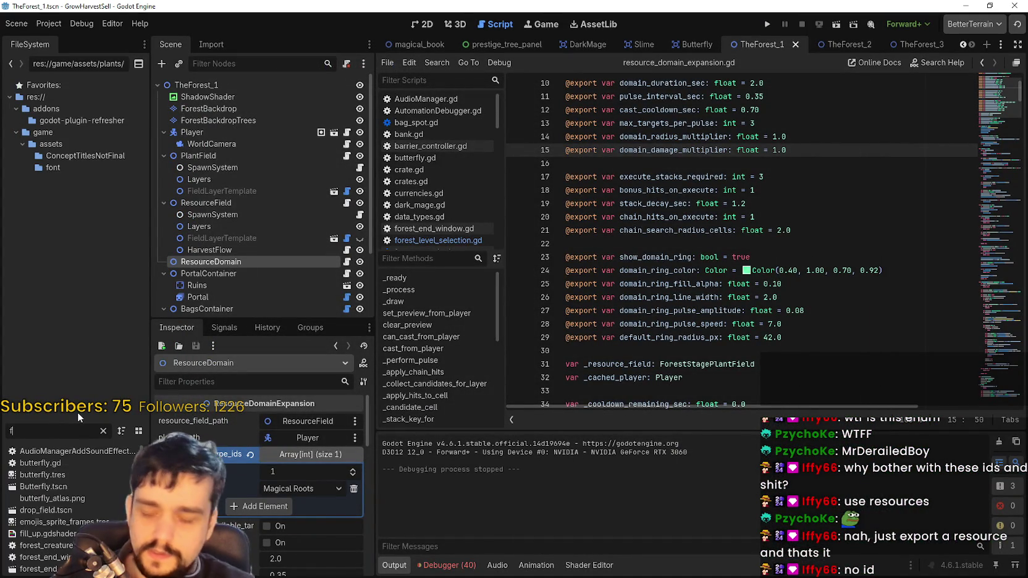
text(root)
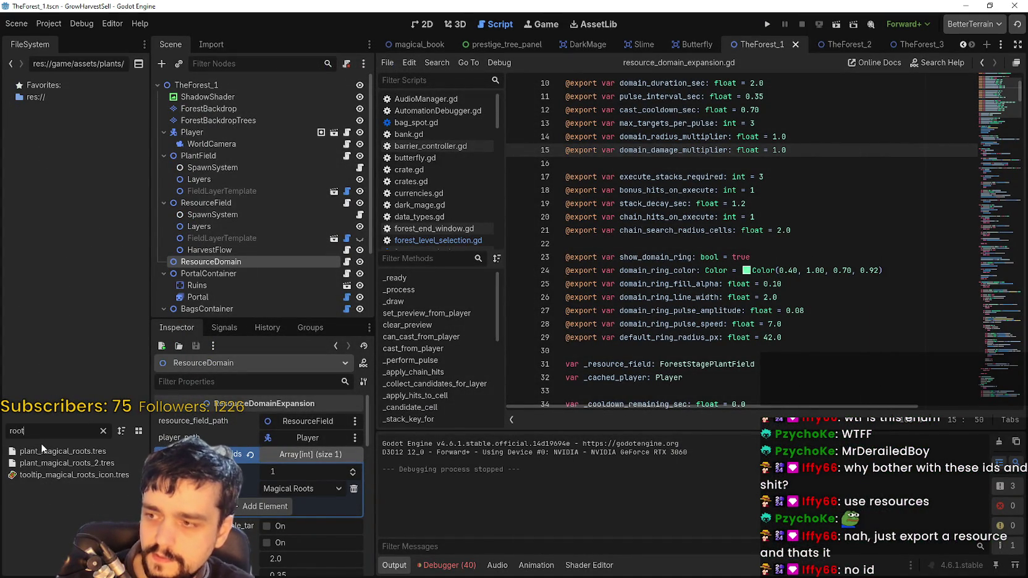
click(62, 451)
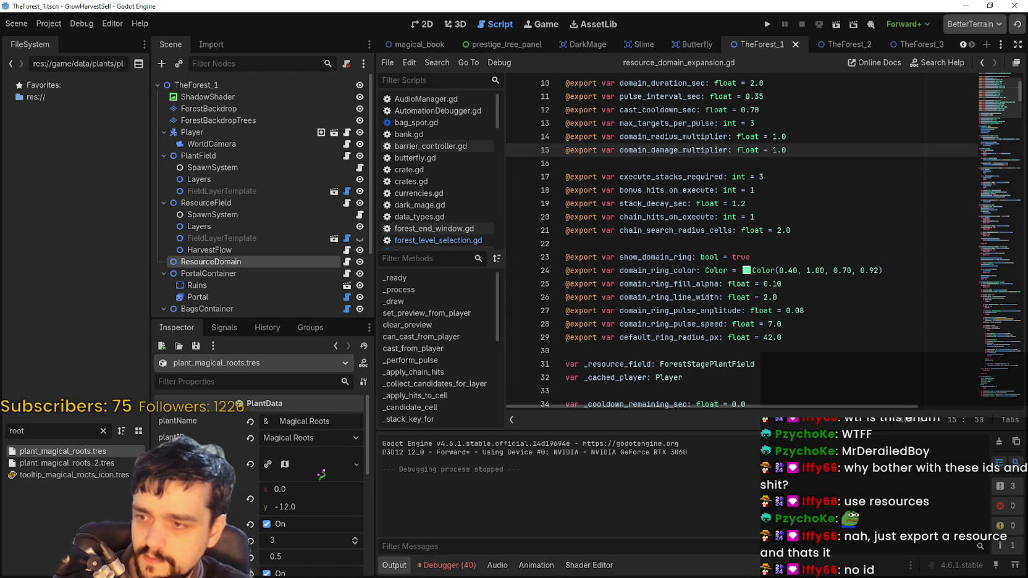
scroll(294, 549, down, 5)
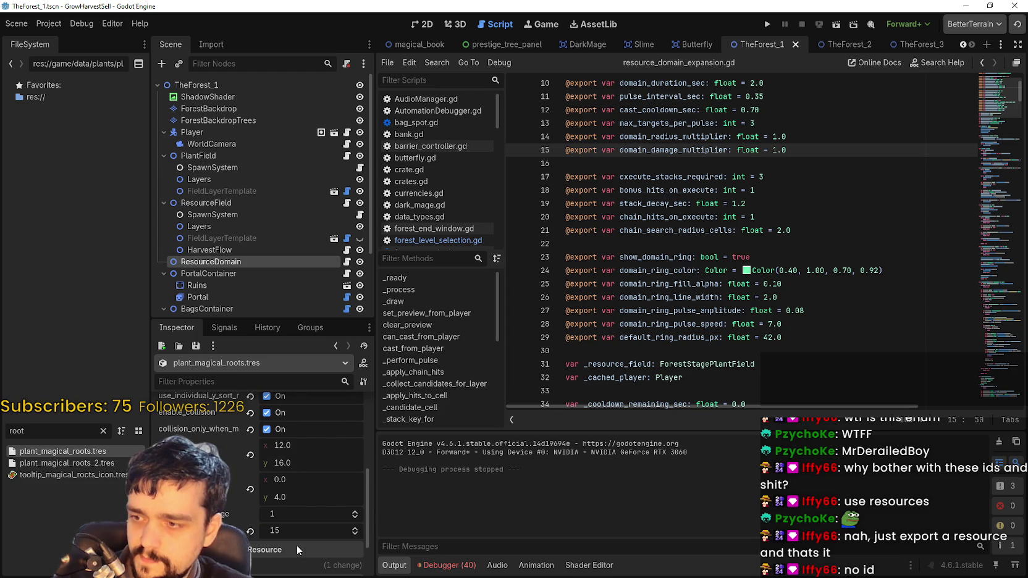
scroll(298, 542, up, 1)
scroll(298, 543, up, 3)
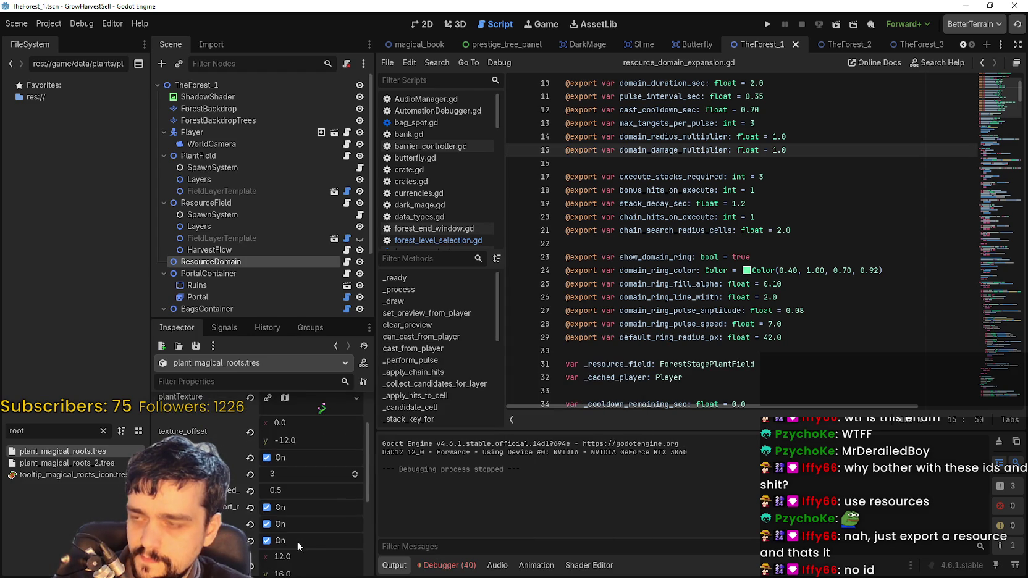
scroll(233, 233, down, 3)
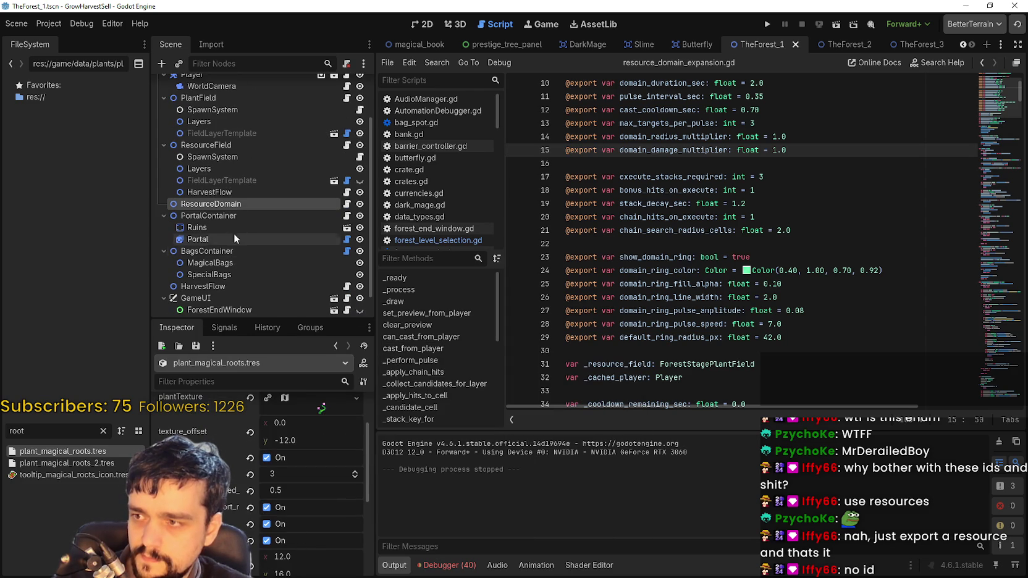
Reselect ResourceDomain and search the whole project for resource_item_type_ids
click(237, 199)
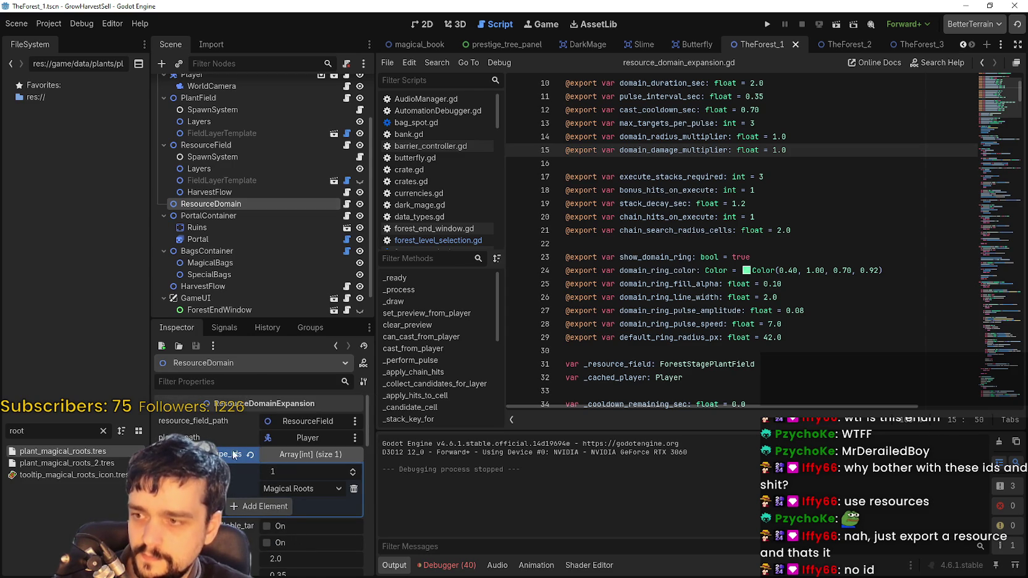
scroll(729, 246, up, 3)
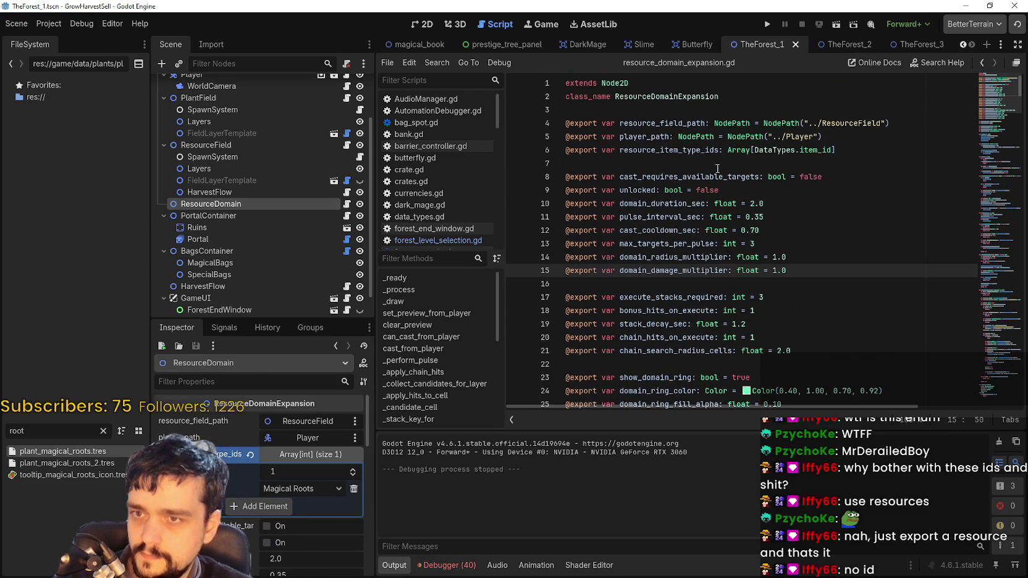
double_click(689, 150)
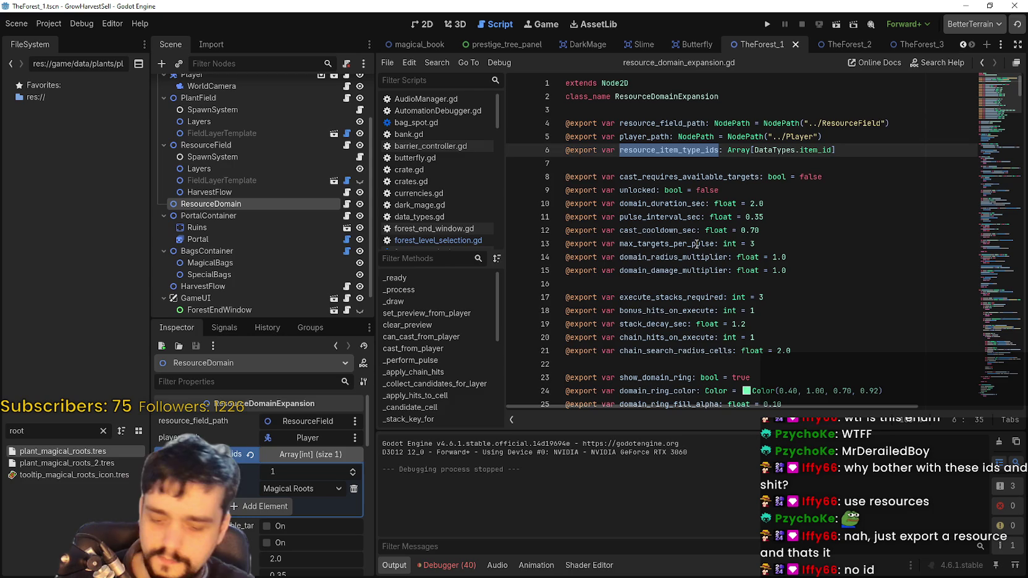
key(ctrl+shift+f)
click(511, 346)
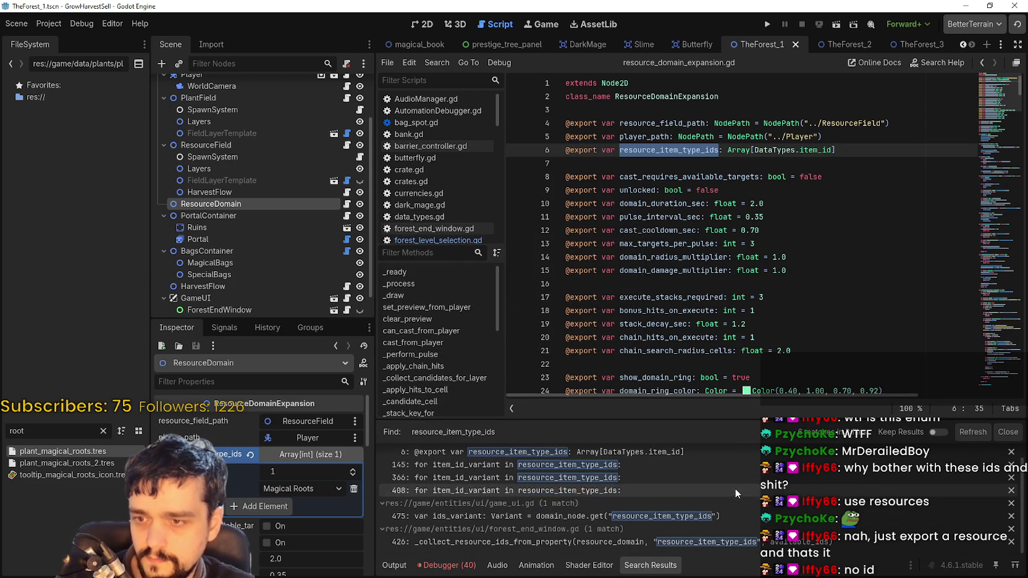
Open the forest_end_window.gd match and inspect the property name read on line 426
scroll(735, 488, down, 1)
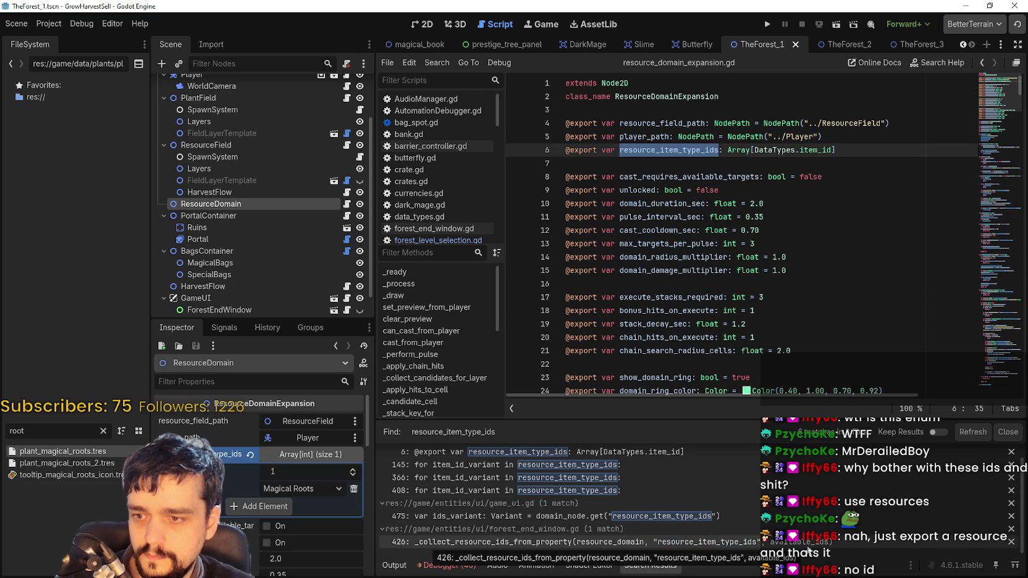
scroll(689, 528, up, 1)
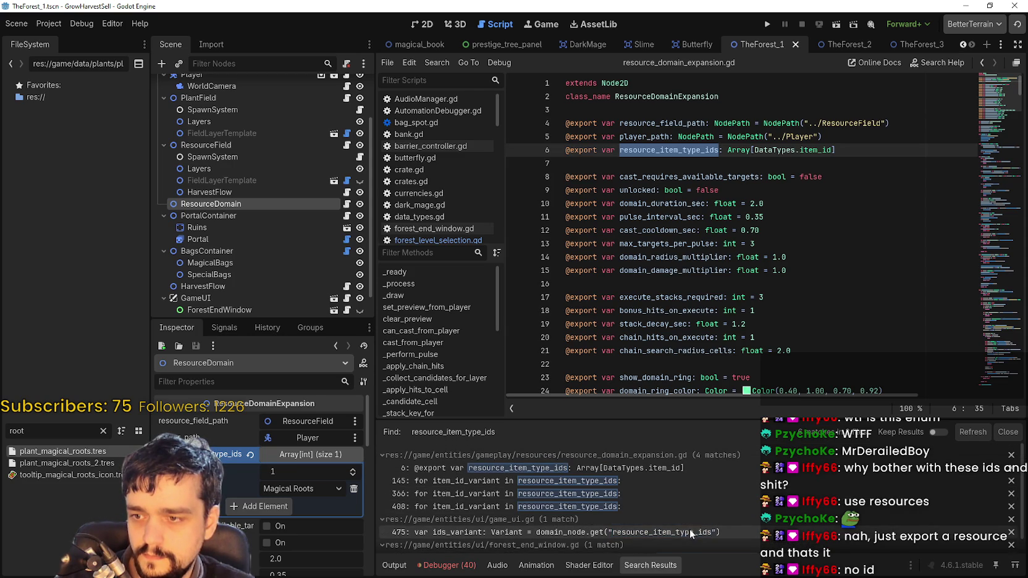
scroll(693, 524, down, 1)
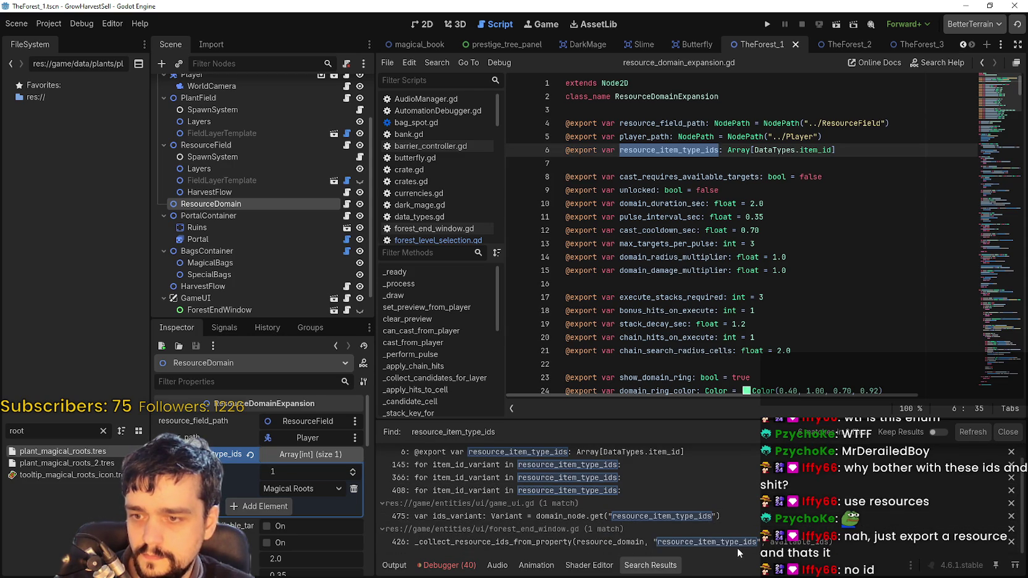
click(736, 546)
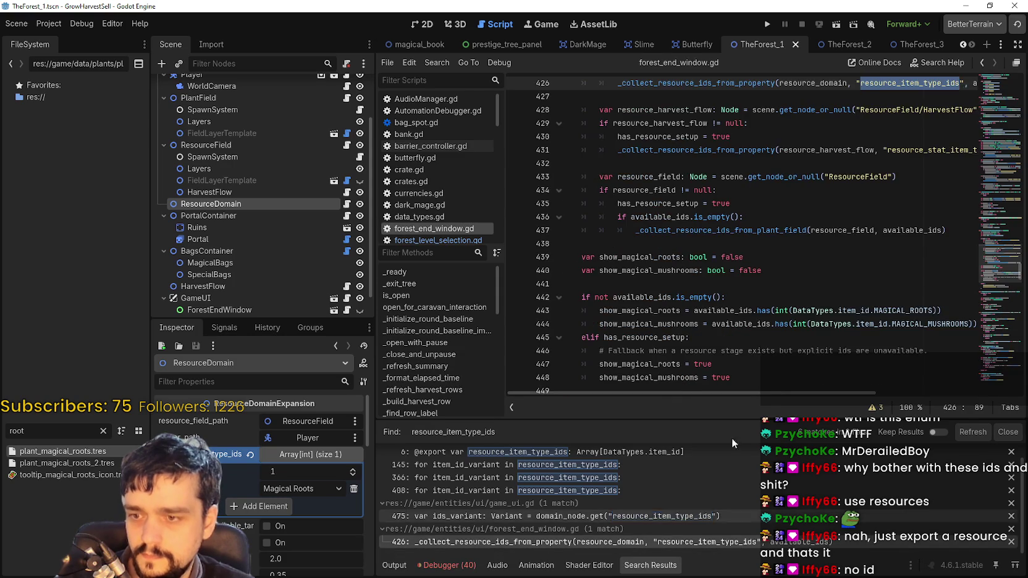
click(847, 204)
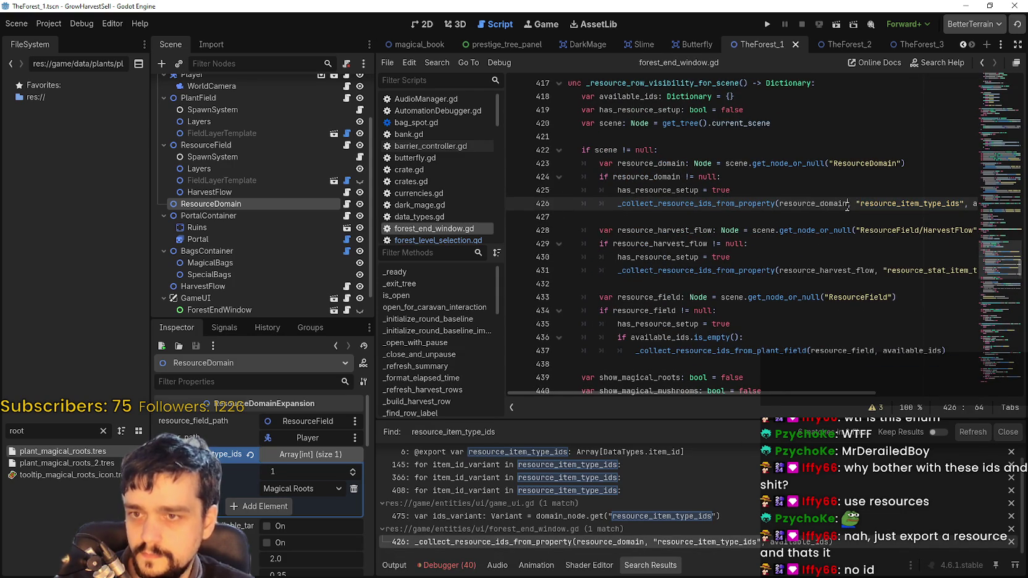
drag(869, 204, 896, 205)
scroll(723, 288, up, 2)
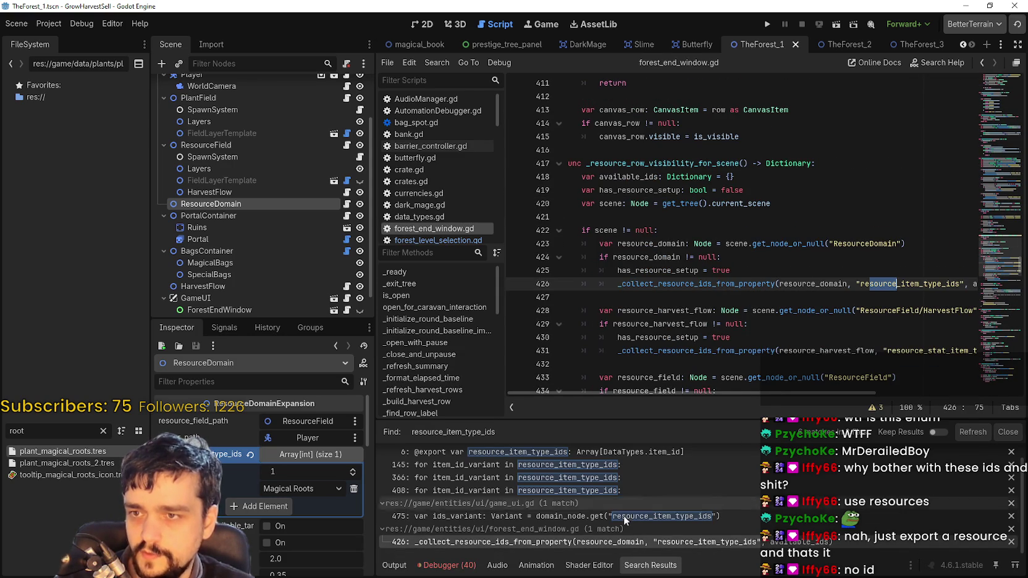
scroll(723, 289, down, 2)
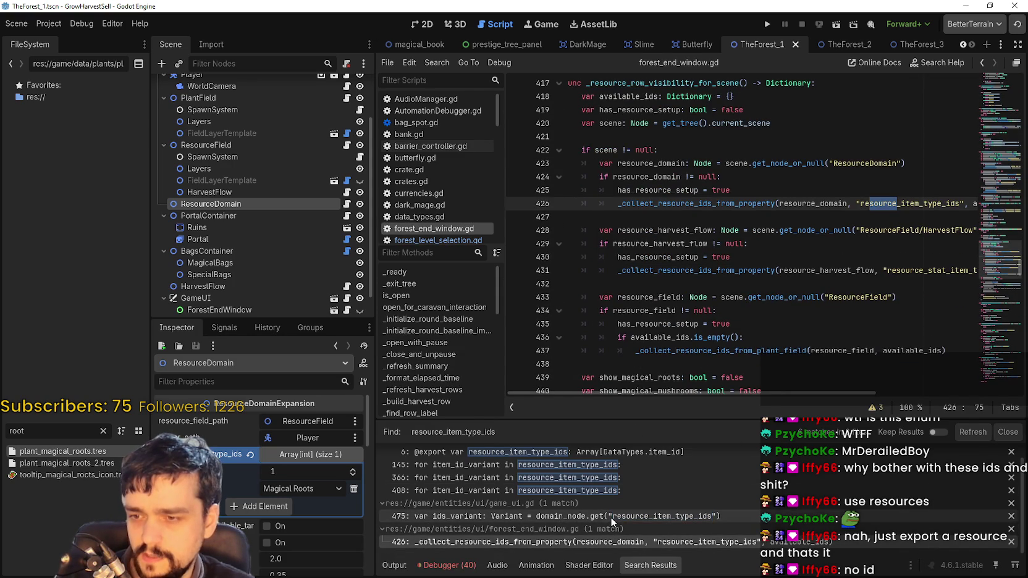
Open game_ui.gd at line 475 and read the PackedInt32Array check and int conversion loop
click(611, 517)
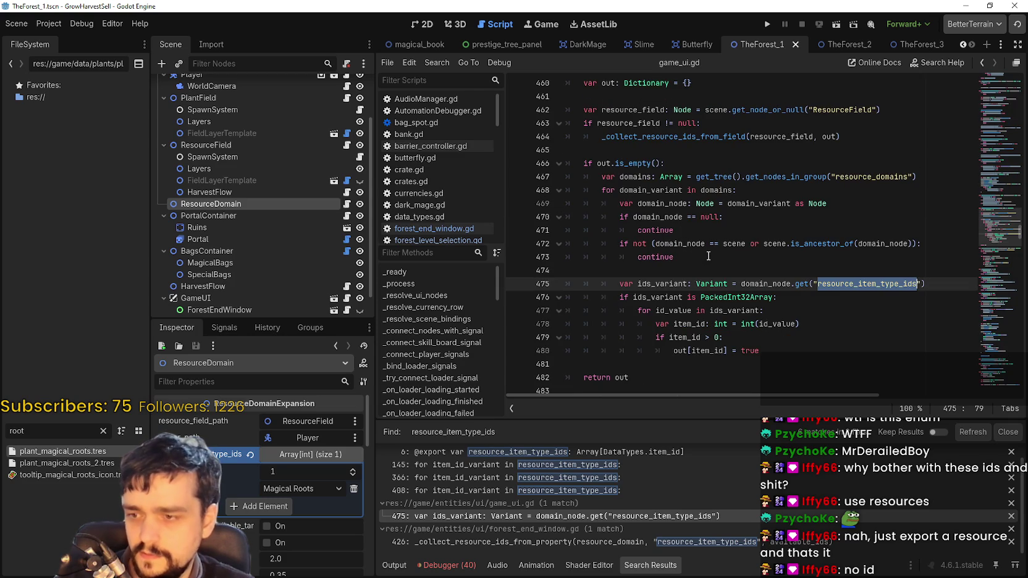
scroll(708, 256, up, 1)
scroll(708, 255, up, 1)
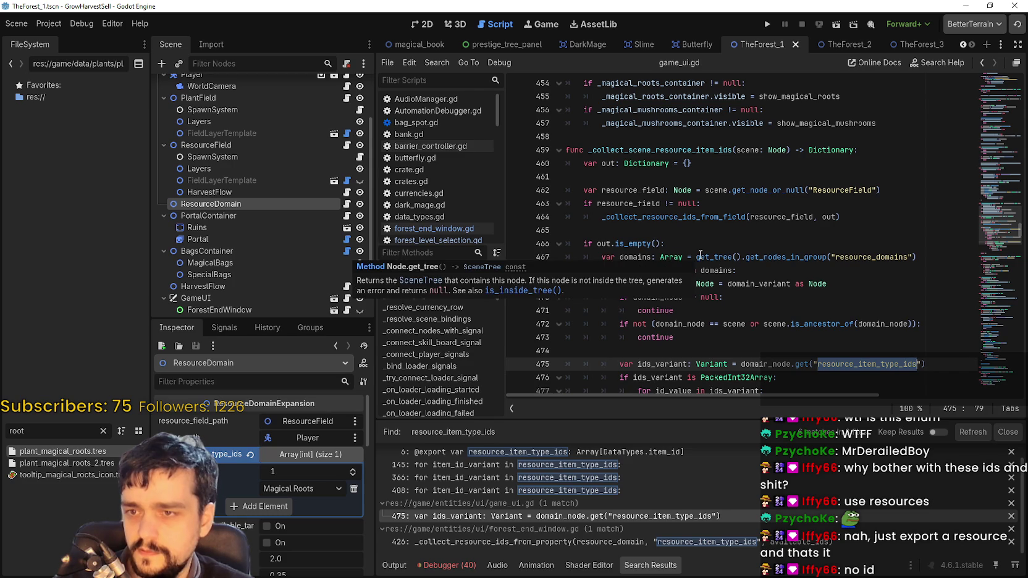
scroll(699, 256, down, 2)
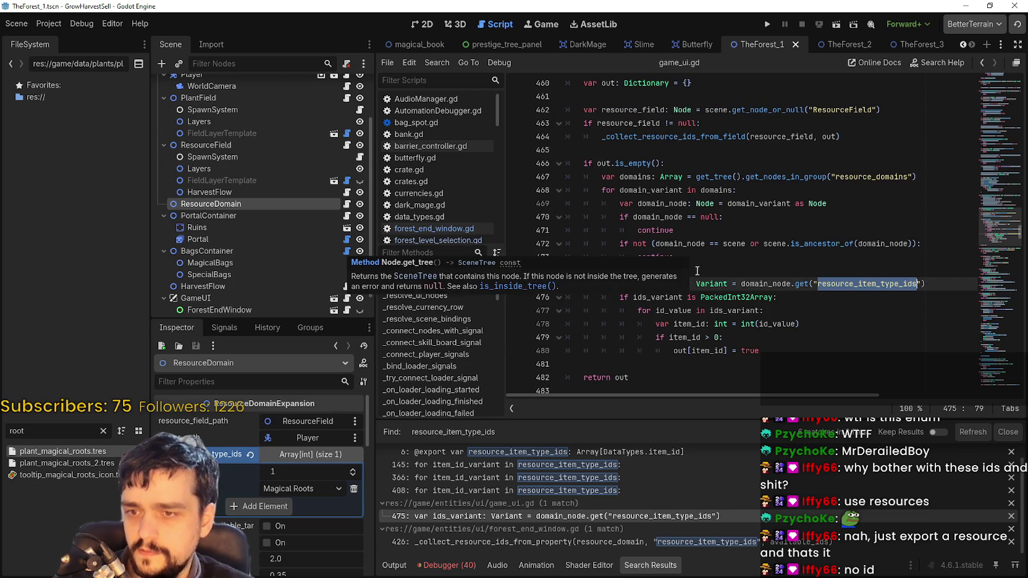
double_click(735, 298)
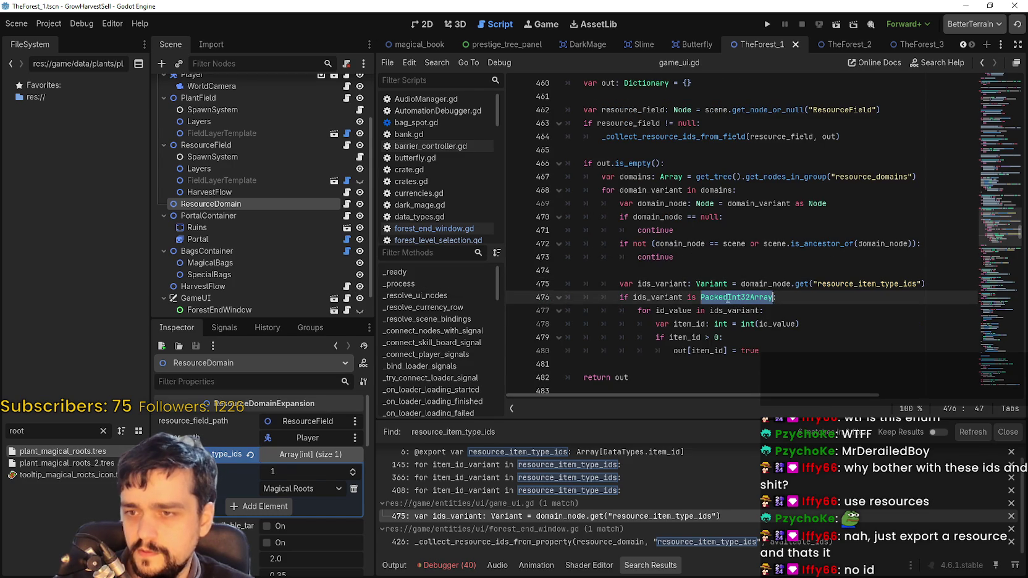
double_click(676, 296)
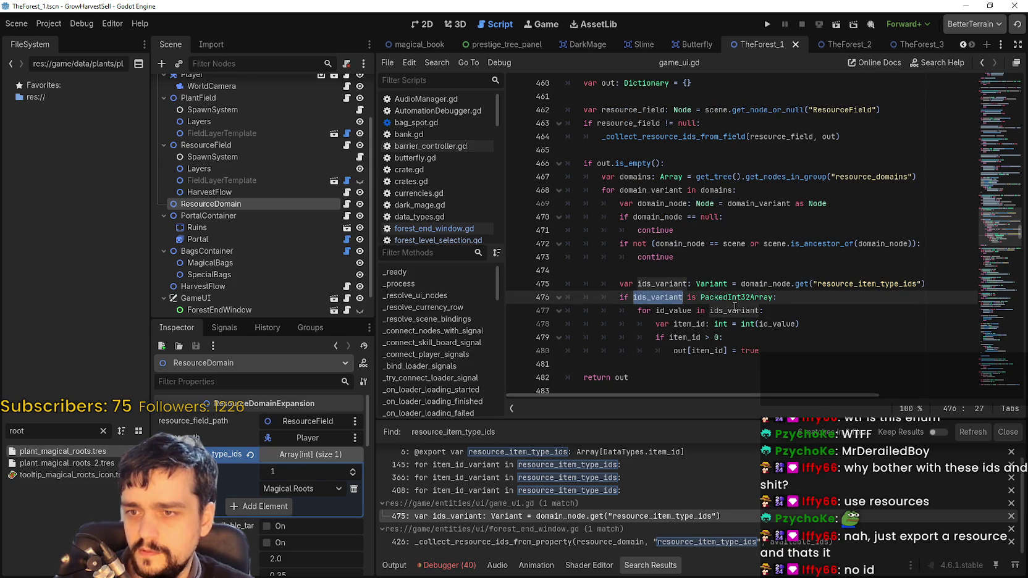
click(799, 324)
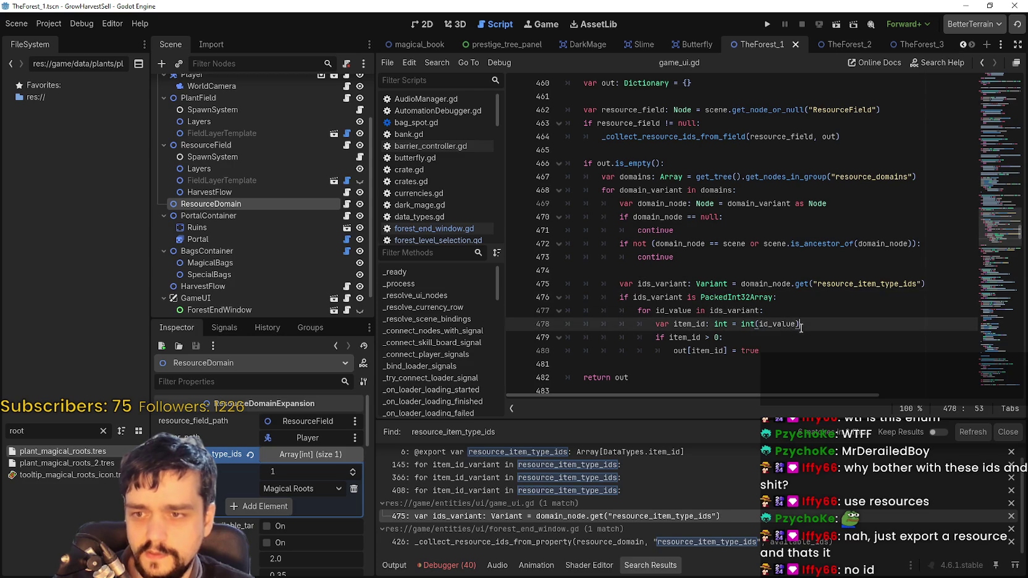
click(798, 351)
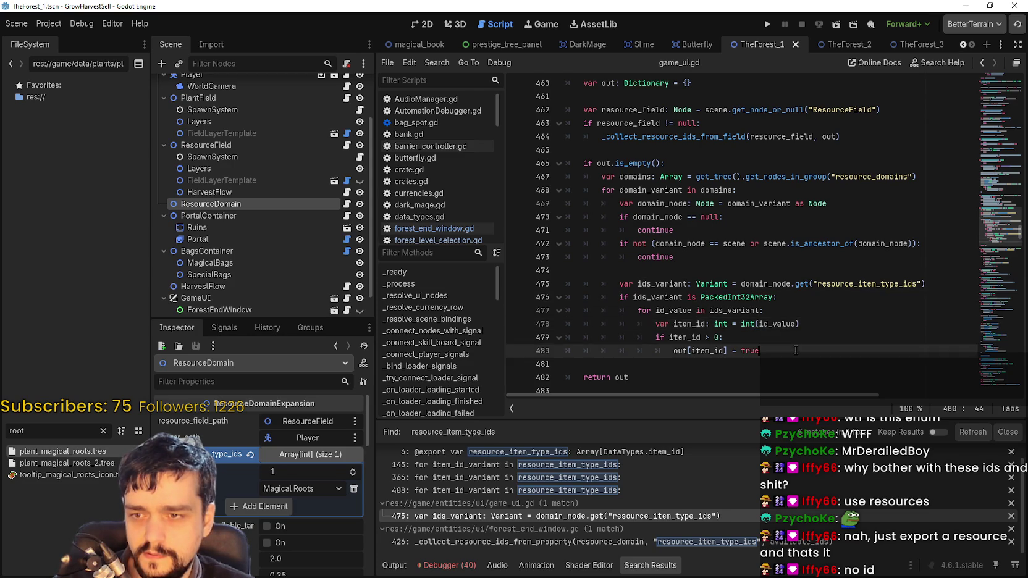
scroll(706, 282, down, 3)
Recheck PackedInt32Array on line 476 and highlight every use of item_id
click(675, 241)
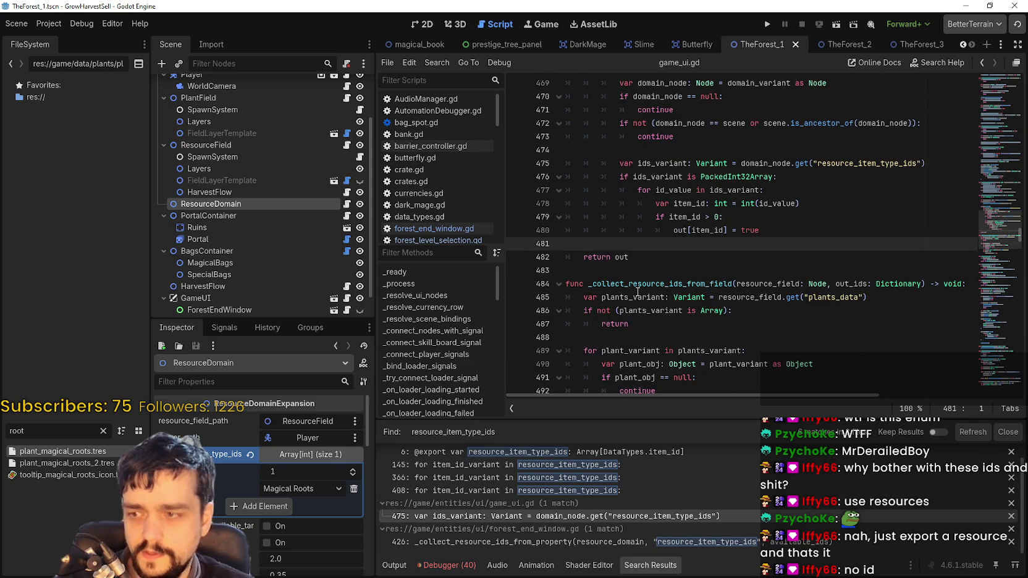
scroll(709, 270, up, 2)
double_click(732, 257)
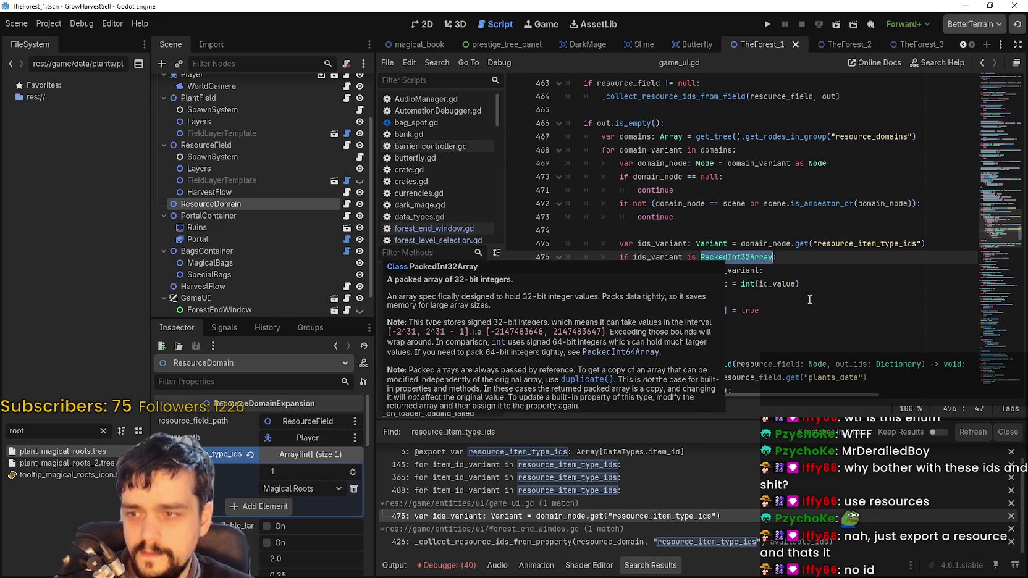
key(Down)
key(Down)
key(Down)
scroll(274, 541, down, 2)
scroll(274, 541, up, 2)
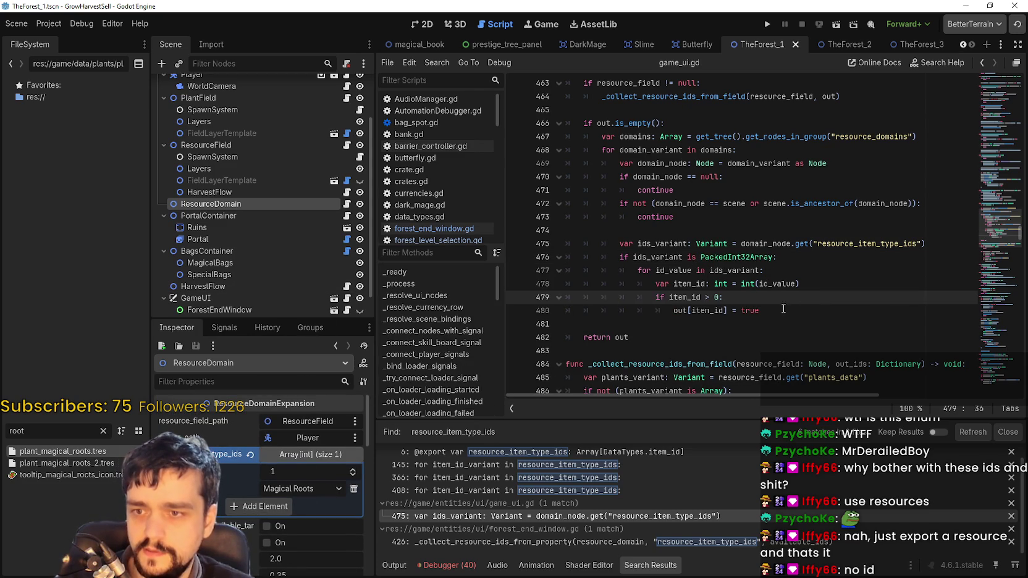
double_click(680, 297)
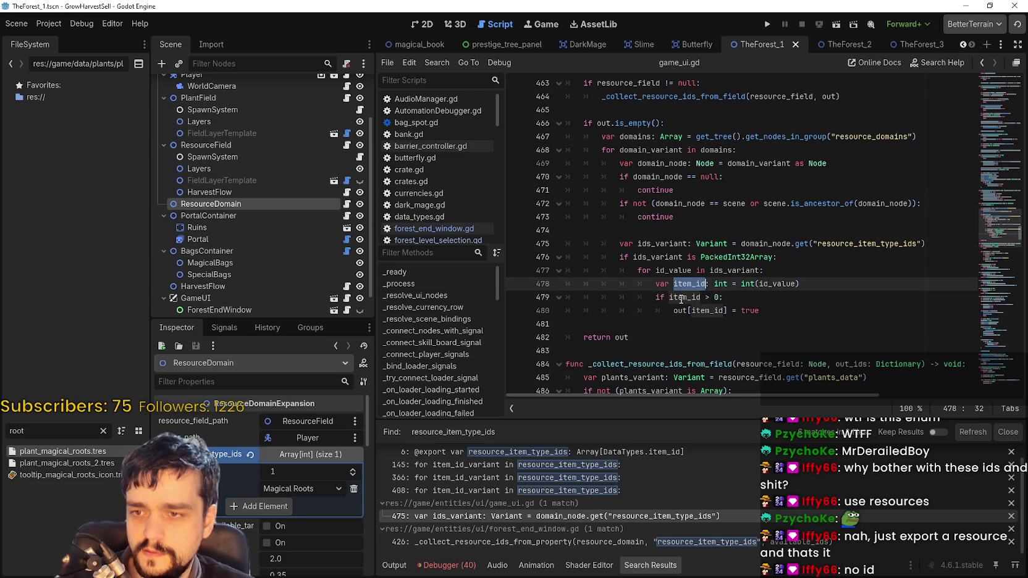
click(674, 310)
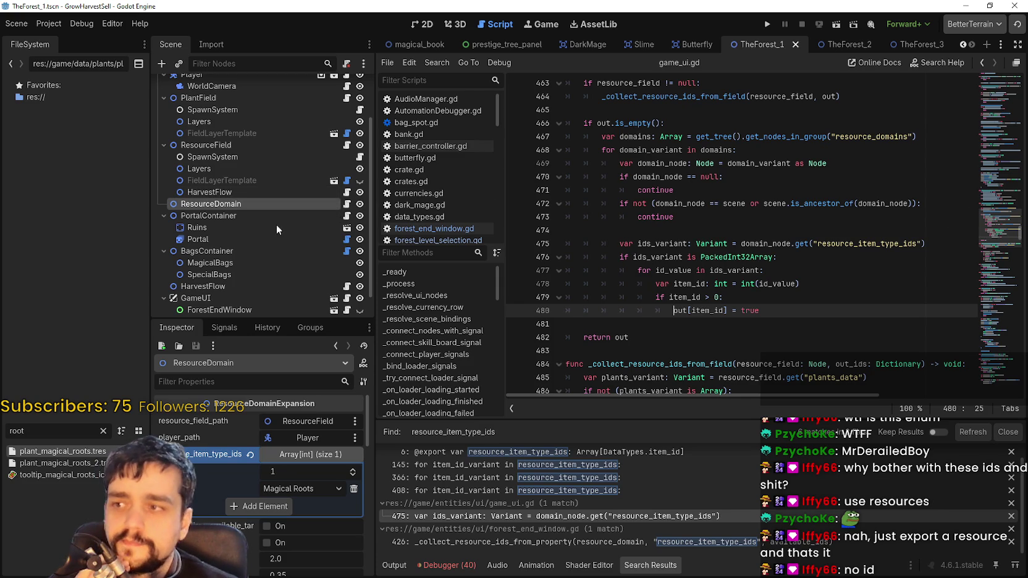
Inspect MagicalBags, SpecialBags, PortalContainer and BagsContainer, then return to ResourceDomain
click(230, 263)
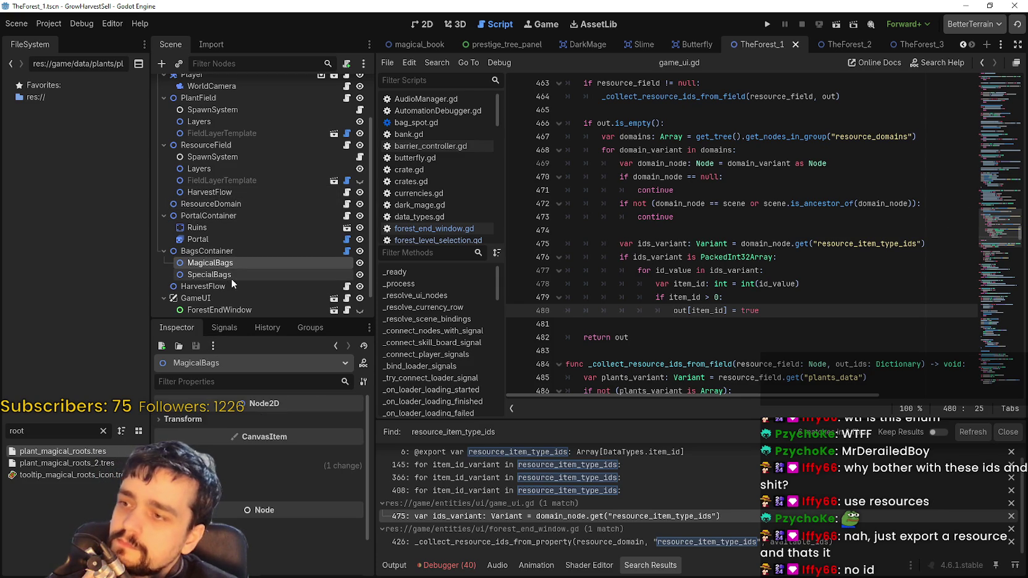
click(231, 278)
click(234, 214)
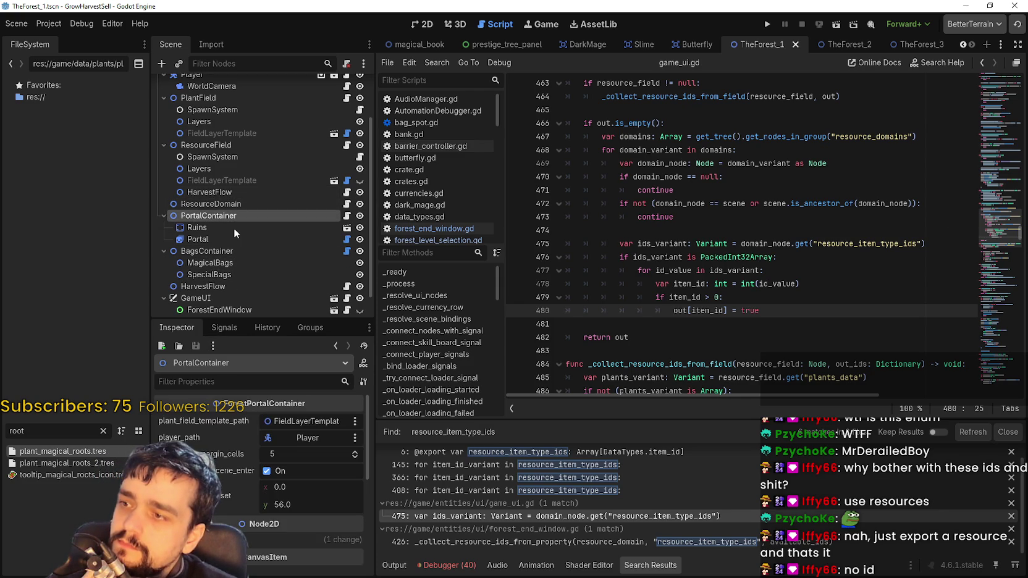
click(207, 254)
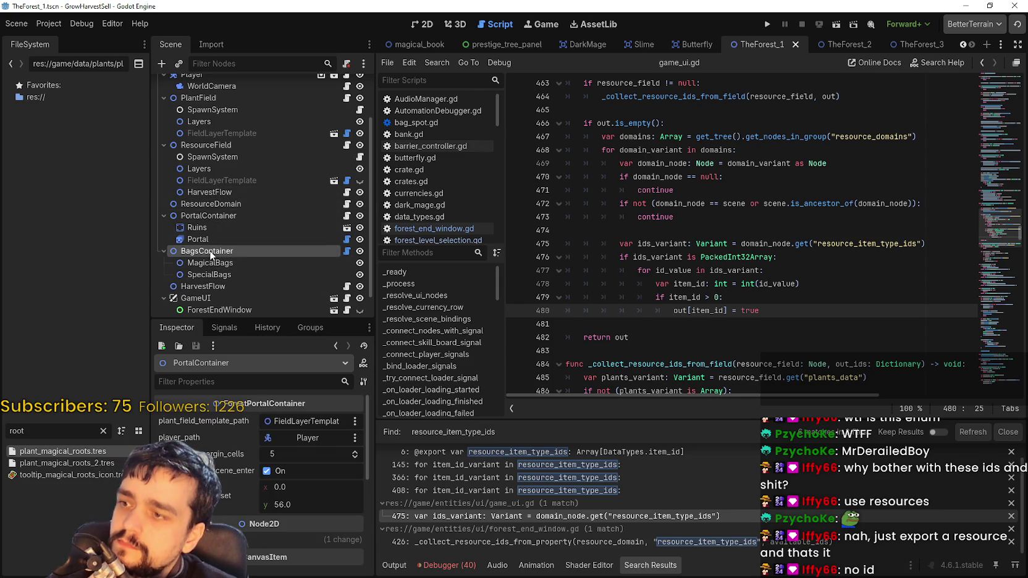
click(238, 205)
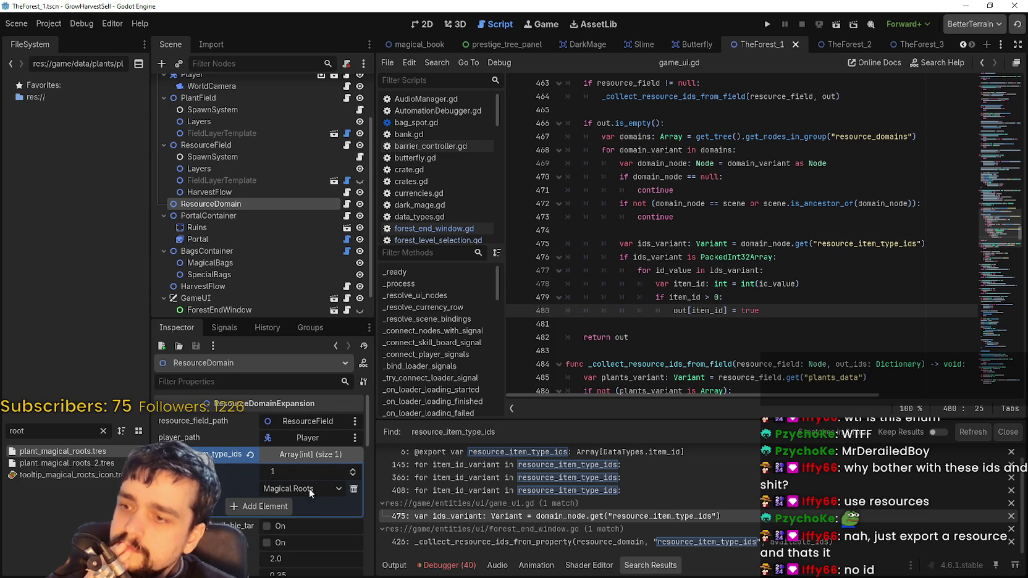
Open ResourceDomain's script and select resource_item_type_ids and its Array type on line 6
click(346, 204)
click(841, 150)
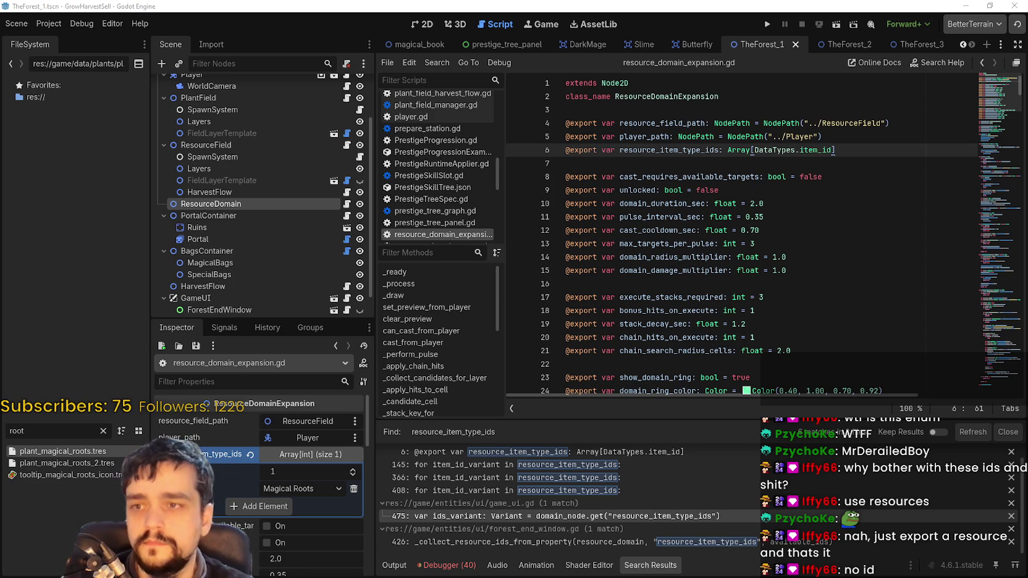
click(700, 150)
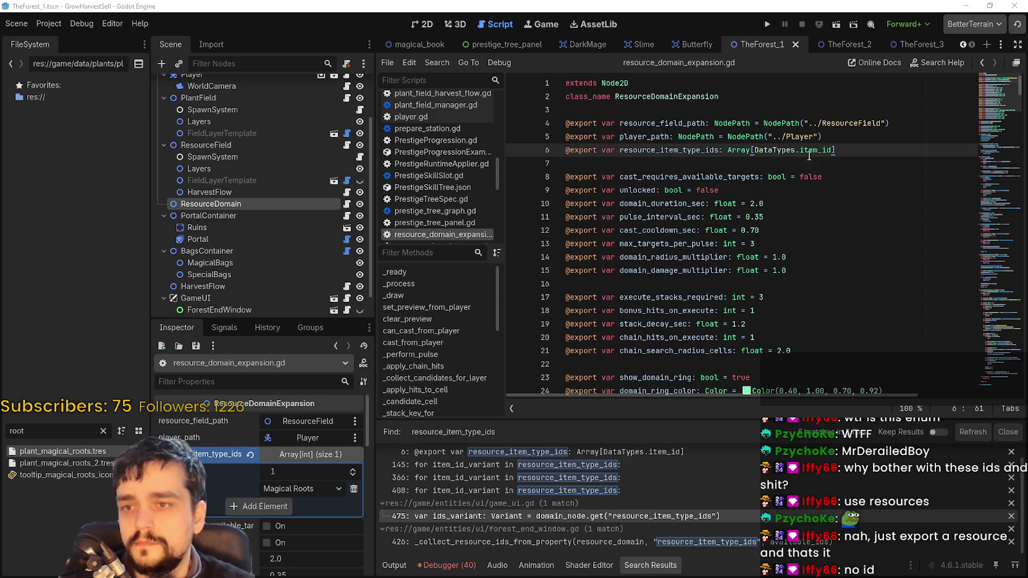
double_click(700, 150)
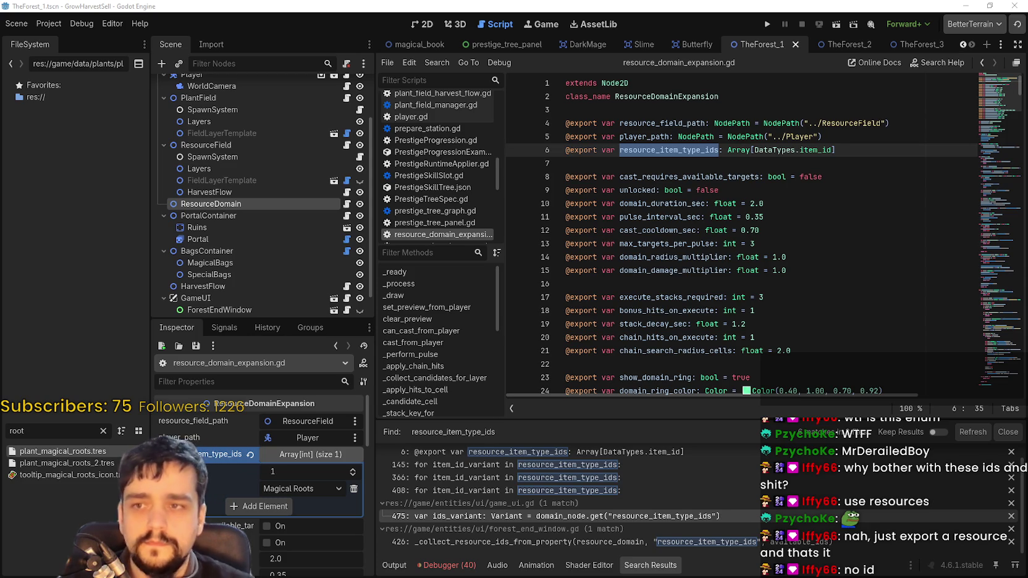
double_click(736, 149)
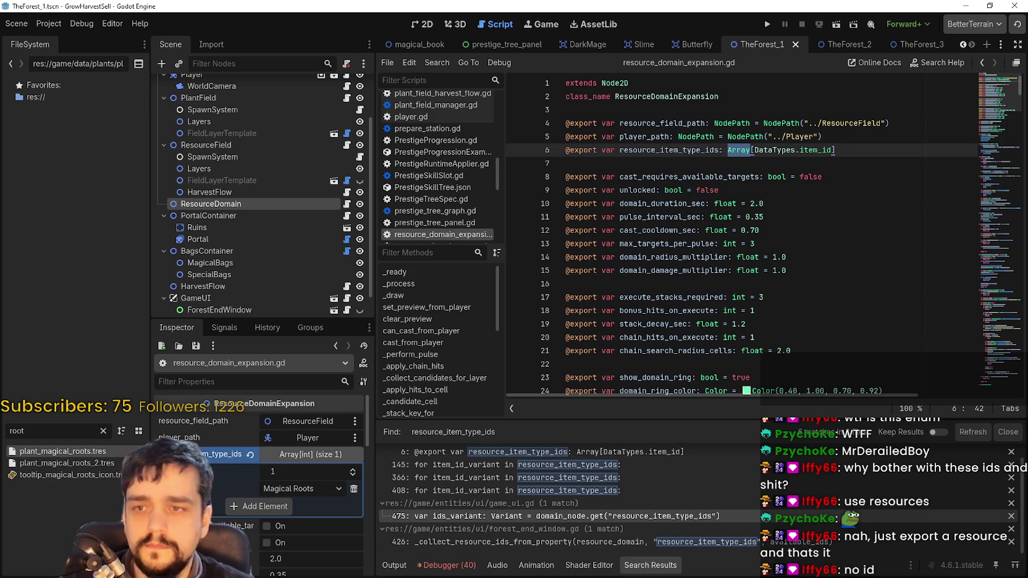